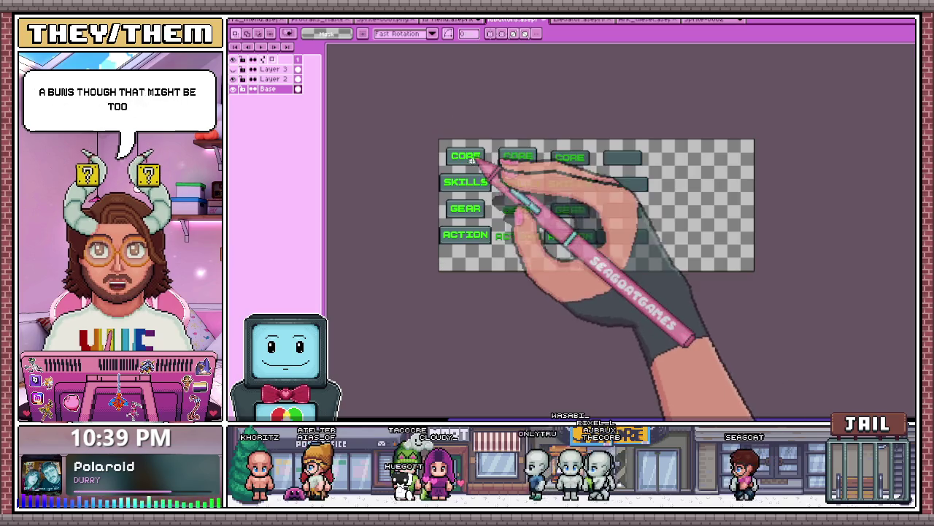
pyautogui.scroll(1, 482, 102)
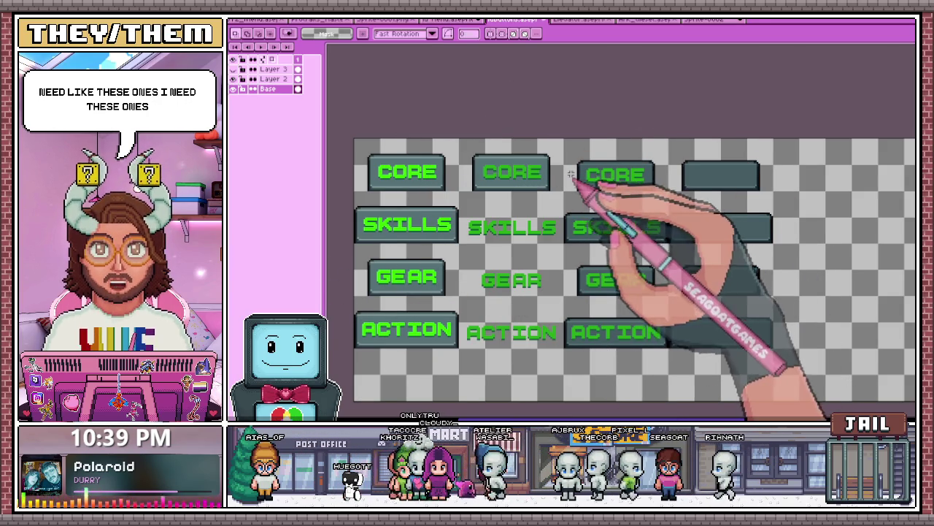
# - Marquee-select the right column of blank buttons
pyautogui.scroll(-3, 707, 196)
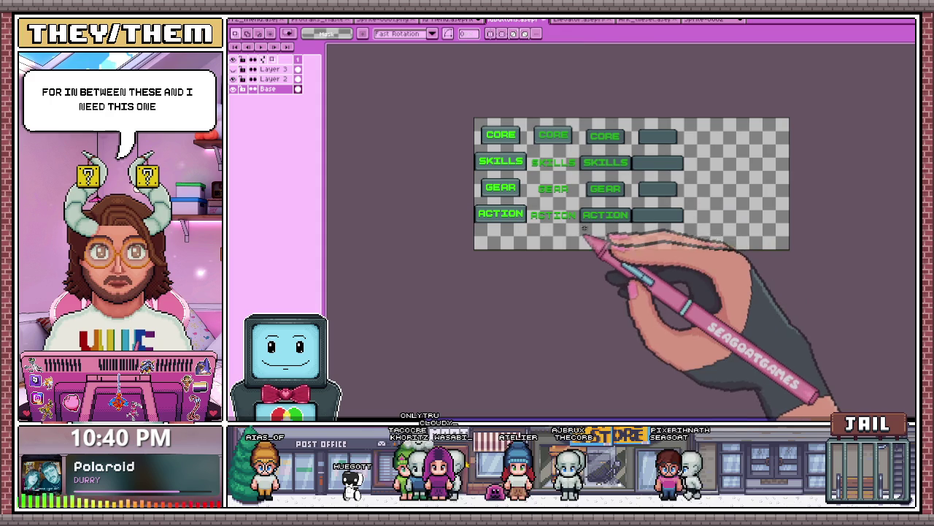
pyautogui.moveTo(646, 224); pyautogui.dragTo(578, 118)
pyautogui.scroll(-2, 628, 197)
pyautogui.scroll(5, 463, 267)
pyautogui.scroll(-3, 406, 314)
pyautogui.scroll(2, 584, 310)
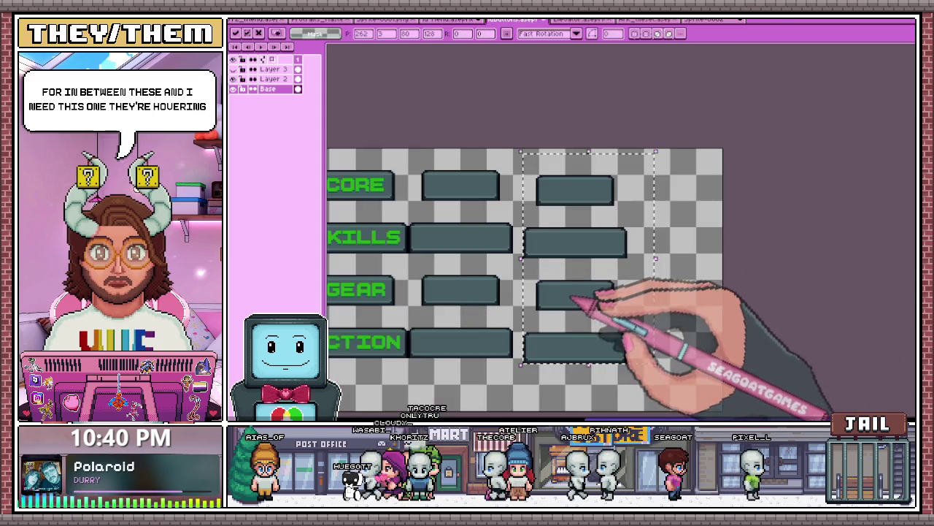
pyautogui.scroll(2, 566, 368)
# - Nudge the selected column a few pixels left and bring up Canvas Size
pyautogui.moveTo(544, 351); pyautogui.dragTo(540, 354)
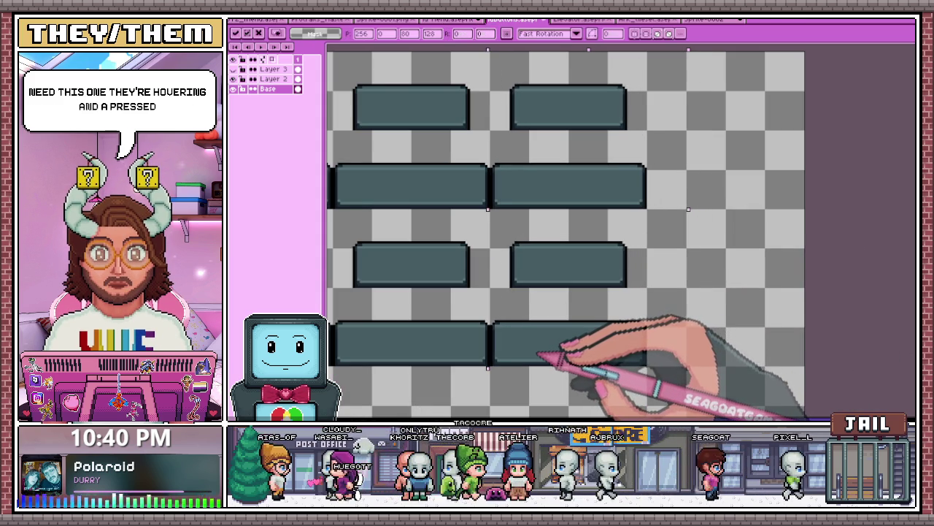
pyautogui.scroll(-3, 540, 354)
pyautogui.hotkey('ctrl', 'alt', 'c')
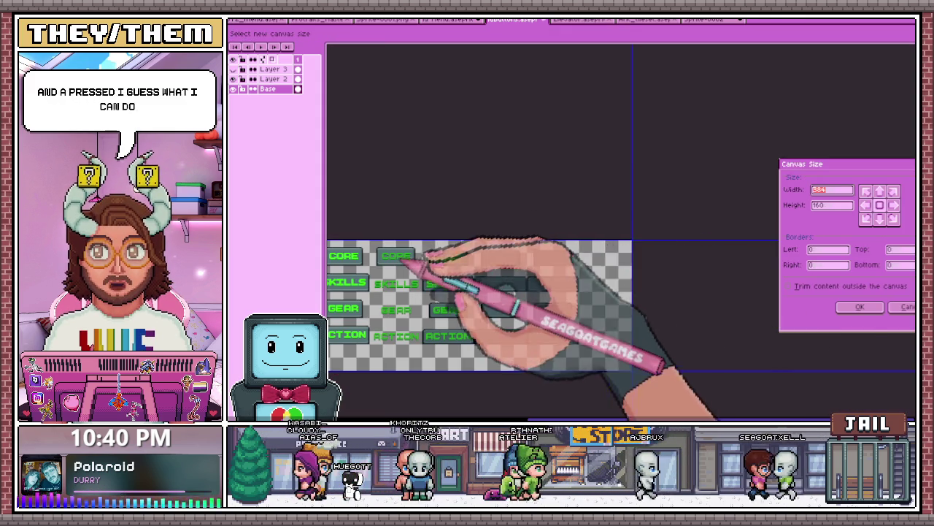
# - Add a 16-pixel top border so the canvas becomes 176 pixels tall
pyautogui.scroll(2, 394, 248)
pyautogui.moveTo(436, 231); pyautogui.dragTo(428, 202)
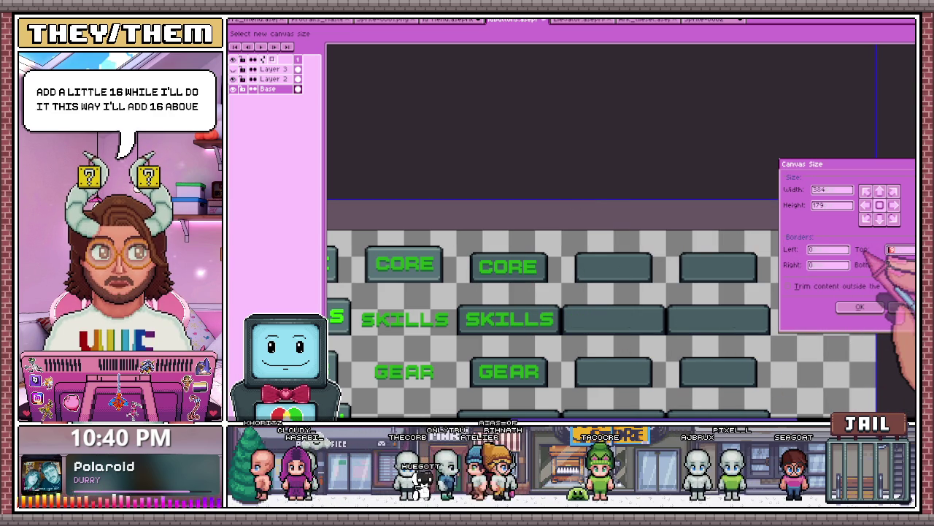
pyautogui.write('16')
pyautogui.click(858, 307)
pyautogui.scroll(-3, 531, 241)
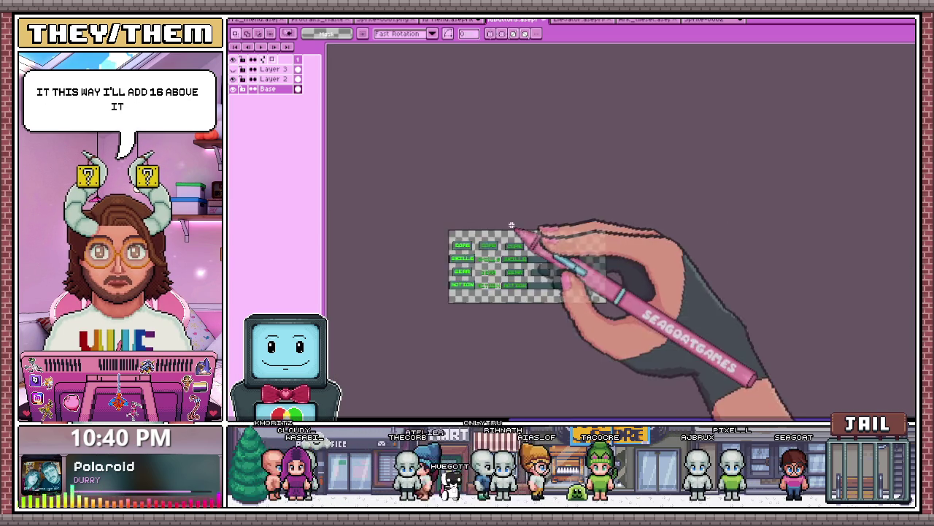
# - Delete Layer 3
pyautogui.scroll(2, 467, 240)
pyautogui.scroll(1, 446, 235)
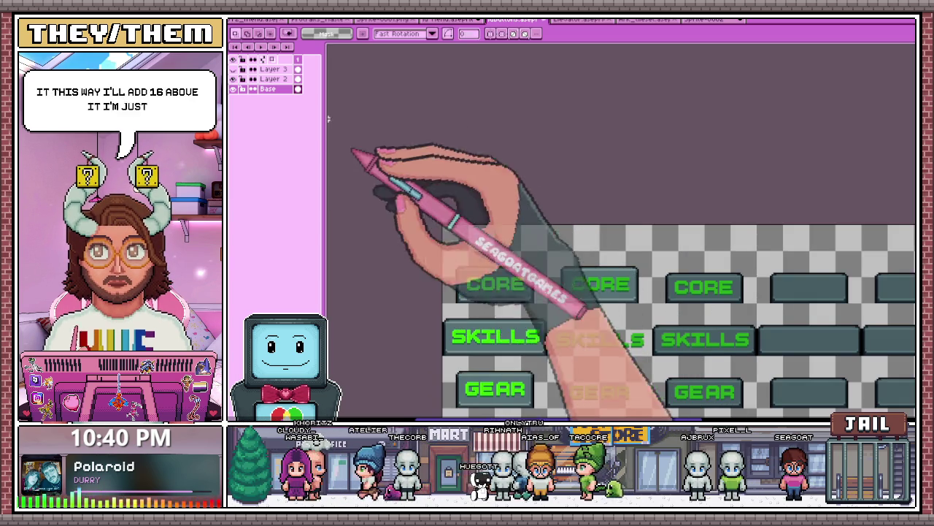
pyautogui.click(271, 68)
pyautogui.press('Delete')
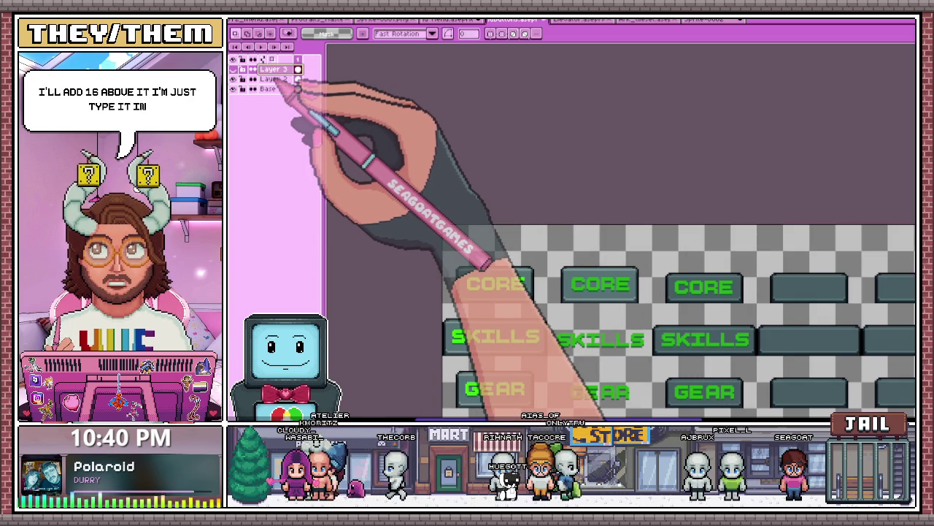
# - Insert a 'Focus' text label at the canvas's top-left corner
pyautogui.click(308, 122)
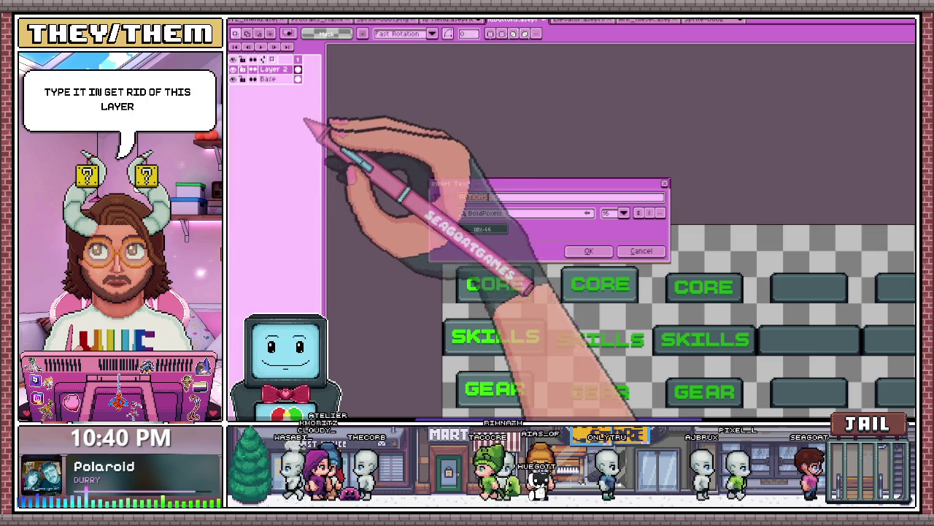
pyautogui.click(563, 248)
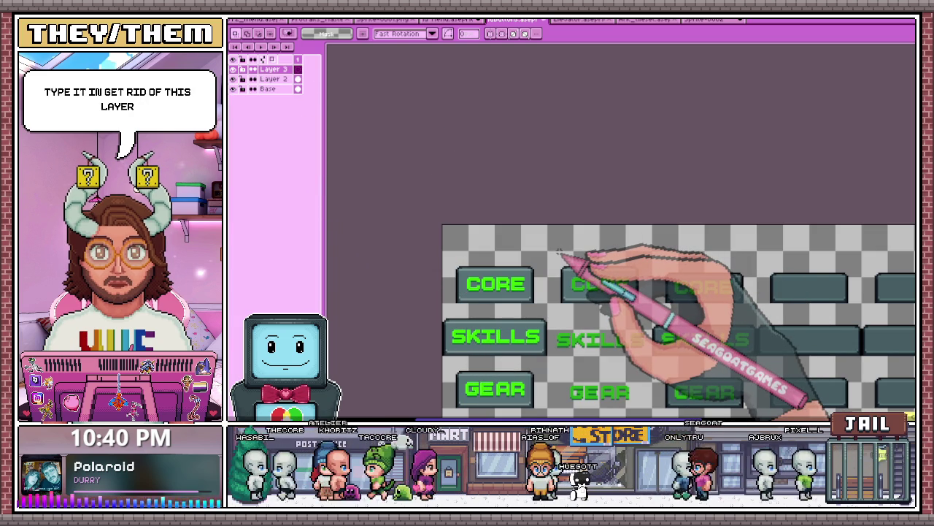
pyautogui.click(560, 252)
pyautogui.write('Focused')
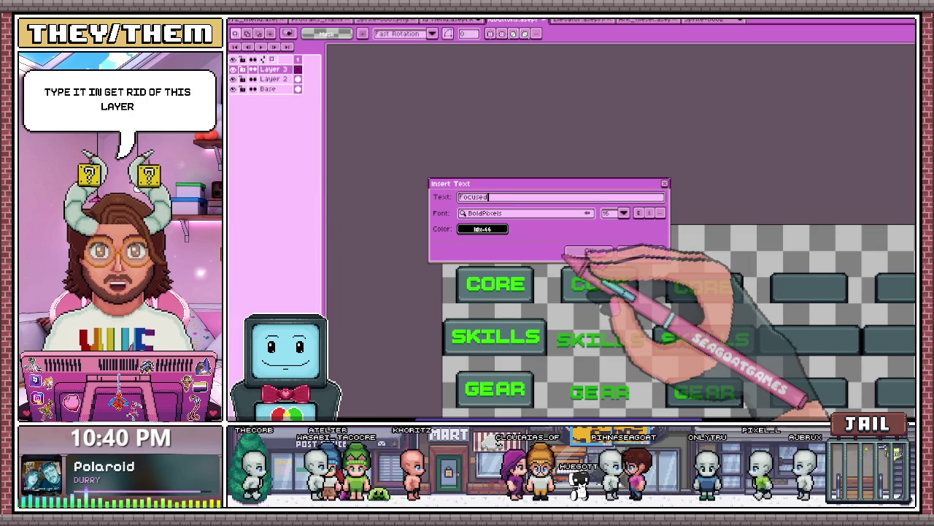
pyautogui.press('BackSpace')
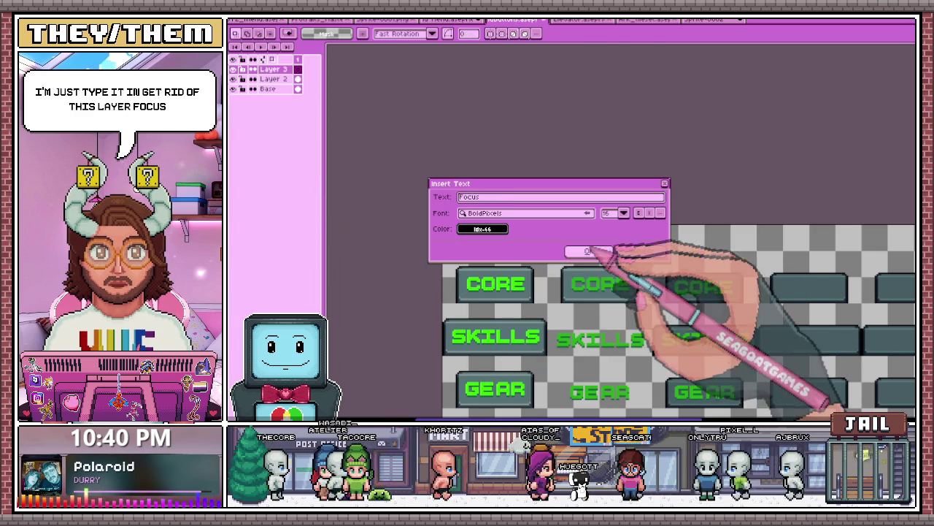
pyautogui.click(589, 251)
pyautogui.moveTo(745, 372); pyautogui.dragTo(527, 250)
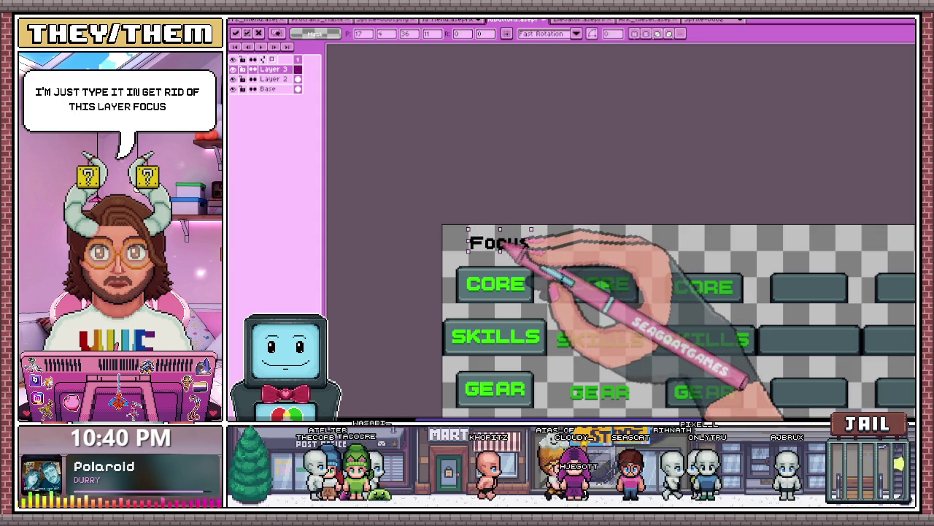
# - Add a 'Normal' label above the third button column and fix it in place
pyautogui.click(599, 249)
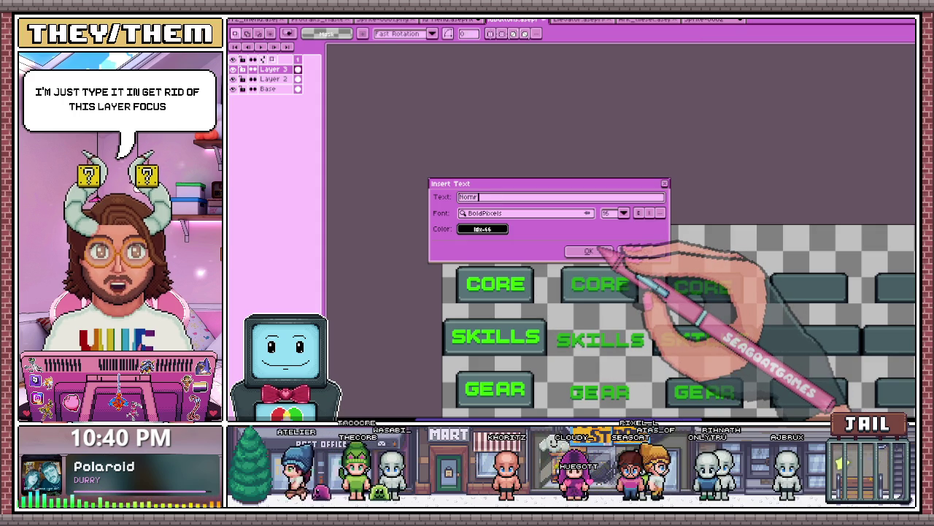
pyautogui.write('al')
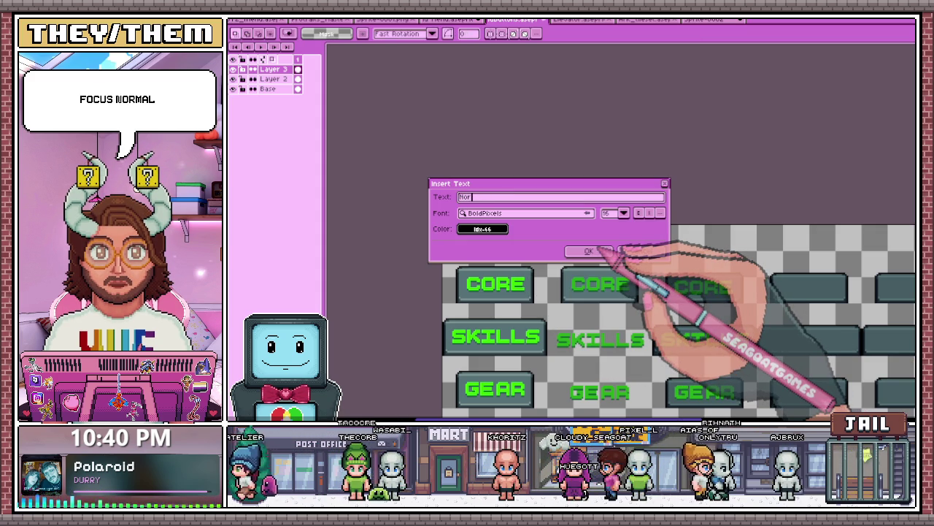
pyautogui.write('mal')
pyautogui.click(589, 250)
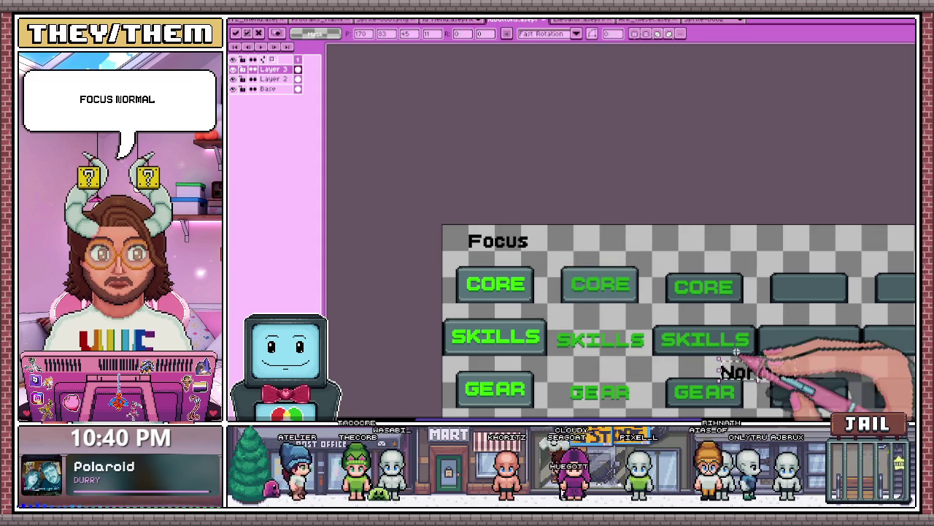
pyautogui.moveTo(757, 374); pyautogui.dragTo(691, 250)
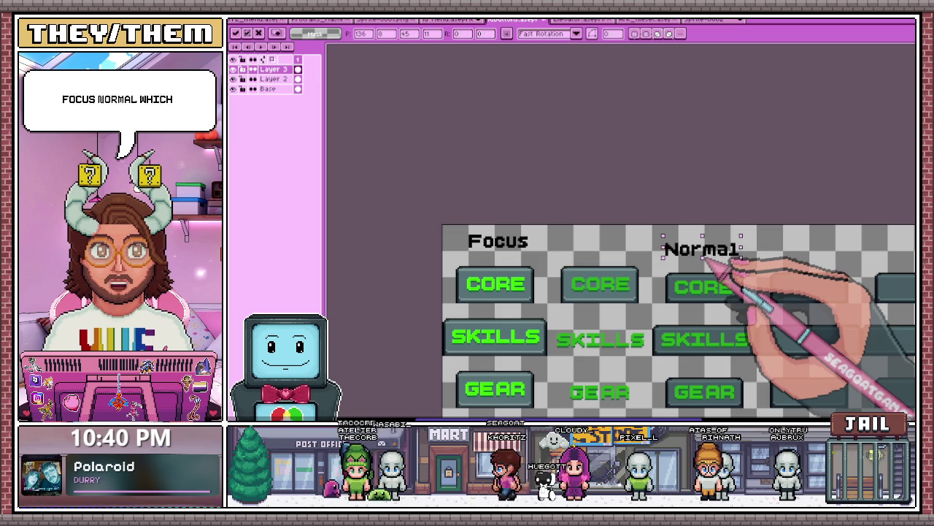
pyautogui.scroll(-1, 688, 273)
pyautogui.scroll(1, 672, 270)
pyautogui.scroll(1, 665, 265)
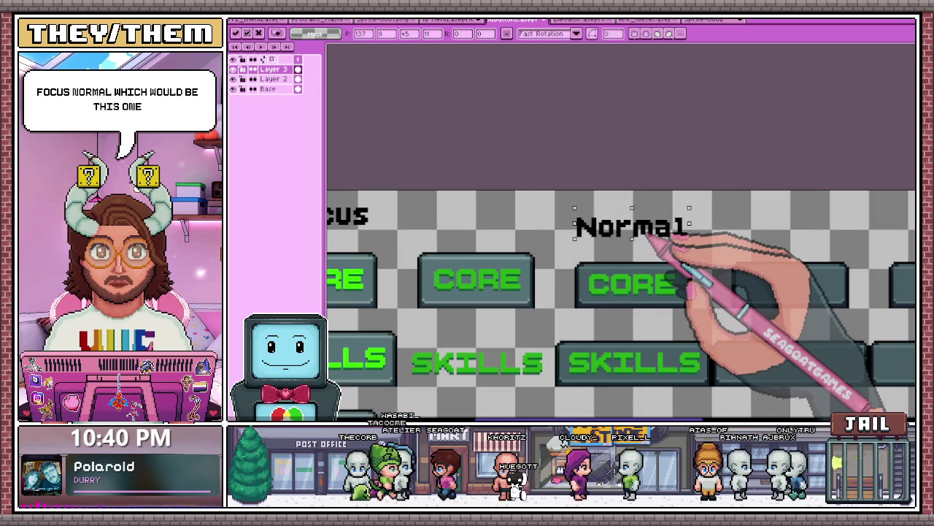
pyautogui.hotkey('ctrl', 'd')
# - Add a 'Press' label above the second button column
pyautogui.click(655, 226)
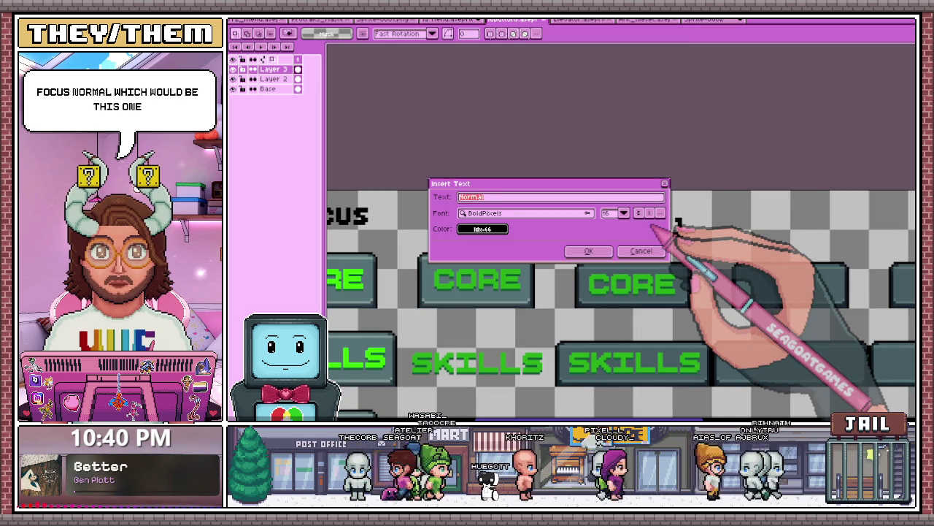
pyautogui.write('Press')
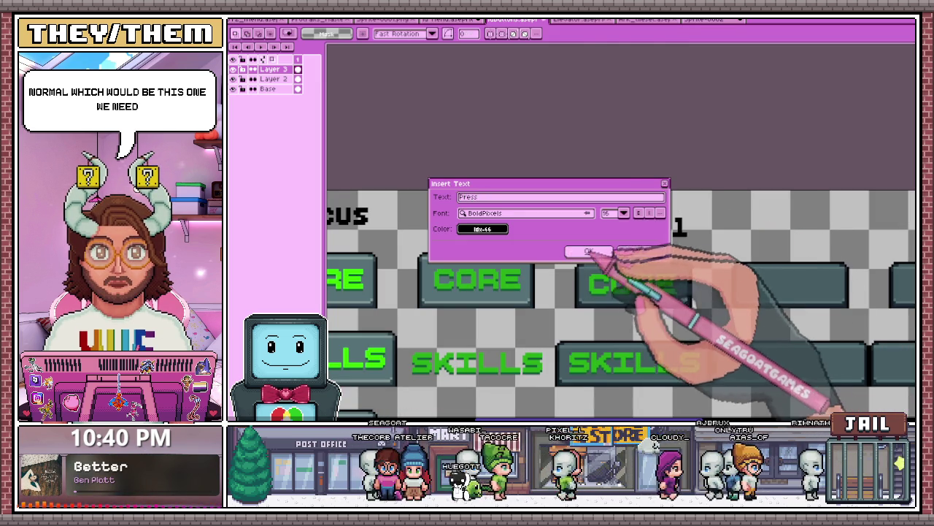
pyautogui.click(588, 251)
pyautogui.moveTo(700, 409)
pyautogui.mouseDown()
pyautogui.moveTo(544, 221)
pyautogui.moveTo(506, 223)
pyautogui.mouseUp()
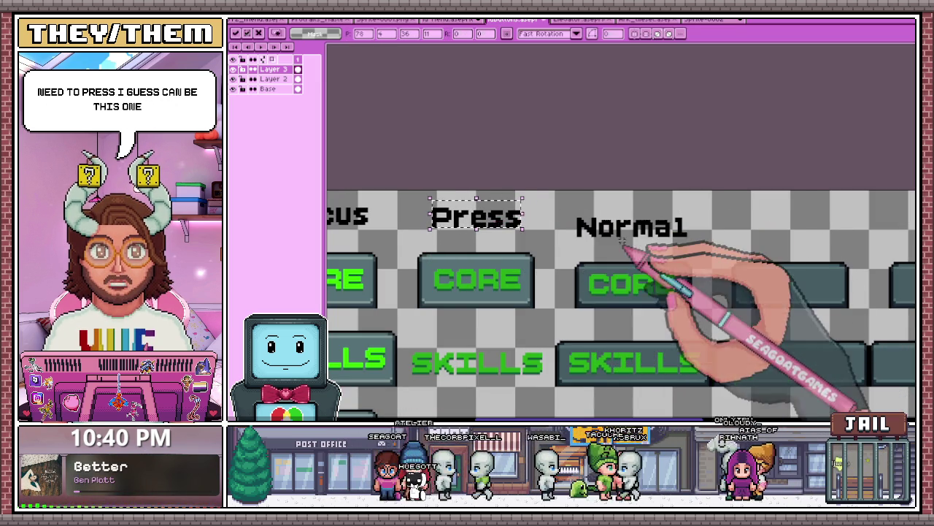
# - Fix the Press label and add a 'Hover' label above the empty fourth column
pyautogui.click(422, 199)
pyautogui.moveTo(422, 199); pyautogui.dragTo(524, 232)
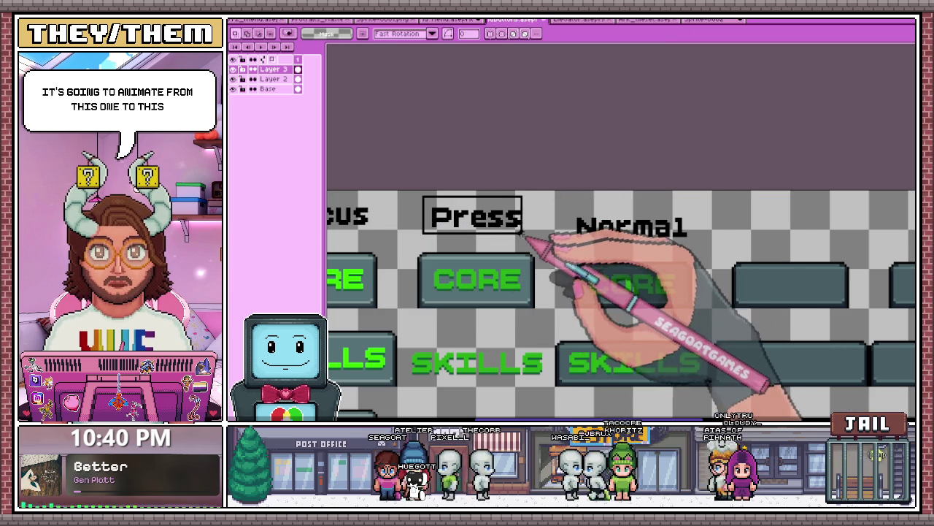
pyautogui.scroll(-1, 590, 216)
pyautogui.hscroll(2, 598, 222)
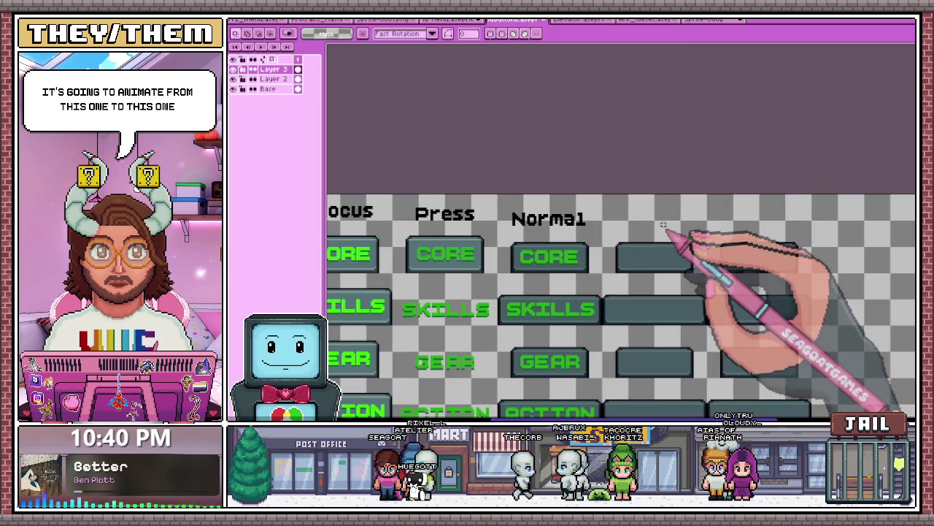
pyautogui.press('t')
pyautogui.write('Hove')
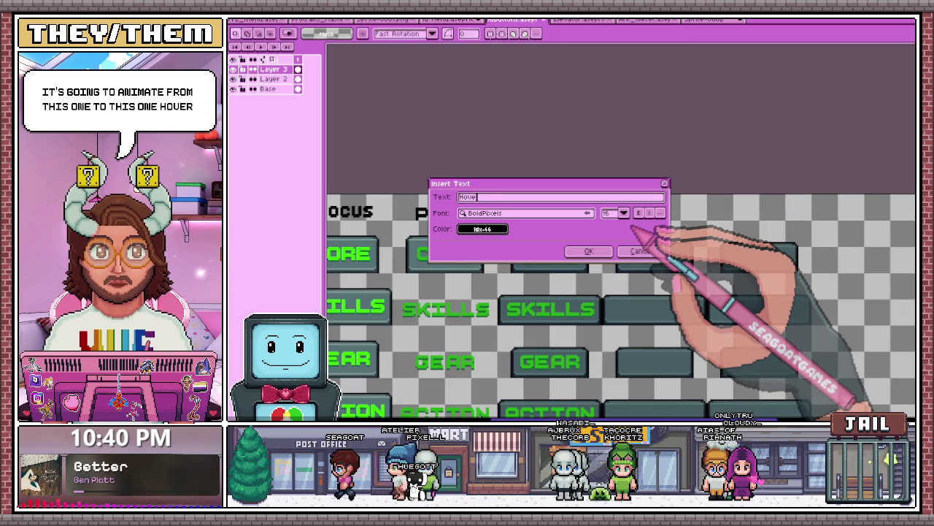
pyautogui.write('r')
pyautogui.press('Return')
pyautogui.moveTo(628, 365); pyautogui.dragTo(666, 232)
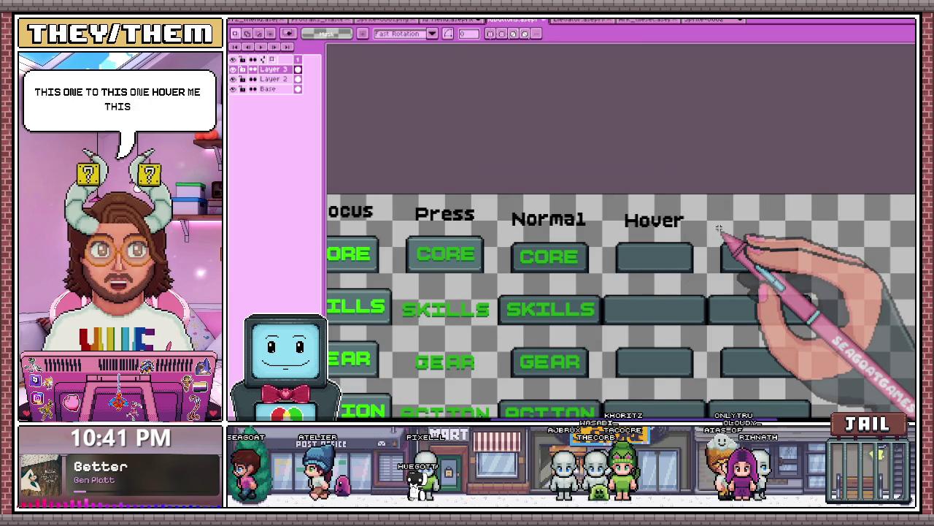
# - Place a 'Diss' label above the last column and make the Base layer active
pyautogui.press('t')
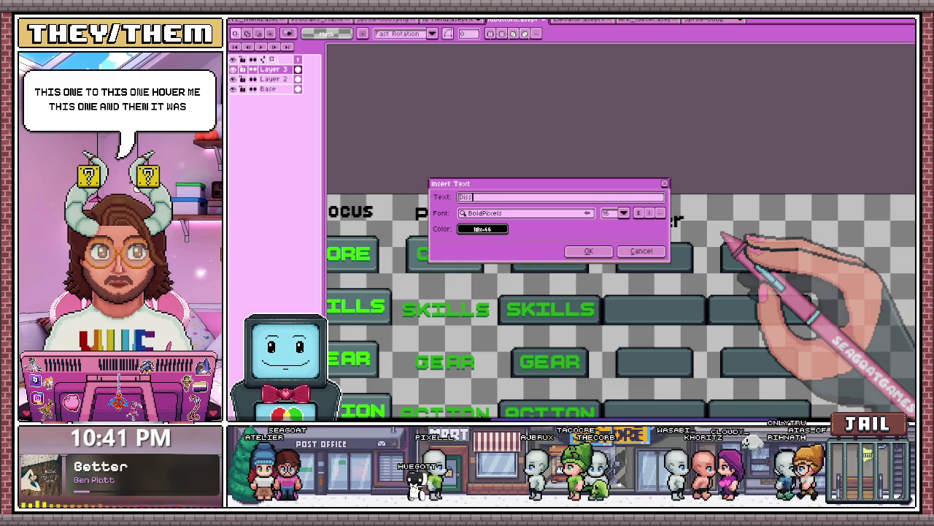
pyautogui.press('Return')
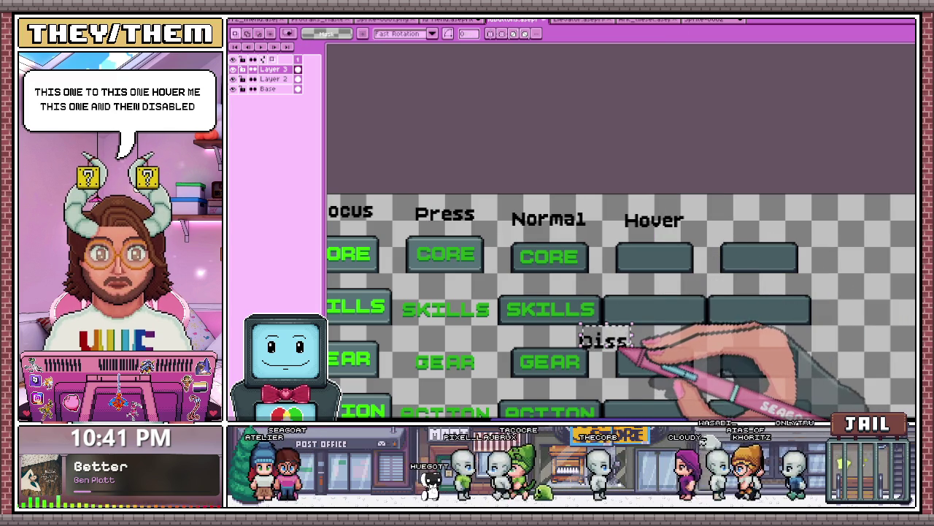
pyautogui.moveTo(624, 339); pyautogui.dragTo(778, 230)
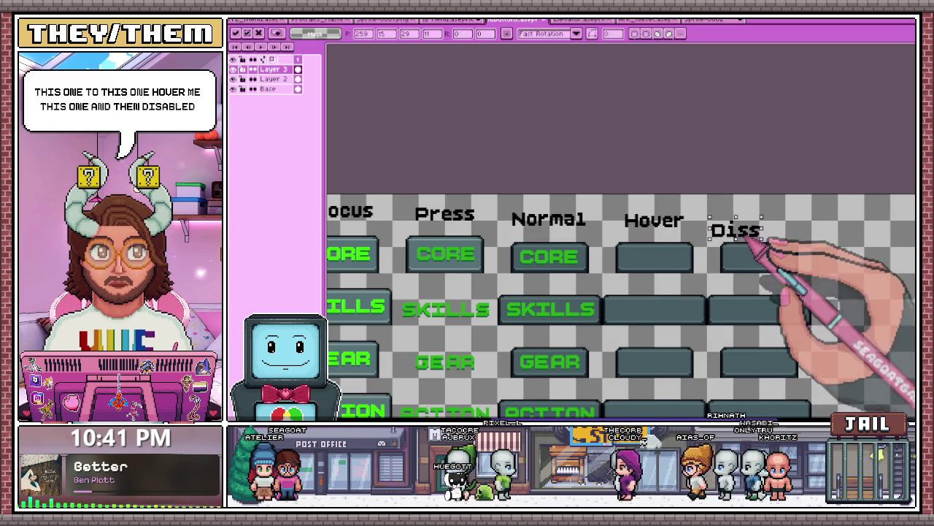
pyautogui.click(789, 225)
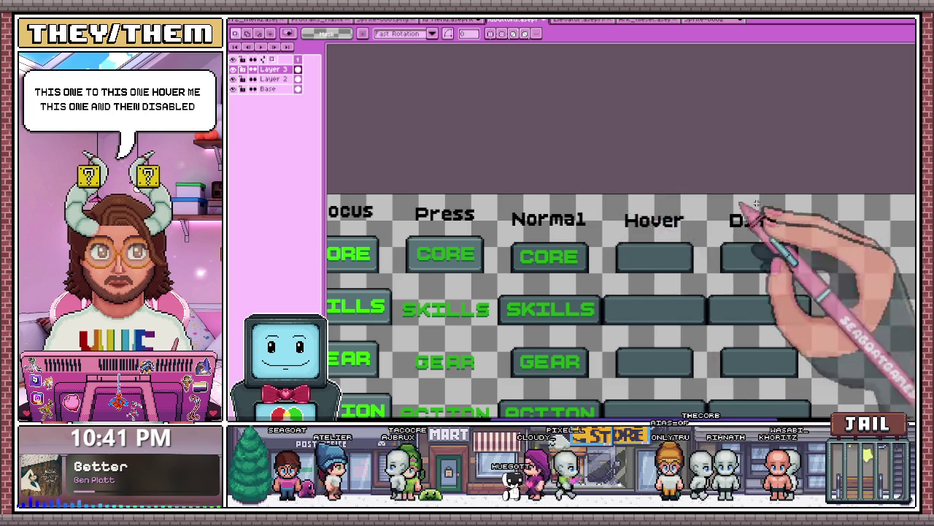
pyautogui.scroll(-3, 504, 208)
pyautogui.scroll(3, 511, 212)
pyautogui.scroll(-3, 505, 143)
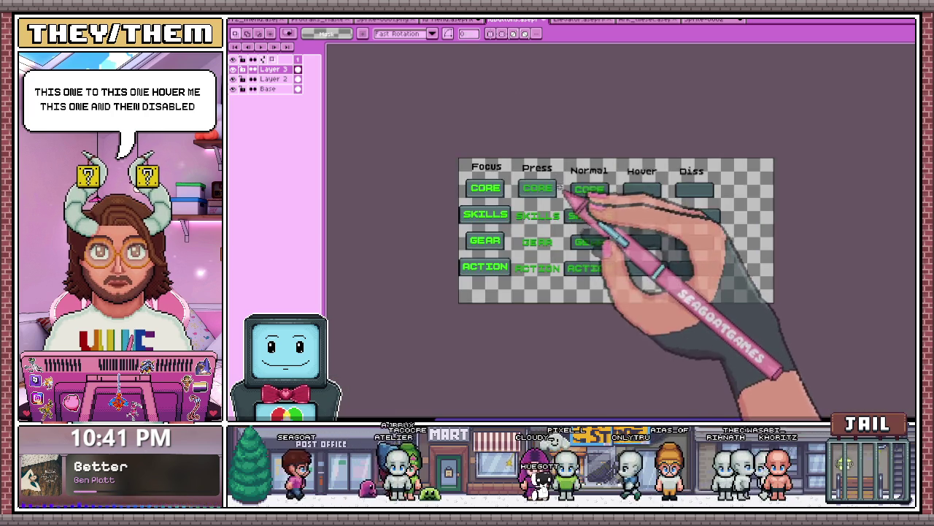
pyautogui.scroll(3, 467, 160)
pyautogui.click(267, 88)
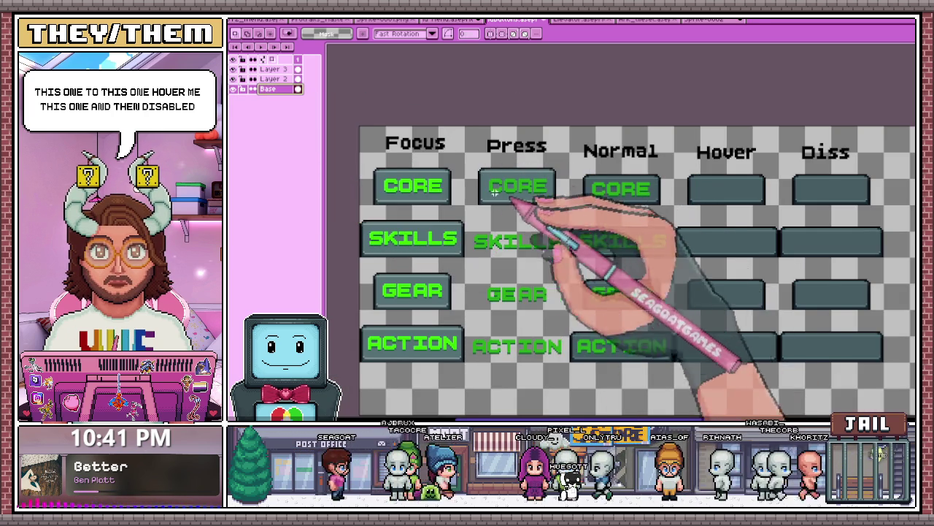
pyautogui.scroll(2, 538, 202)
pyautogui.scroll(-2, 511, 186)
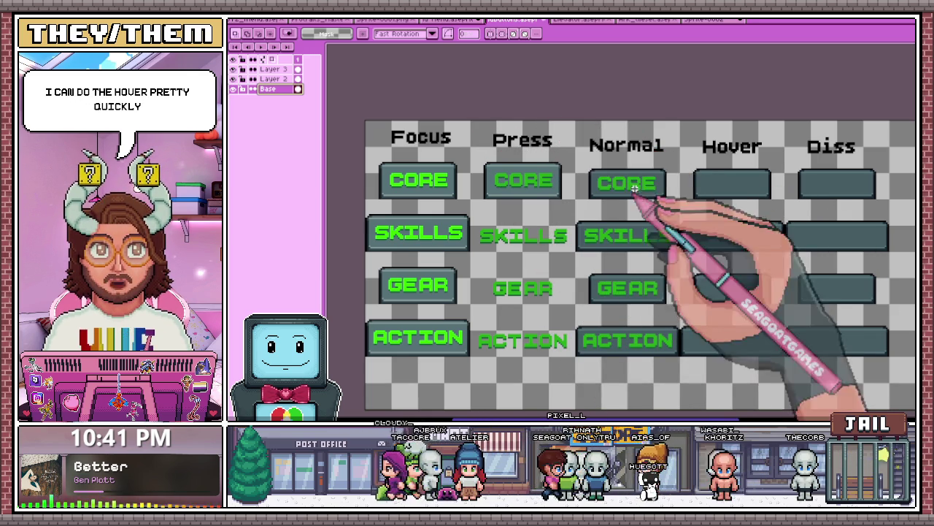
pyautogui.press('-')
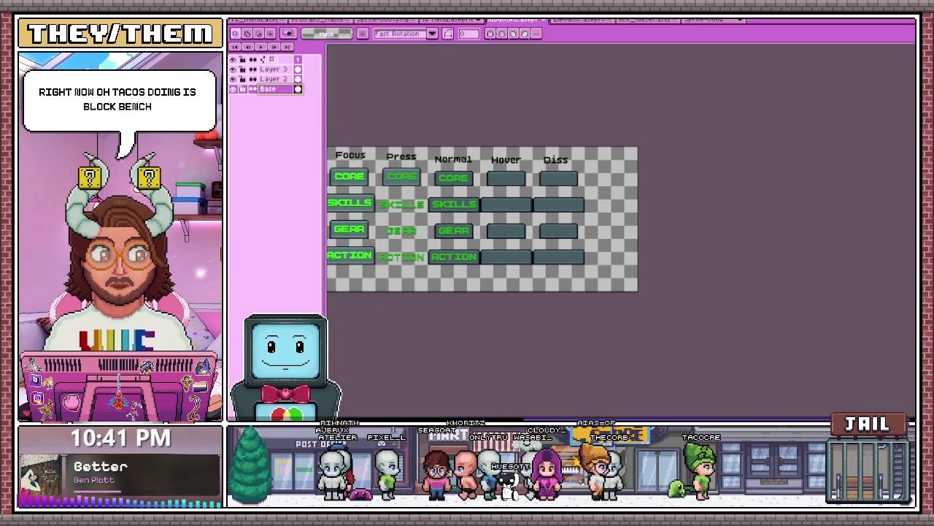
pyautogui.hotkey('alt', 'Tab')
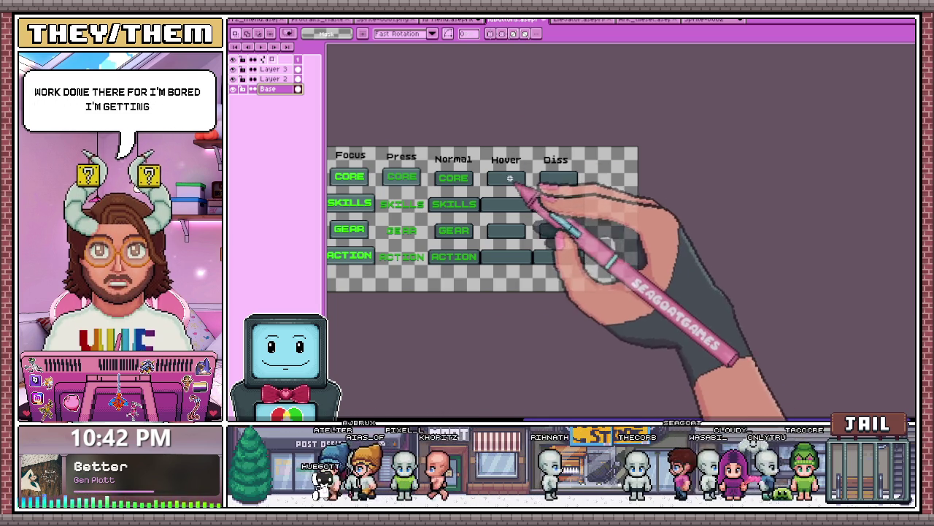
pyautogui.scroll(2, 484, 167)
# - On Layer 2, copy the Focus CORE label onto the first Hover button, nudged up
pyautogui.scroll(-2, 496, 141)
pyautogui.scroll(-1, 469, 188)
pyautogui.scroll(1, 438, 155)
pyautogui.scroll(1, 394, 157)
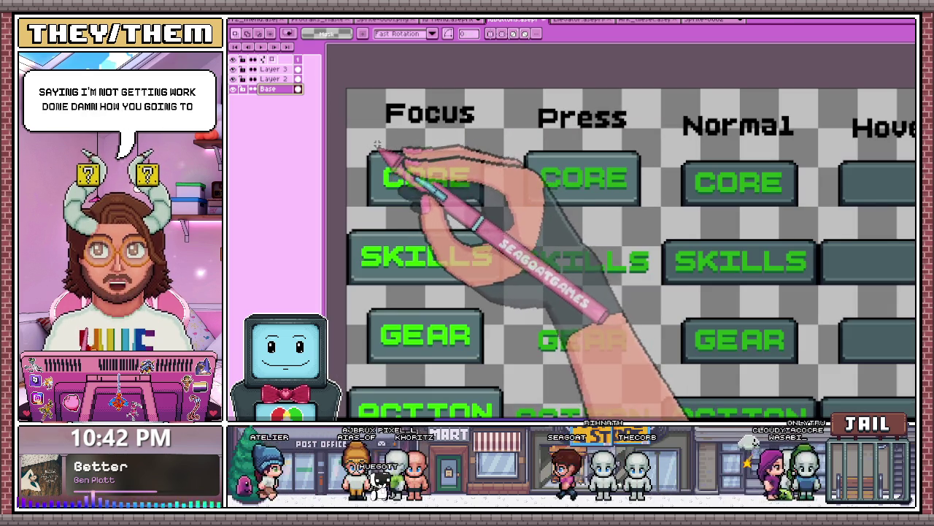
pyautogui.click(274, 78)
pyautogui.moveTo(364, 156)
pyautogui.mouseDown()
pyautogui.moveTo(485, 208)
pyautogui.moveTo(638, 204)
pyautogui.mouseUp()
pyautogui.scroll(-2, 467, 211)
pyautogui.scroll(2, 641, 206)
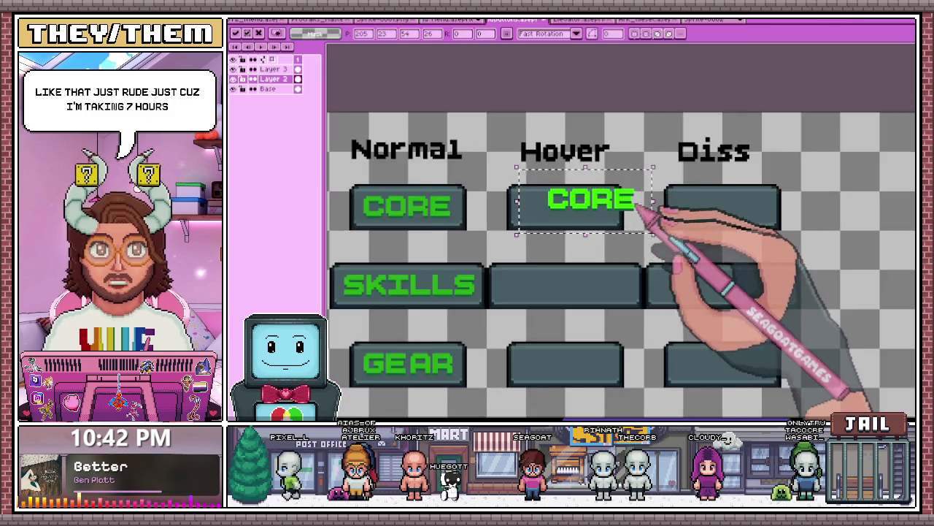
pyautogui.scroll(1, 641, 207)
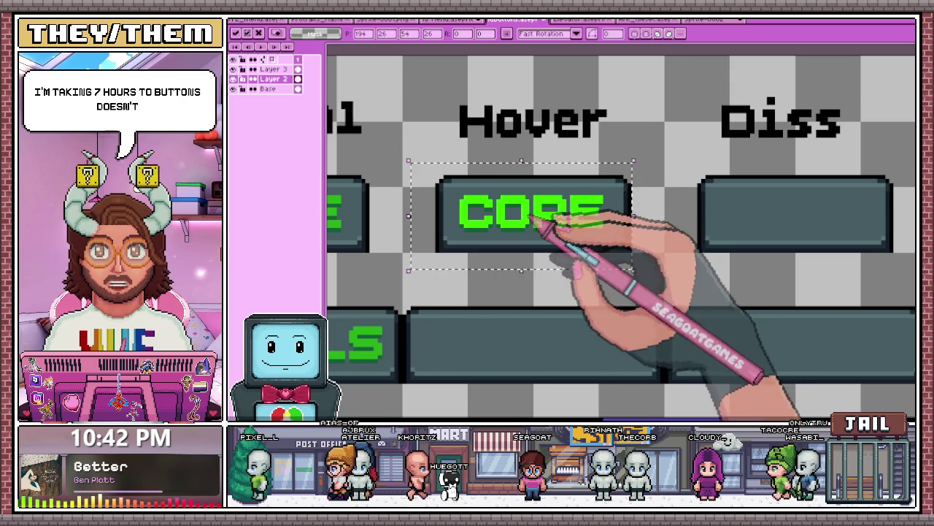
pyautogui.scroll(-1, 482, 137)
pyautogui.scroll(1, 490, 198)
pyautogui.scroll(1, 532, 219)
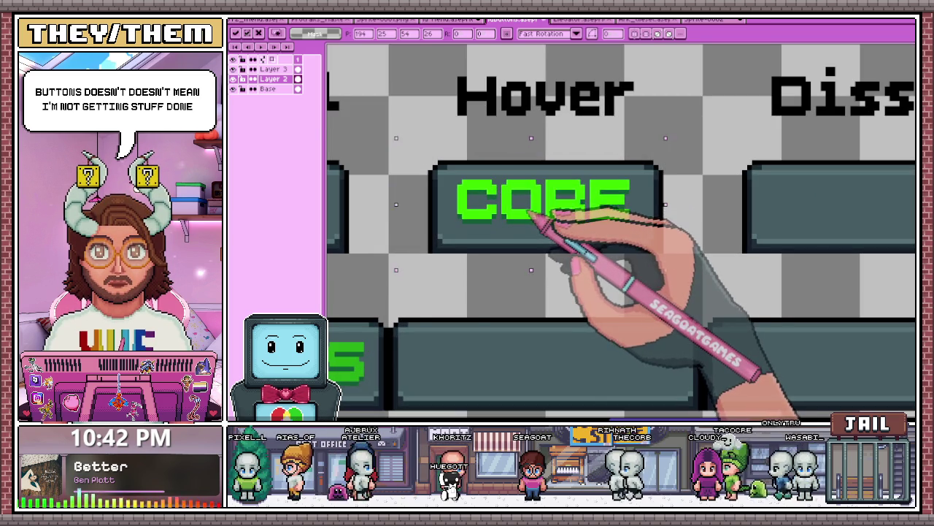
pyautogui.press('Up')
pyautogui.press('Up')
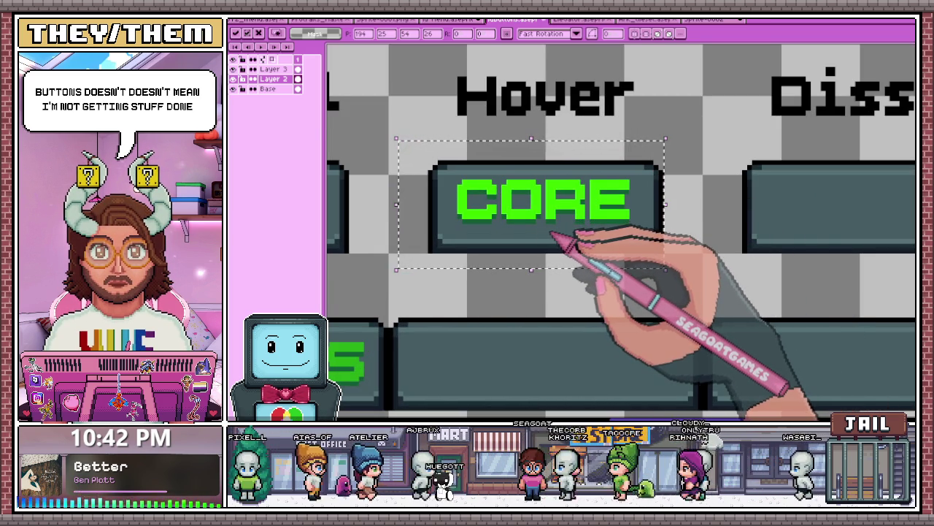
# - Commit the CORE label and marquee-select the finished Hover CORE button
pyautogui.scroll(-1, 553, 233)
pyautogui.scroll(1, 561, 219)
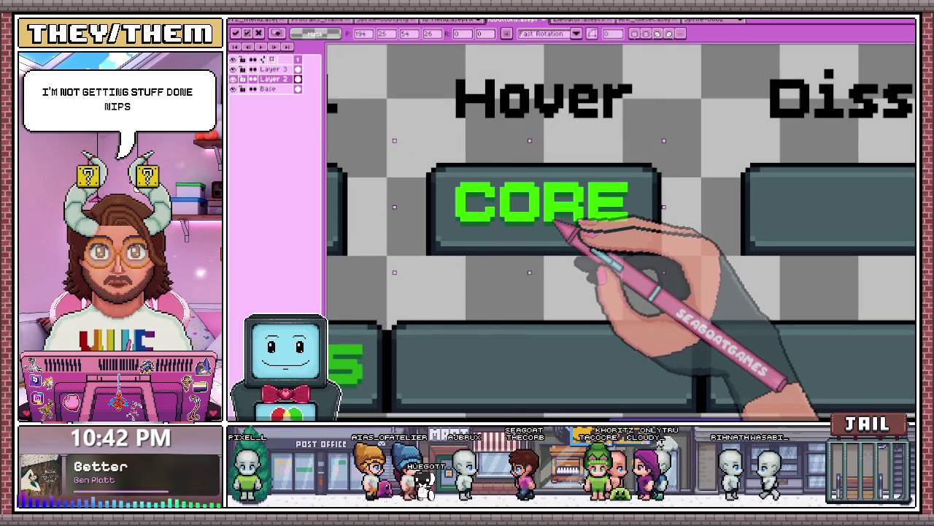
pyautogui.scroll(-1, 573, 226)
pyautogui.hotkey('ctrl', 'd')
pyautogui.scroll(1, 546, 209)
pyautogui.scroll(1, 503, 190)
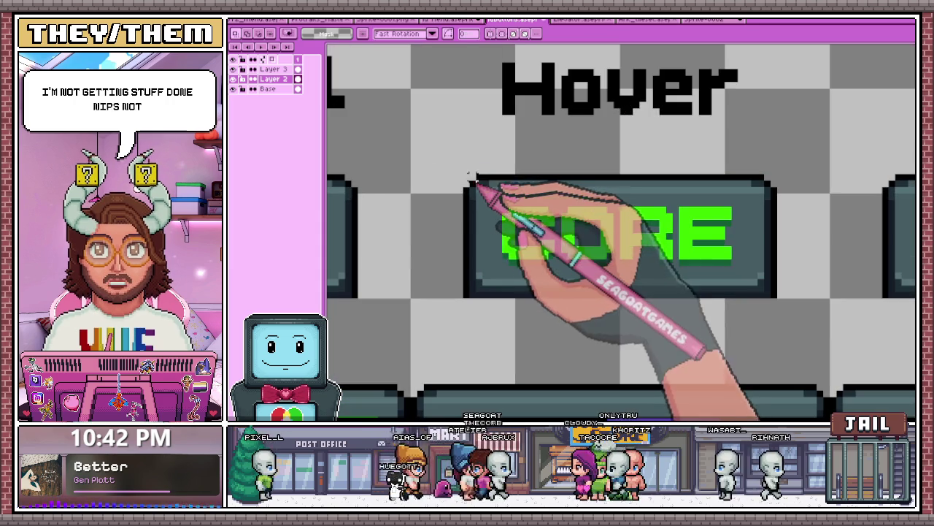
pyautogui.moveTo(464, 178); pyautogui.dragTo(779, 298)
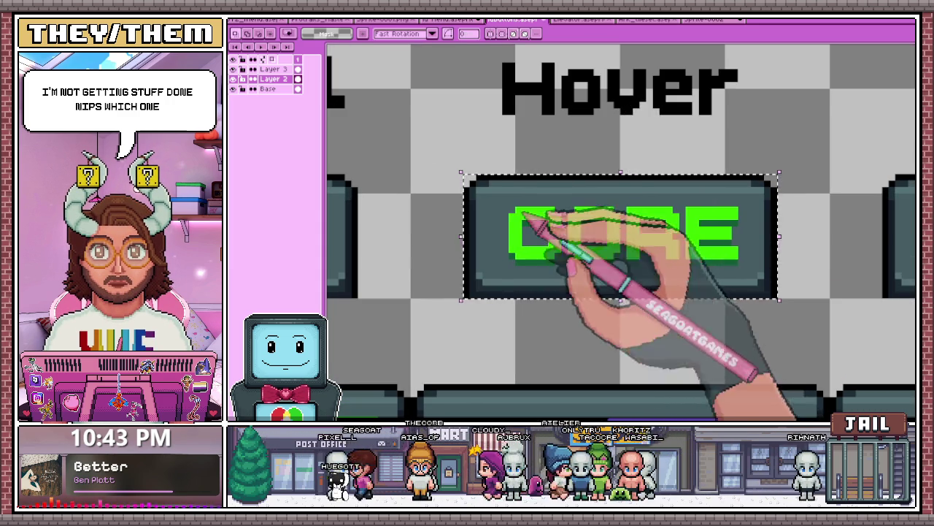
pyautogui.scroll(-2, 523, 215)
pyautogui.scroll(-1, 537, 246)
pyautogui.scroll(-2, 588, 267)
pyautogui.scroll(1, 559, 271)
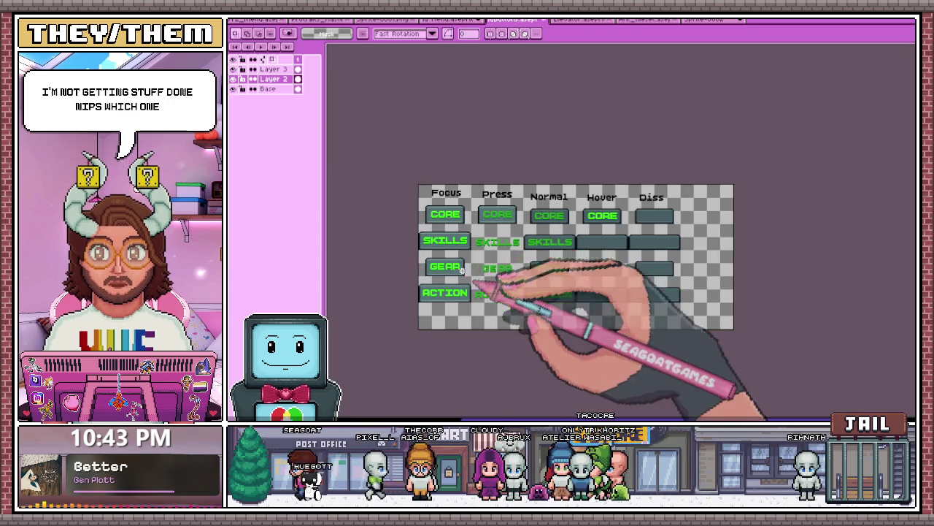
# - Copy the Focus SKILLS label onto the second Hover button and commit it
pyautogui.scroll(2, 428, 234)
pyautogui.scroll(1, 426, 230)
pyautogui.moveTo(400, 232); pyautogui.dragTo(522, 275)
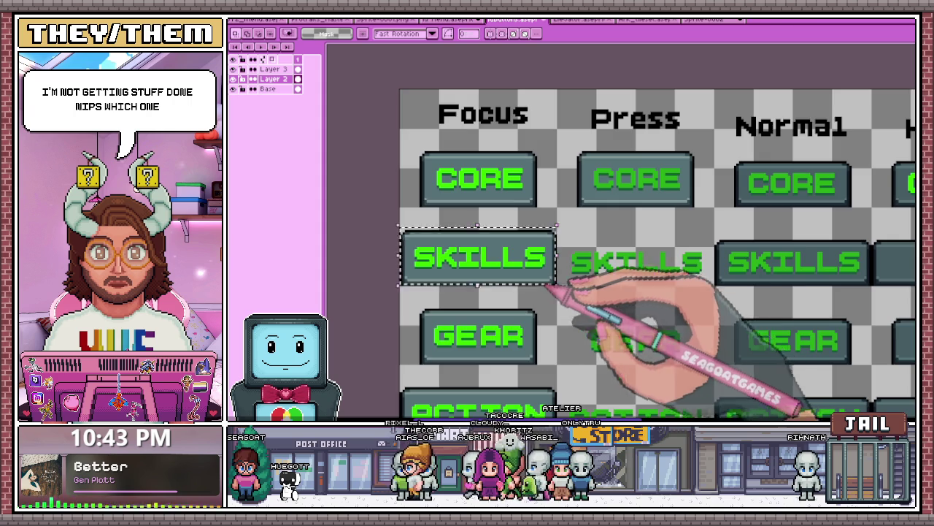
pyautogui.scroll(-3, 549, 287)
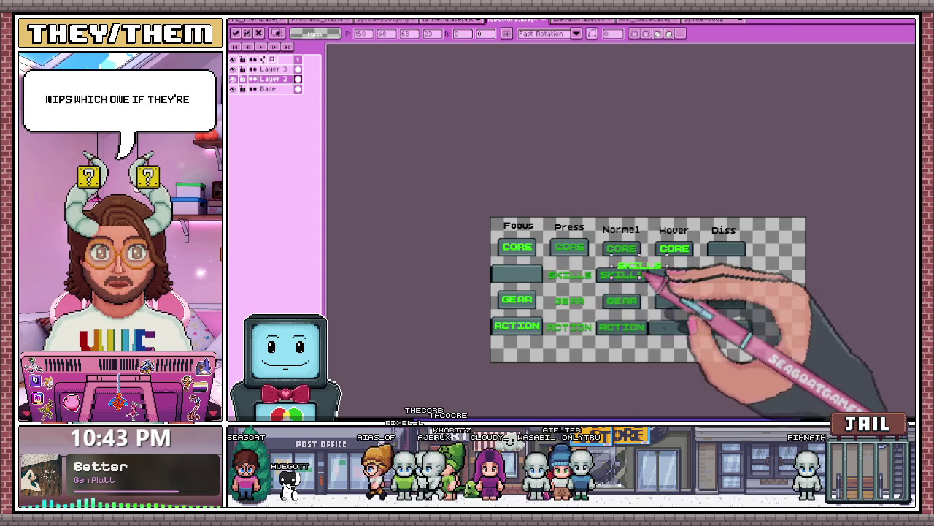
pyautogui.scroll(1, 552, 337)
pyautogui.scroll(1, 525, 268)
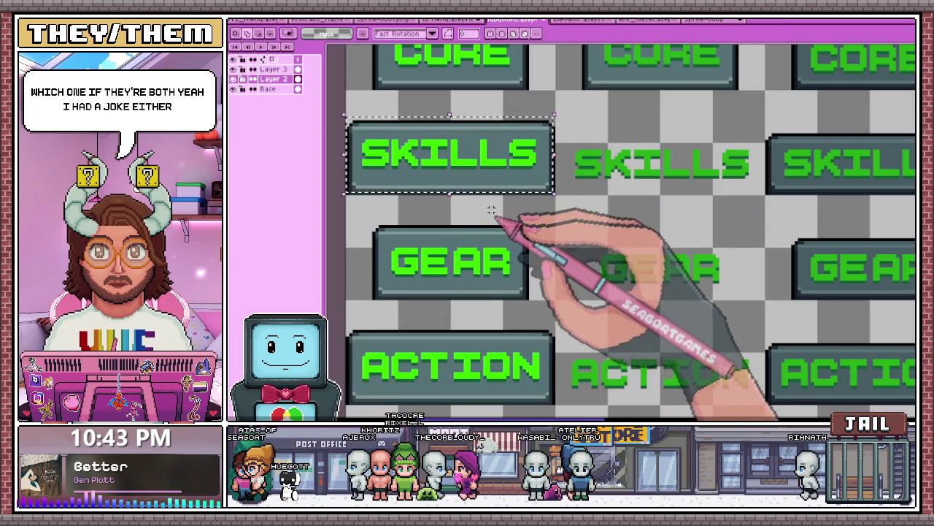
pyautogui.scroll(-1, 485, 191)
pyautogui.moveTo(485, 192); pyautogui.dragTo(569, 192)
pyautogui.scroll(-1, 620, 217)
pyautogui.scroll(2, 625, 177)
pyautogui.scroll(1, 620, 177)
pyautogui.scroll(1, 593, 175)
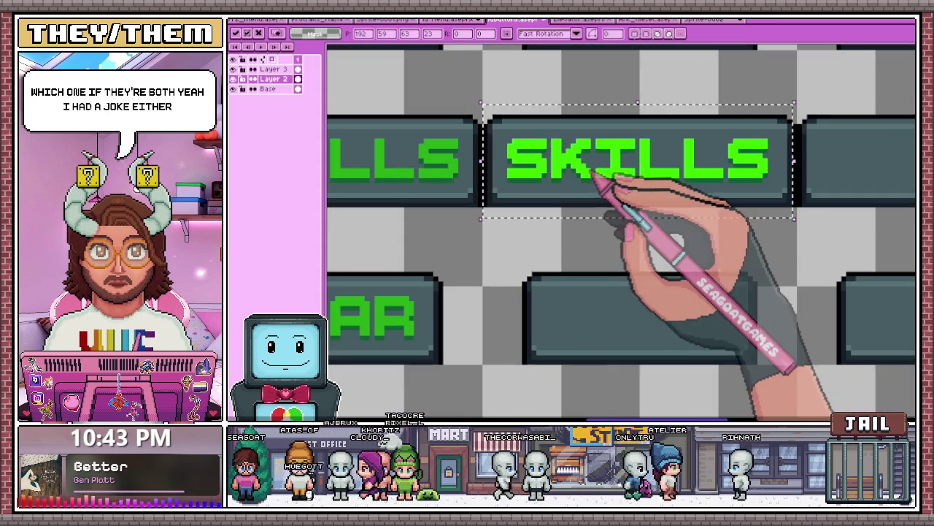
pyautogui.scroll(-1, 555, 241)
pyautogui.scroll(1, 490, 150)
pyautogui.press('Return')
# - Marquee-select the finished Hover SKILLS button
pyautogui.moveTo(473, 138); pyautogui.dragTo(780, 223)
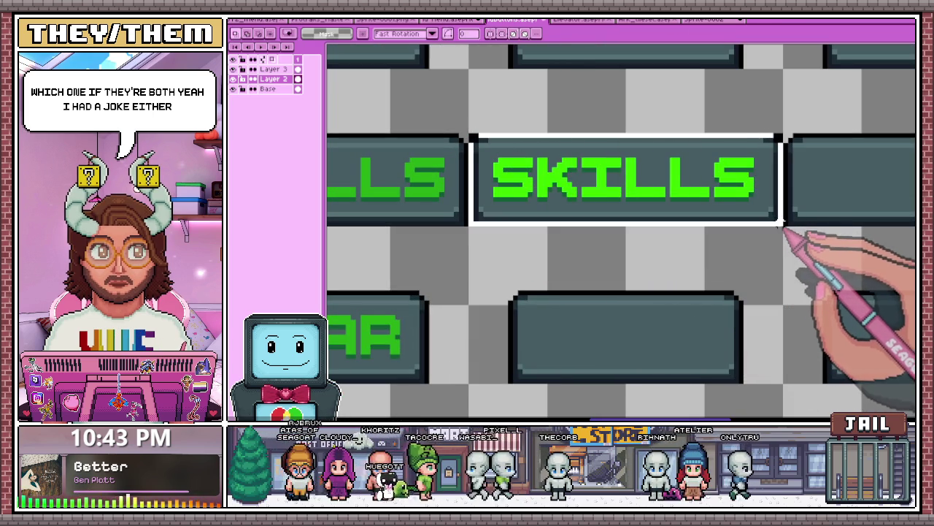
pyautogui.scroll(-1, 605, 212)
pyautogui.scroll(-2, 599, 241)
pyautogui.scroll(-2, 592, 263)
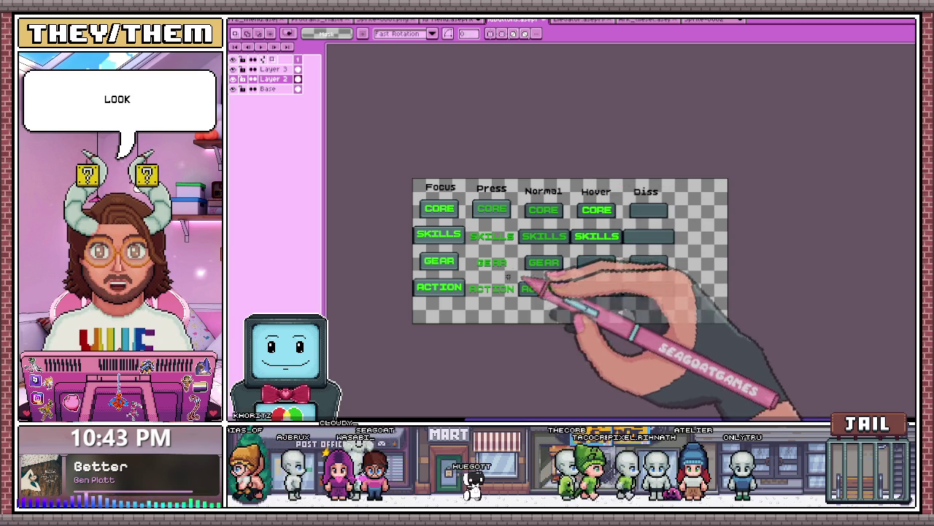
# - Select the GEAR label on the Focus button and pick it up to move
pyautogui.scroll(3, 463, 264)
pyautogui.scroll(-3, 356, 240)
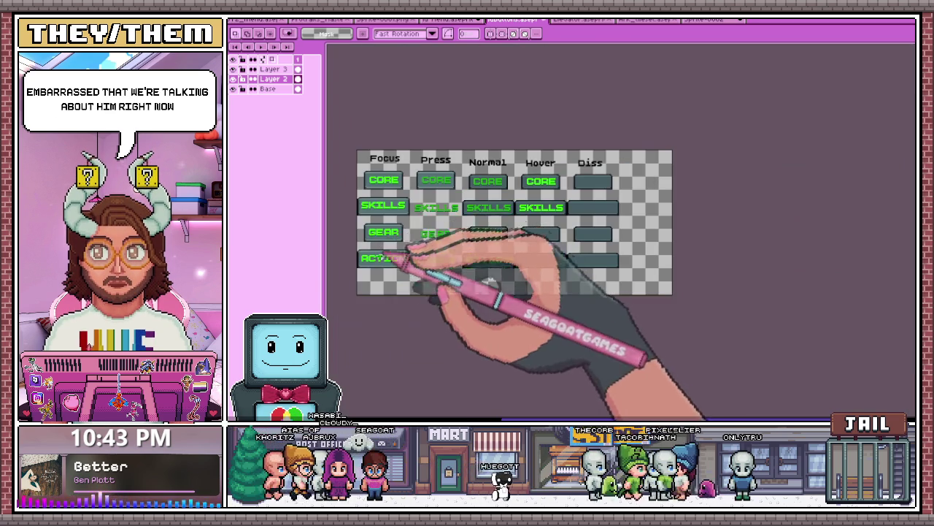
pyautogui.scroll(3, 361, 252)
pyautogui.scroll(2, 380, 219)
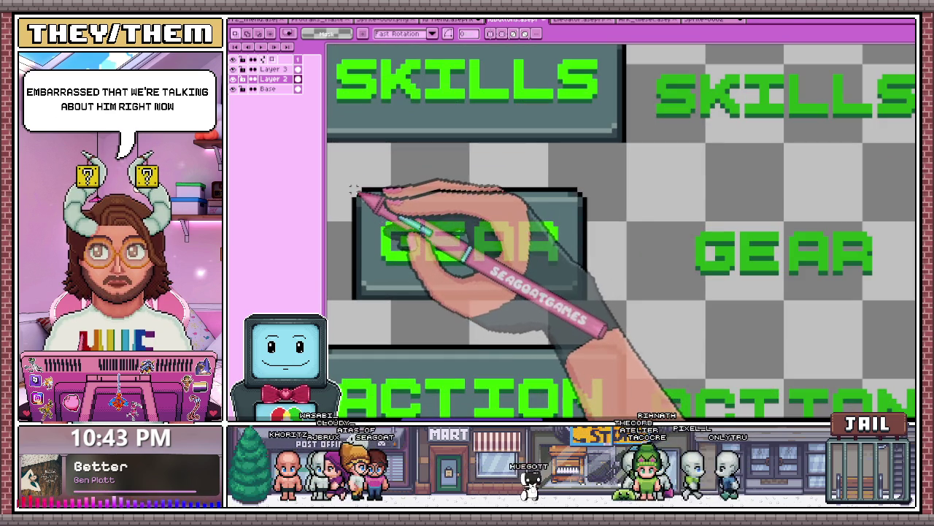
pyautogui.moveTo(354, 191); pyautogui.dragTo(584, 289)
pyautogui.scroll(-3, 588, 299)
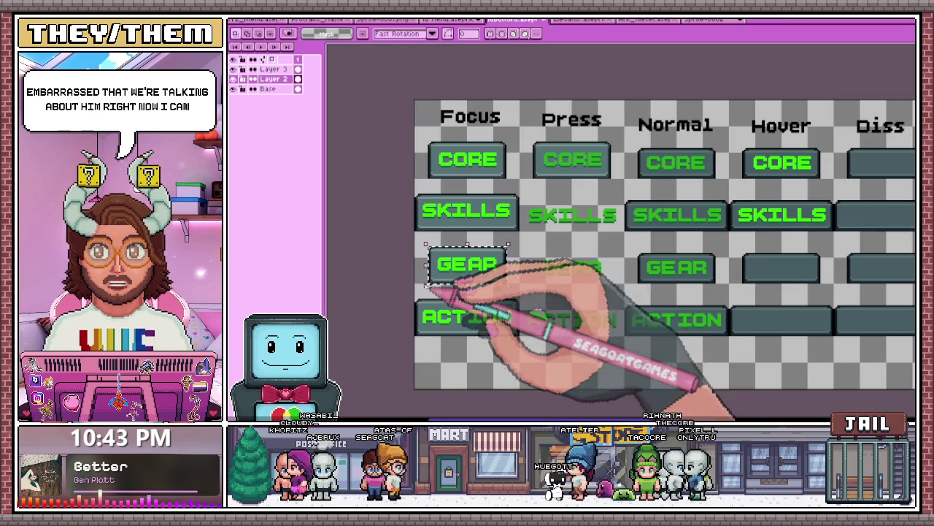
pyautogui.scroll(-2, 506, 279)
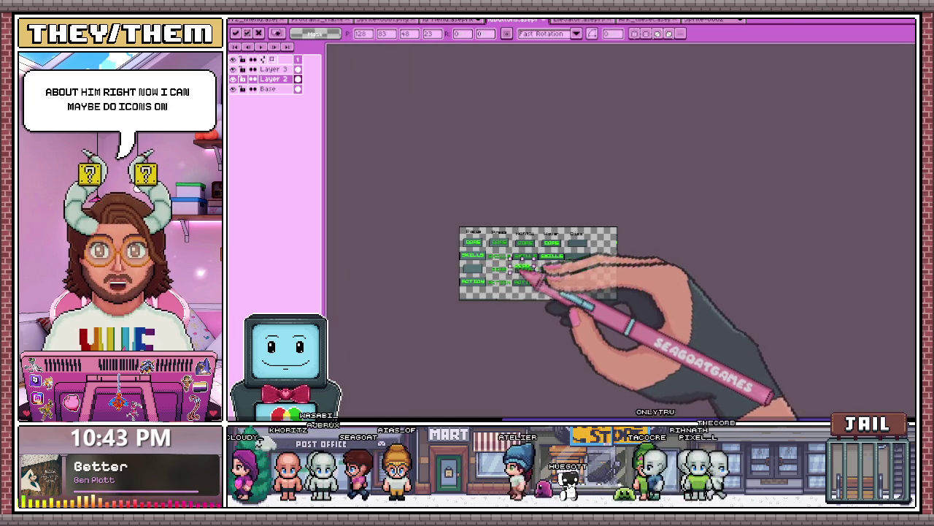
pyautogui.click(503, 285)
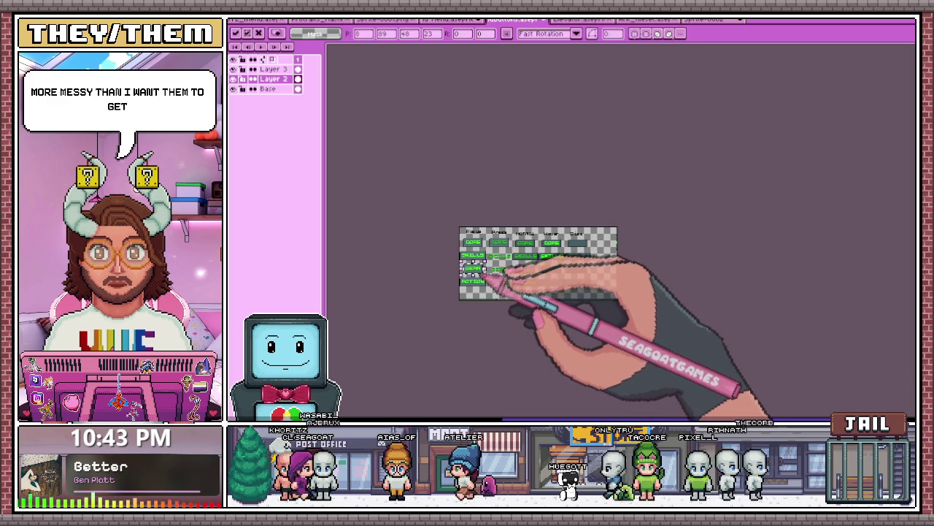
# - Settle the GEAR label on the third Hover button and deselect it
pyautogui.scroll(5, 578, 286)
pyautogui.scroll(1, 515, 251)
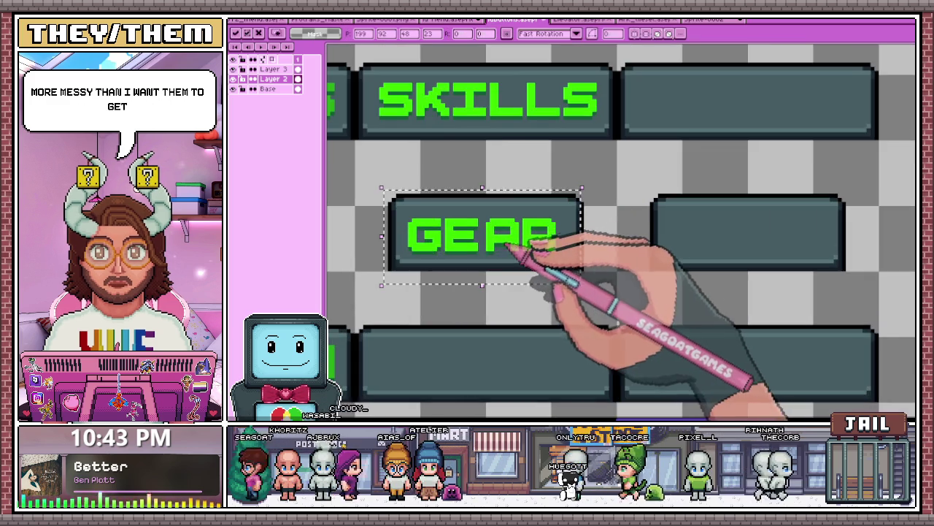
pyautogui.scroll(1, 502, 248)
pyautogui.scroll(-1, 511, 240)
pyautogui.scroll(2, 448, 198)
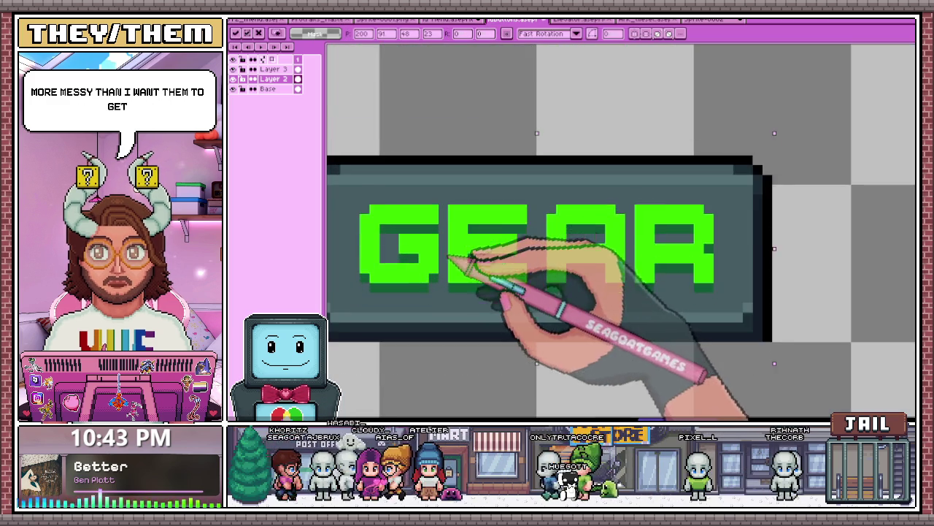
pyautogui.scroll(-1, 500, 261)
pyautogui.scroll(-1, 501, 261)
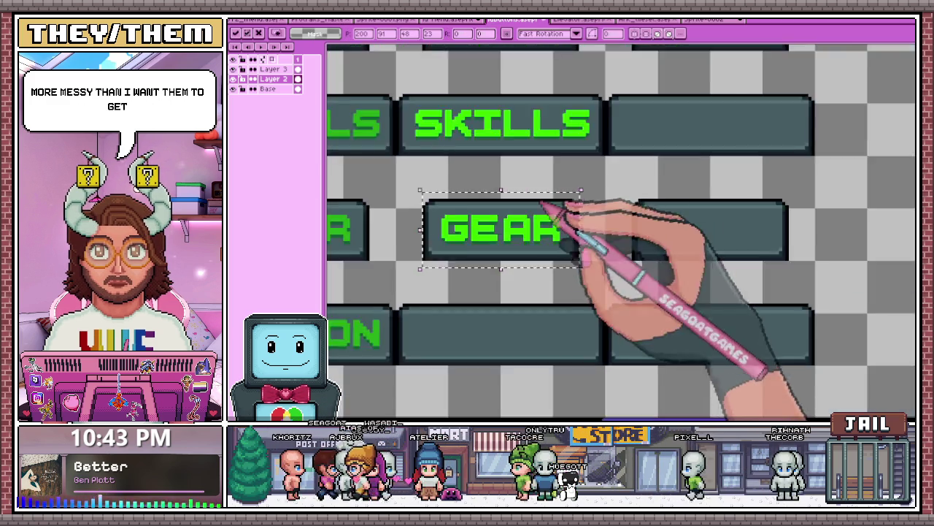
pyautogui.scroll(-1, 555, 211)
pyautogui.scroll(-2, 540, 347)
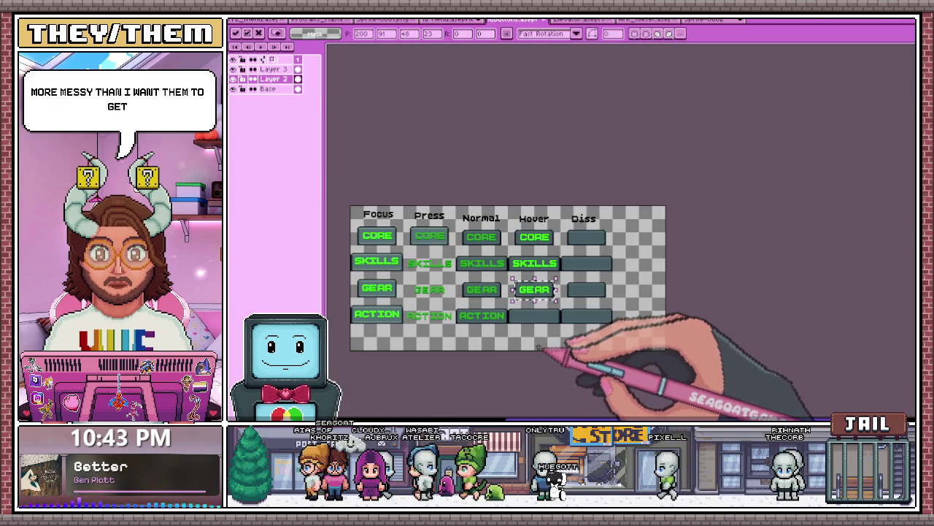
pyautogui.hotkey('ctrl', 'd')
pyautogui.scroll(2, 461, 218)
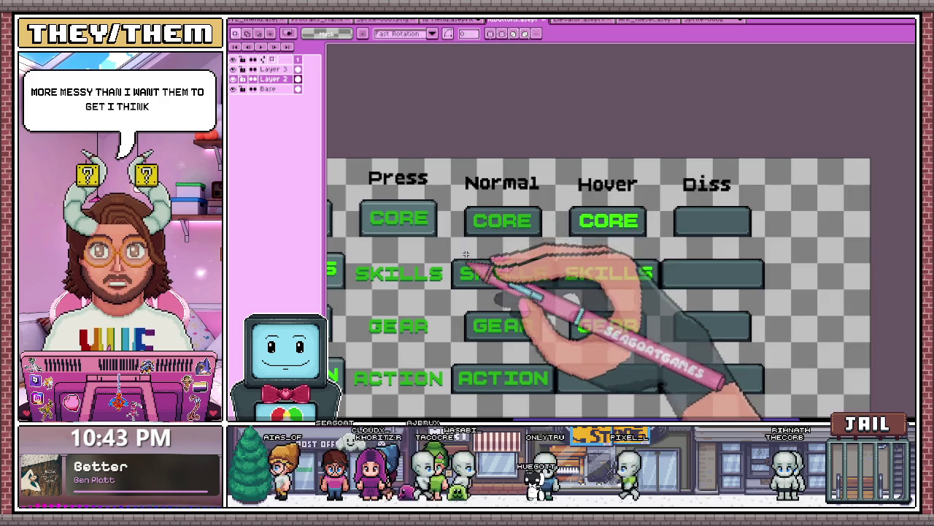
pyautogui.scroll(1, 438, 210)
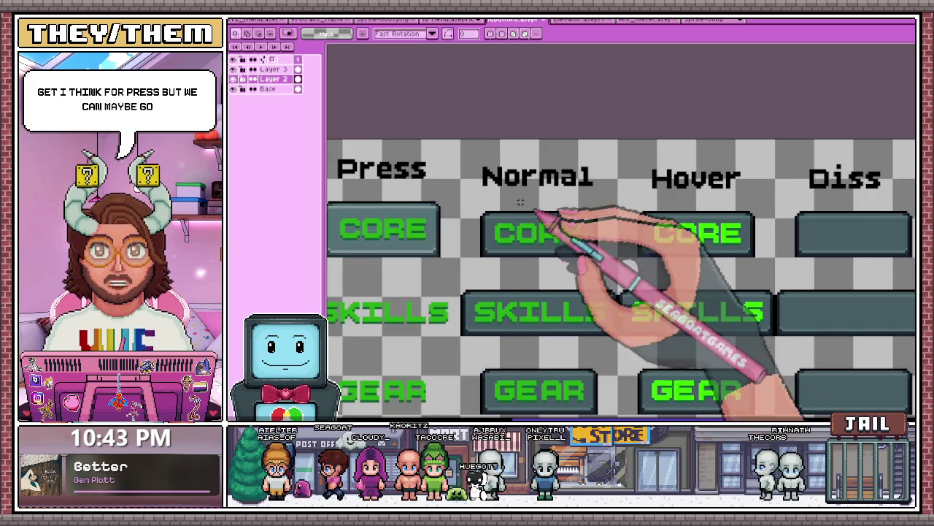
pyautogui.scroll(-3, 532, 215)
pyautogui.scroll(2, 438, 217)
# - On the Base layer, select the whole Normal column of buttons
pyautogui.click(267, 89)
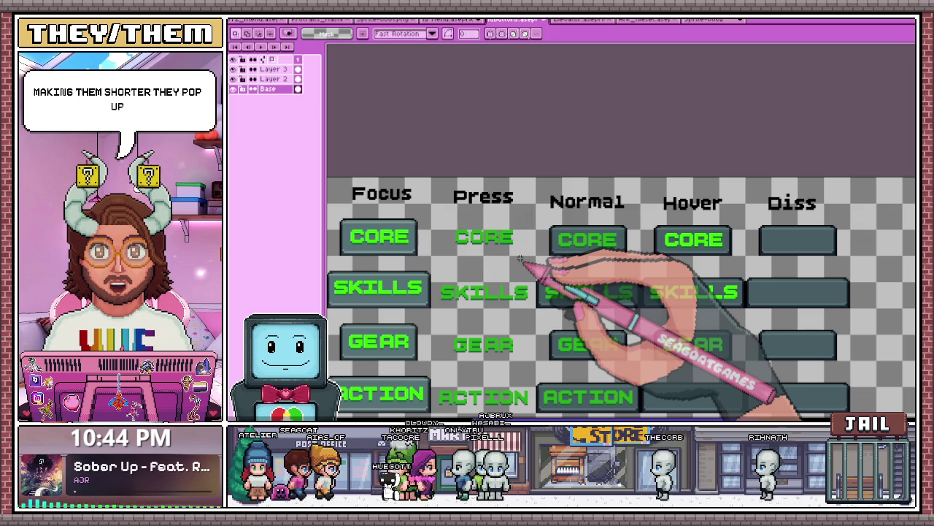
pyautogui.moveTo(539, 213)
pyautogui.mouseDown()
pyautogui.moveTo(637, 265)
pyautogui.moveTo(523, 253)
pyautogui.mouseUp()
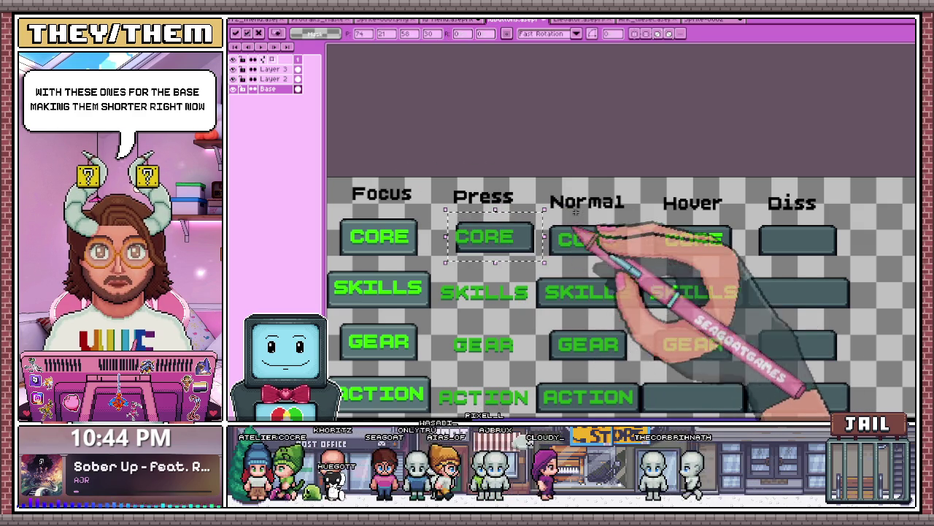
pyautogui.hotkey('ctrl', 'z')
pyautogui.scroll(-2, 562, 287)
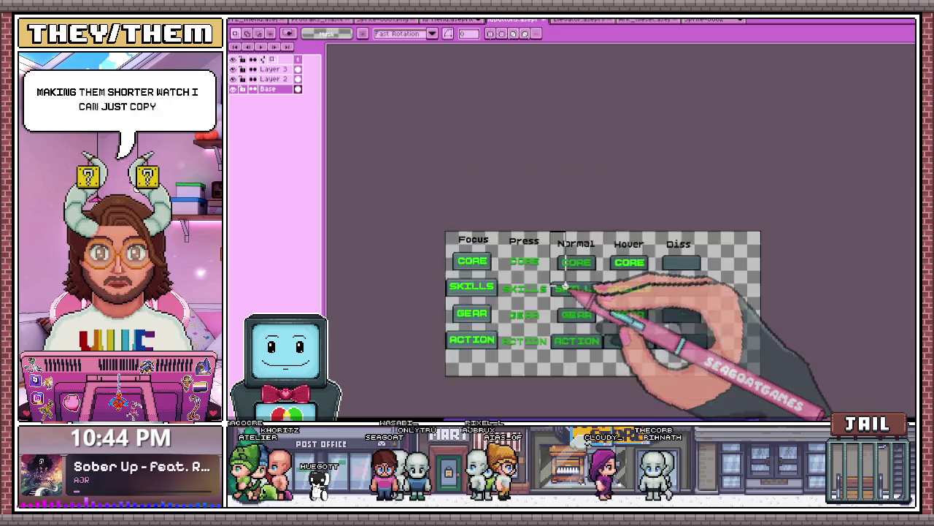
pyautogui.scroll(2, 569, 292)
pyautogui.moveTo(490, 73); pyautogui.dragTo(584, 312)
pyautogui.scroll(3, 584, 312)
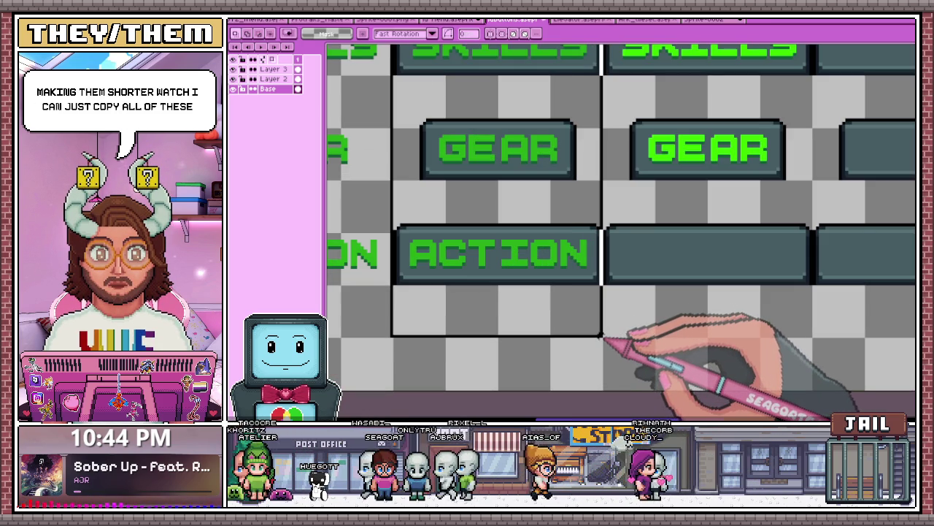
pyautogui.scroll(-2, 601, 336)
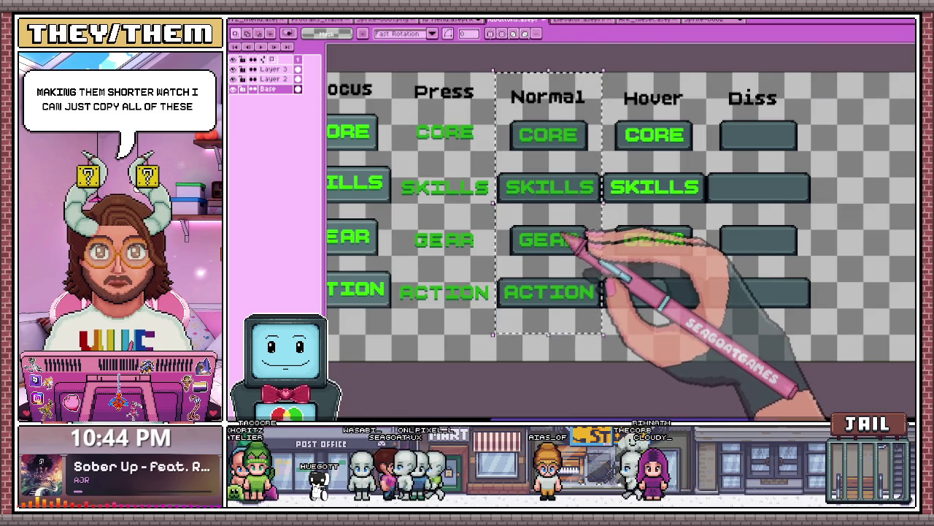
# - Copy the Normal buttons into the Press column and line them up with the rows
pyautogui.moveTo(574, 219); pyautogui.dragTo(495, 211)
pyautogui.scroll(-2, 511, 219)
pyautogui.scroll(2, 478, 228)
pyautogui.scroll(-2, 519, 257)
pyautogui.scroll(3, 532, 257)
pyautogui.moveTo(538, 261); pyautogui.dragTo(511, 271)
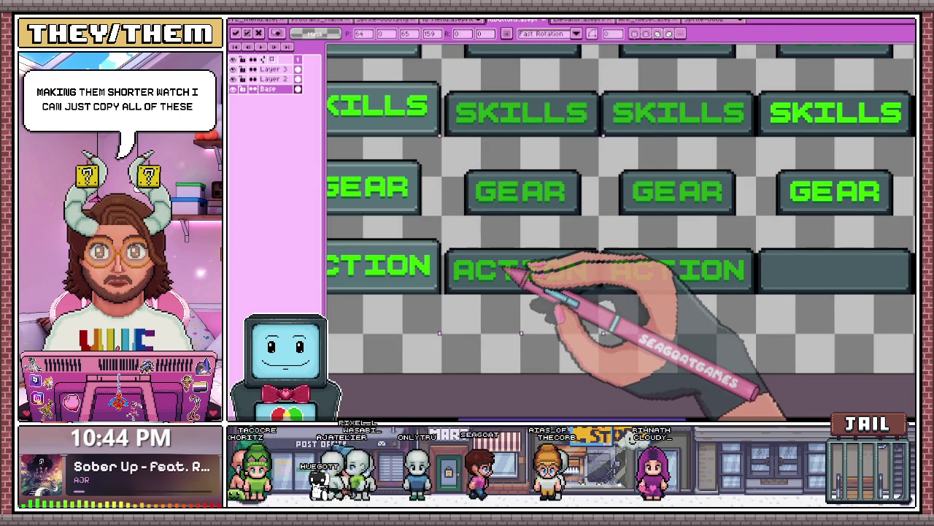
pyautogui.scroll(-1, 516, 271)
pyautogui.scroll(-2, 526, 306)
pyautogui.scroll(2, 511, 215)
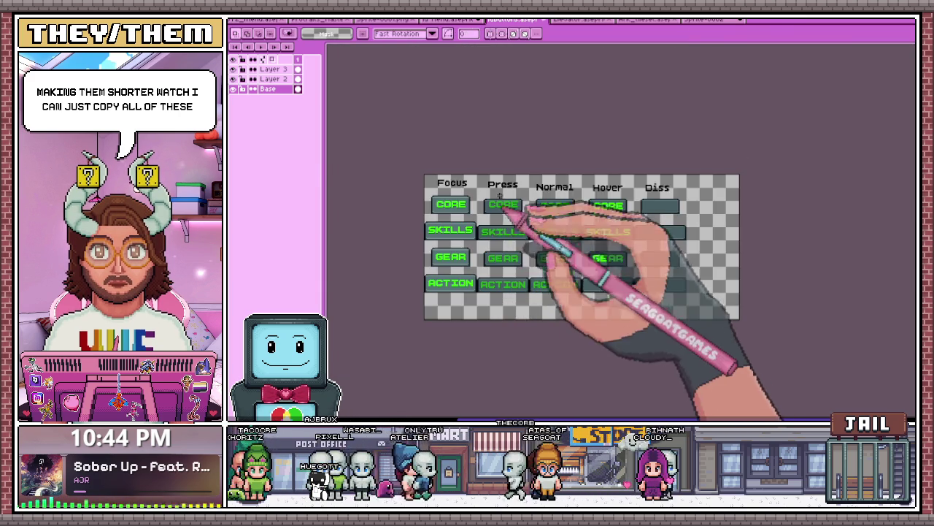
pyautogui.scroll(1, 485, 210)
pyautogui.scroll(1, 486, 210)
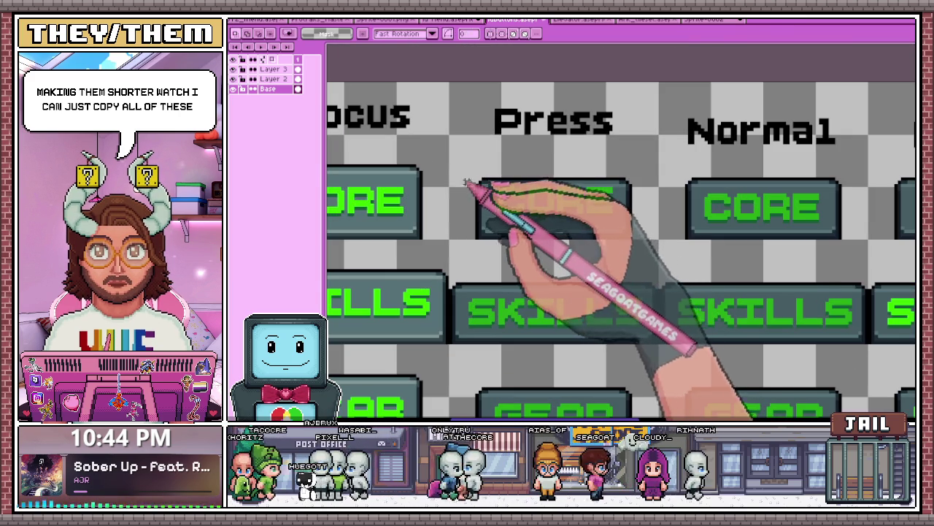
# - Trim the copied backgrounds around the Press CORE and SKILLS buttons
pyautogui.moveTo(461, 174); pyautogui.dragTo(654, 216)
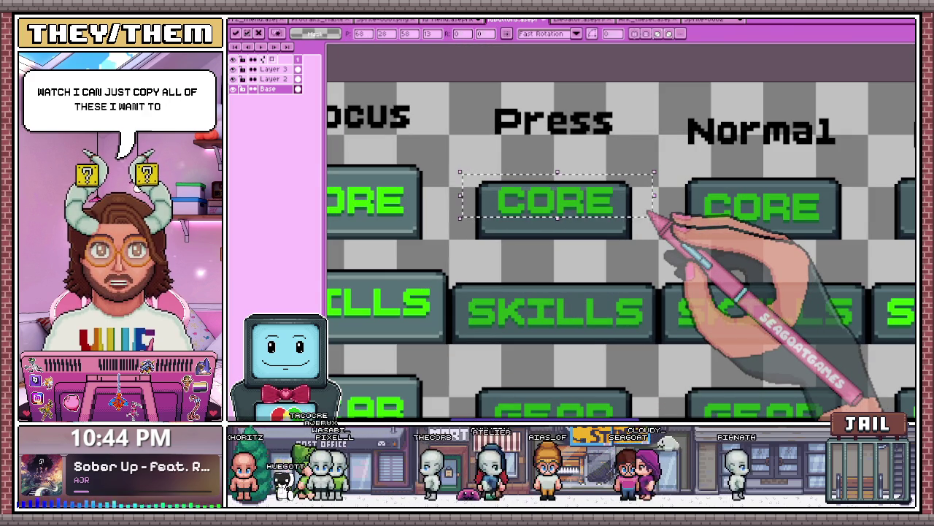
pyautogui.scroll(-2, 628, 218)
pyautogui.scroll(2, 562, 255)
pyautogui.moveTo(460, 232); pyautogui.dragTo(657, 291)
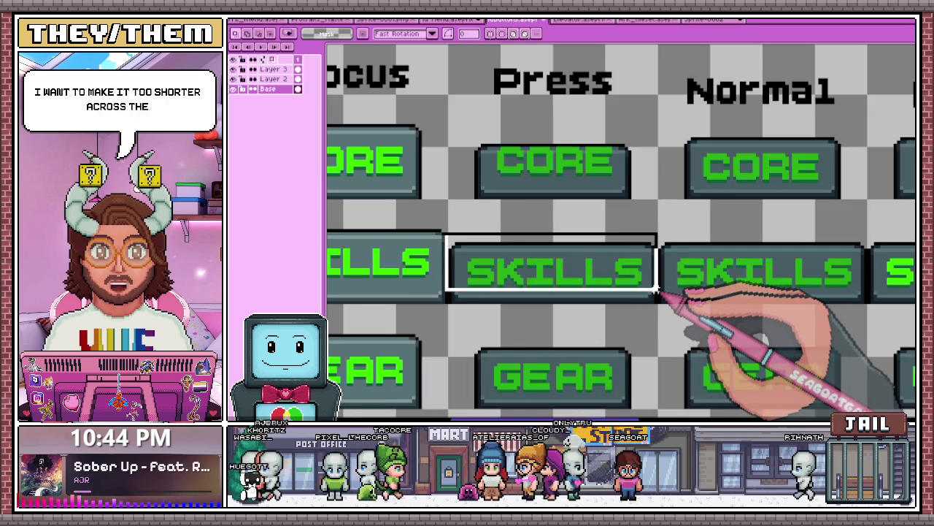
pyautogui.moveTo(451, 231)
pyautogui.mouseDown()
pyautogui.moveTo(501, 271)
pyautogui.moveTo(660, 283)
pyautogui.mouseUp()
pyautogui.scroll(-2, 652, 329)
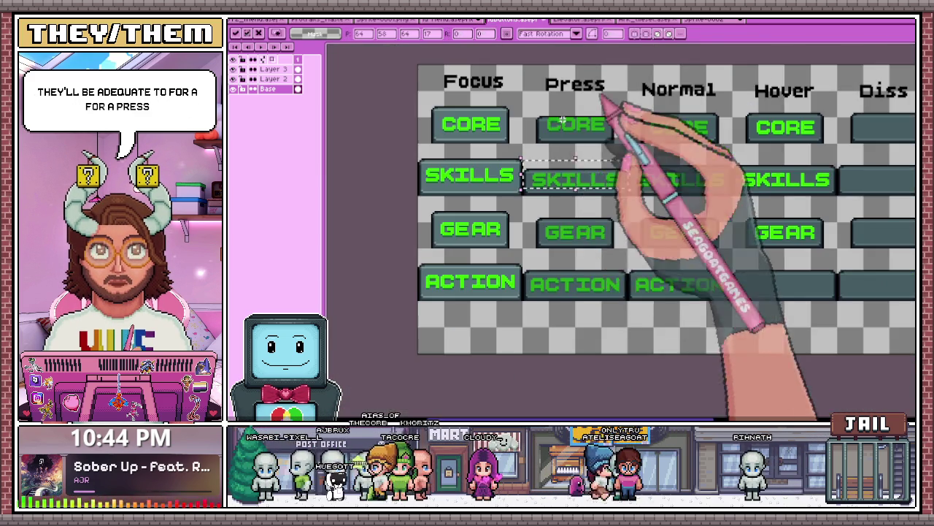
pyautogui.scroll(2, 532, 208)
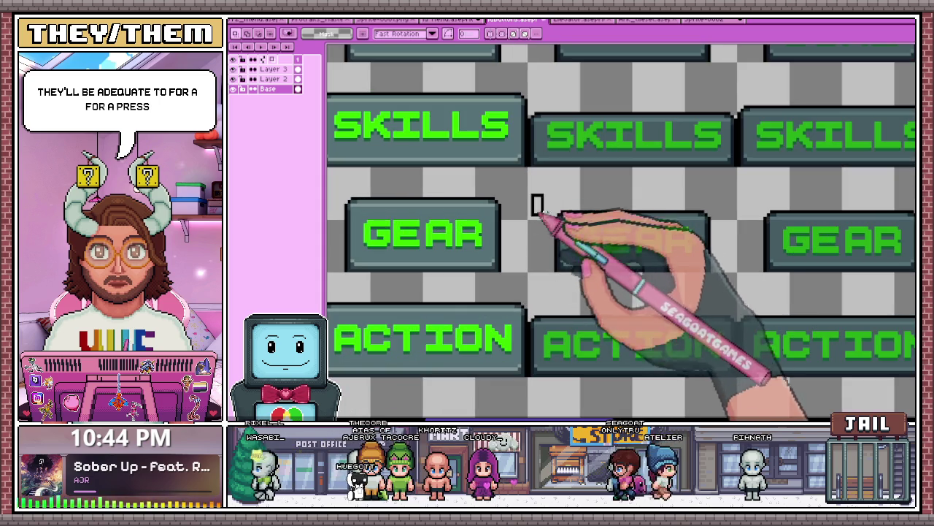
# - Trim the copied backgrounds around the Press GEAR and ACTION buttons
pyautogui.moveTo(529, 197); pyautogui.dragTo(738, 241)
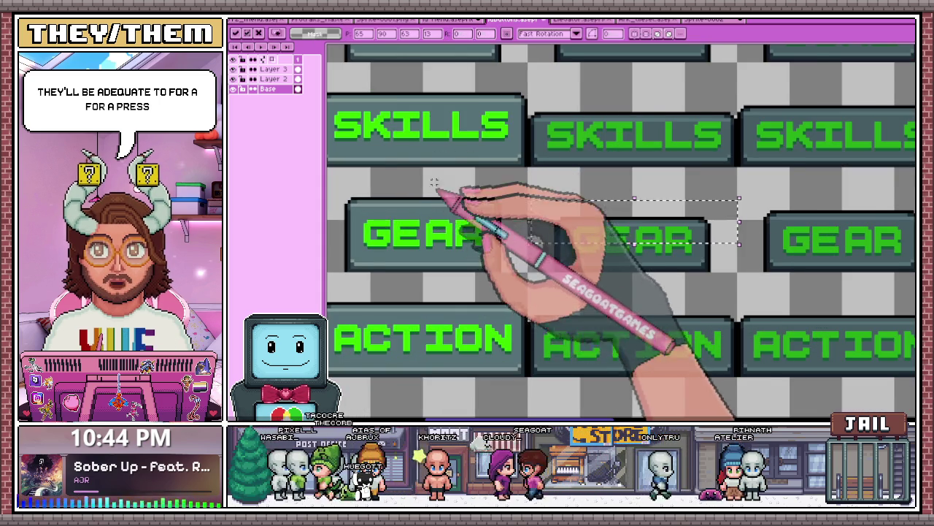
pyautogui.scroll(-2, 447, 206)
pyautogui.hotkey('ctrl', 'd')
pyautogui.scroll(2, 442, 209)
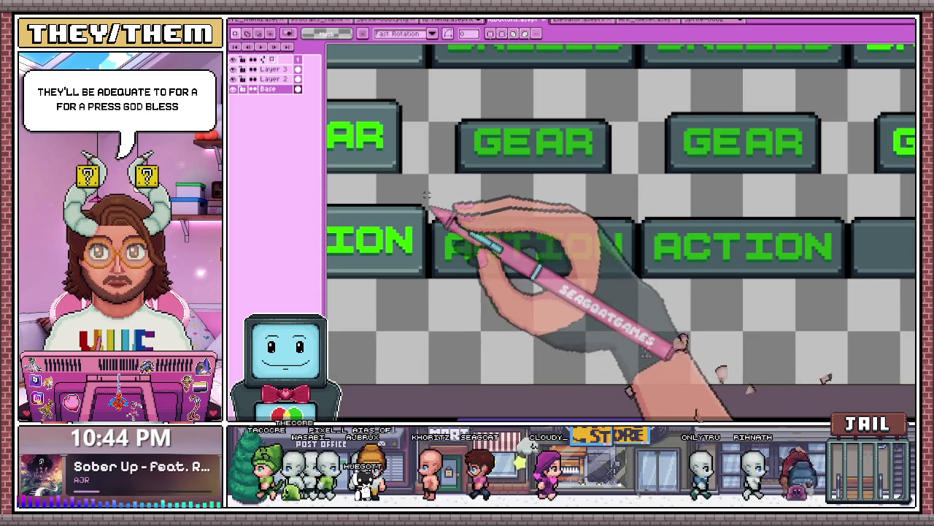
pyautogui.scroll(1, 438, 209)
pyautogui.moveTo(382, 188); pyautogui.dragTo(626, 252)
pyautogui.scroll(1, 642, 255)
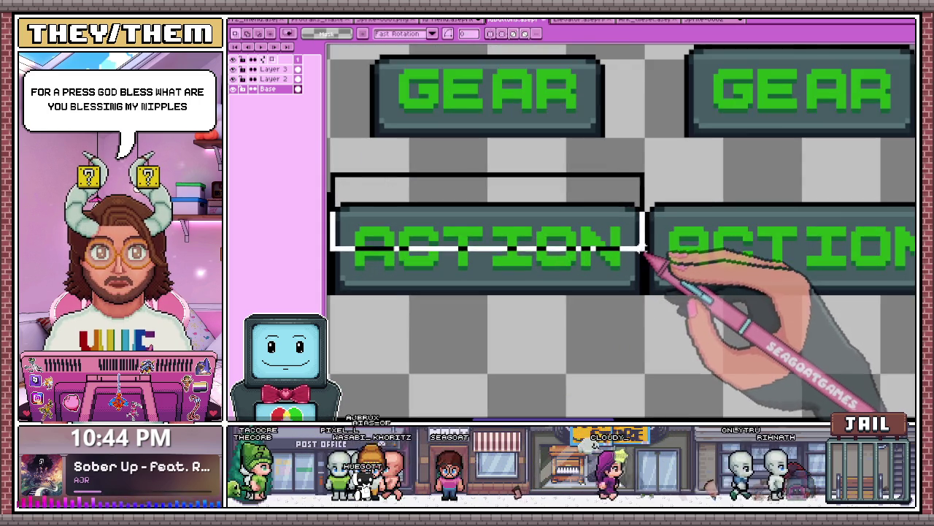
pyautogui.scroll(-1, 646, 257)
pyautogui.scroll(-1, 661, 265)
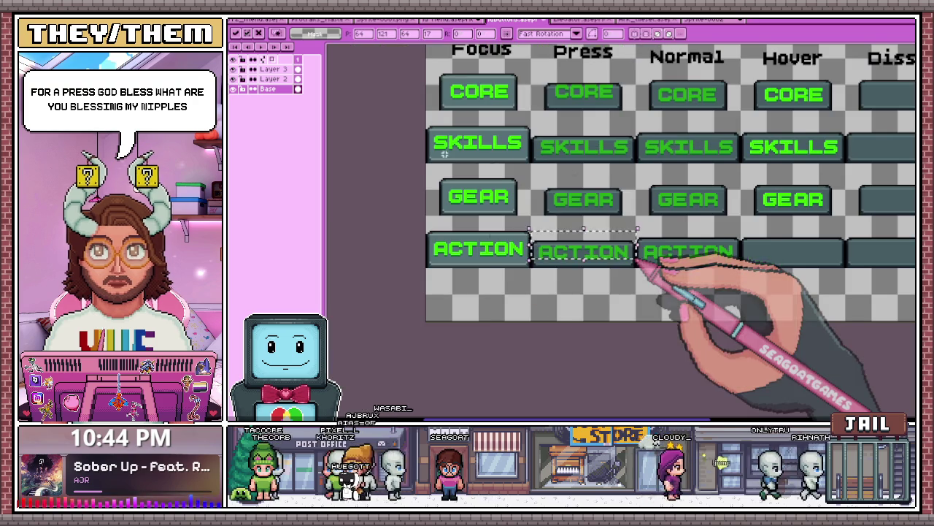
# - On Layer 2, select the Press ACTION button
pyautogui.click(274, 78)
pyautogui.scroll(2, 444, 213)
pyautogui.scroll(1, 444, 213)
pyautogui.moveTo(402, 204); pyautogui.dragTo(715, 276)
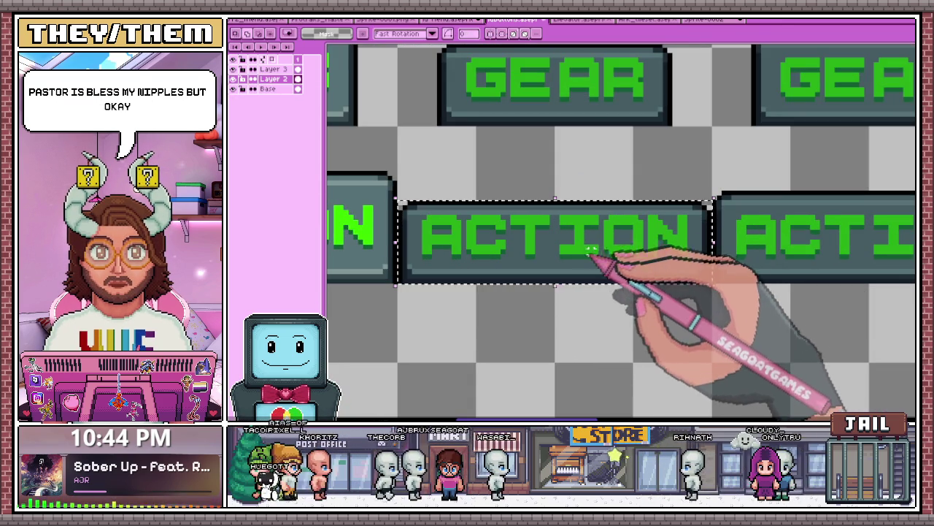
# - Marquee-select the Press GEAR button, then the Press SKILLS button
pyautogui.scroll(-1, 587, 317)
pyautogui.scroll(-1, 594, 323)
pyautogui.scroll(1, 599, 328)
pyautogui.scroll(1, 527, 246)
pyautogui.scroll(-1, 481, 227)
pyautogui.scroll(-1, 502, 179)
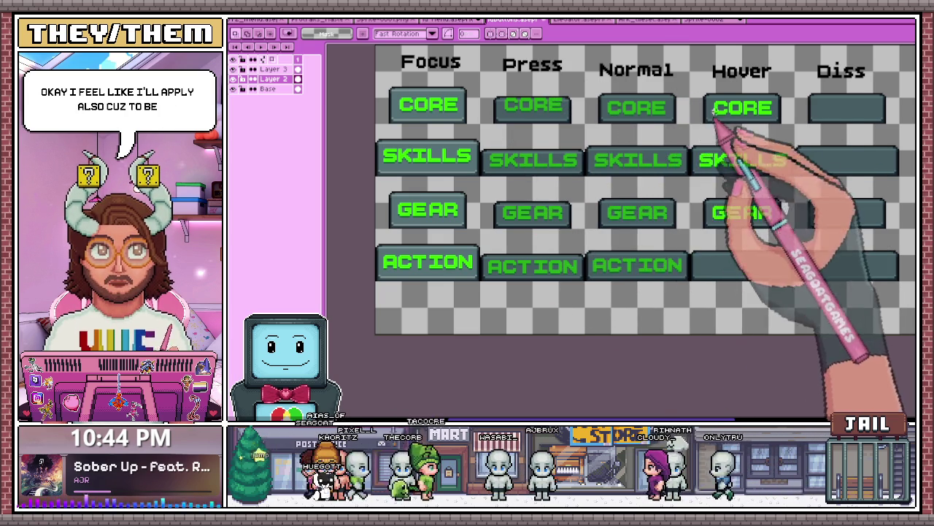
pyautogui.scroll(2, 542, 223)
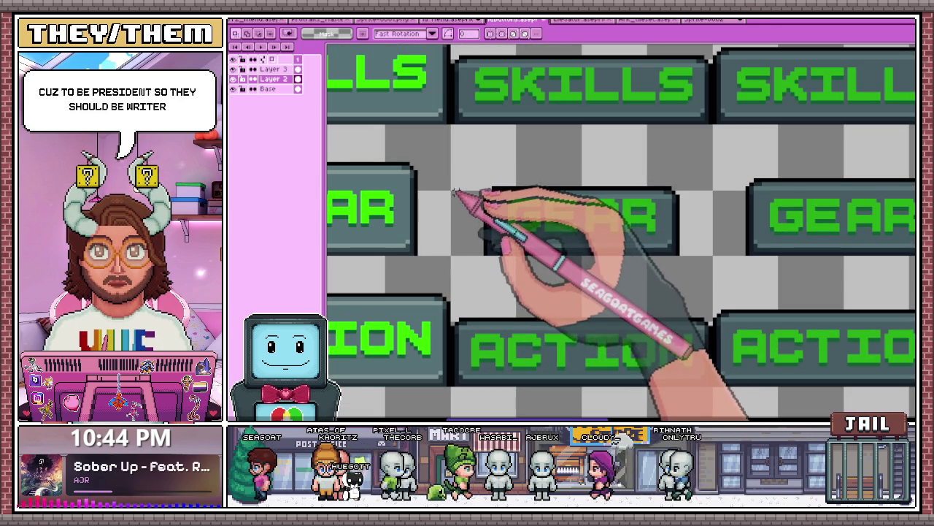
pyautogui.moveTo(621, 241); pyautogui.dragTo(671, 253)
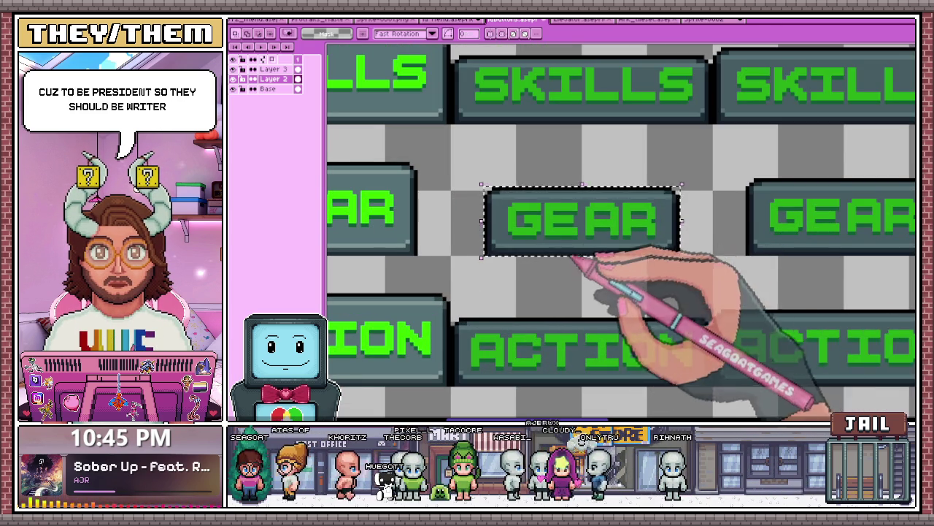
pyautogui.scroll(-3, 576, 332)
pyautogui.scroll(2, 577, 307)
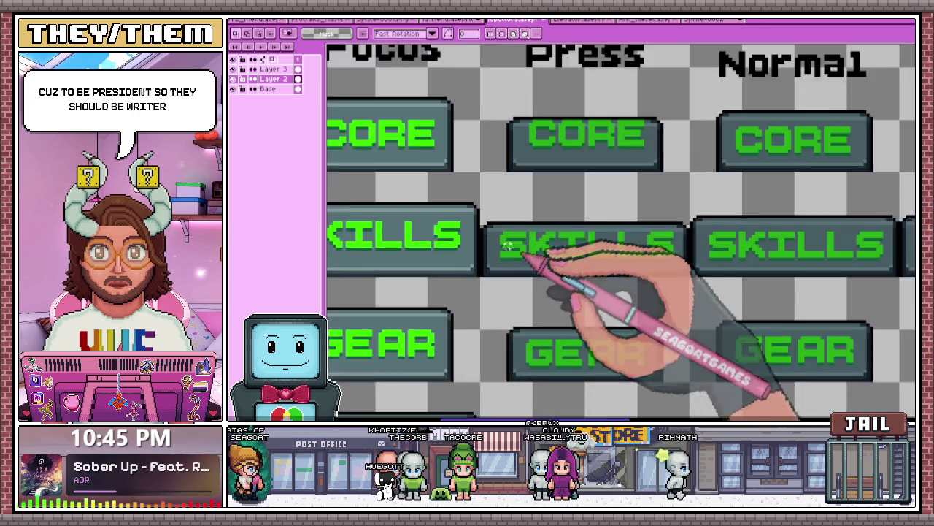
pyautogui.scroll(1, 532, 261)
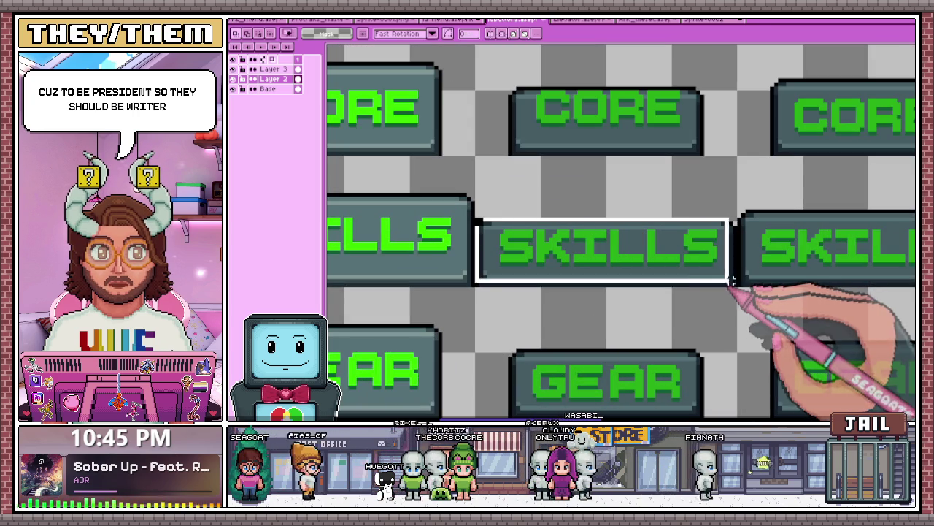
pyautogui.moveTo(731, 280); pyautogui.dragTo(741, 287)
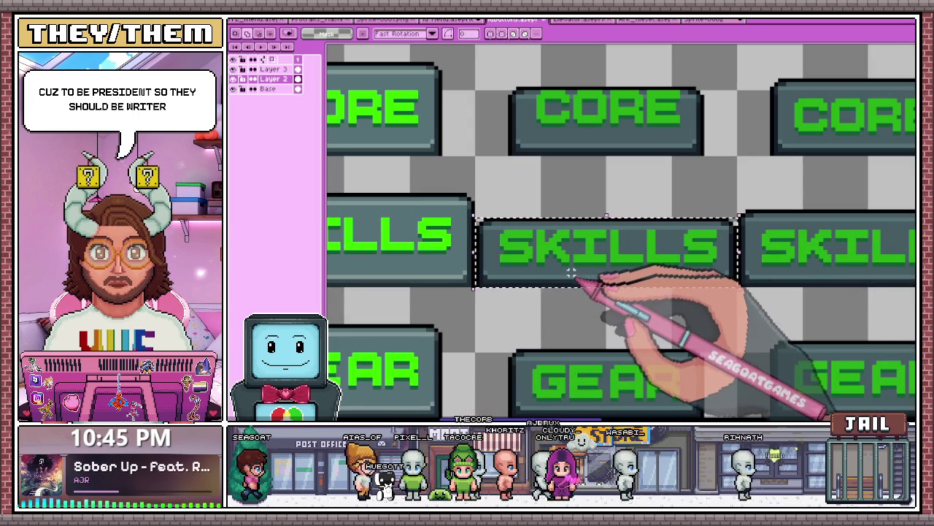
# - Draw a tight marquee around just the Press CORE button
pyautogui.scroll(-4, 534, 179)
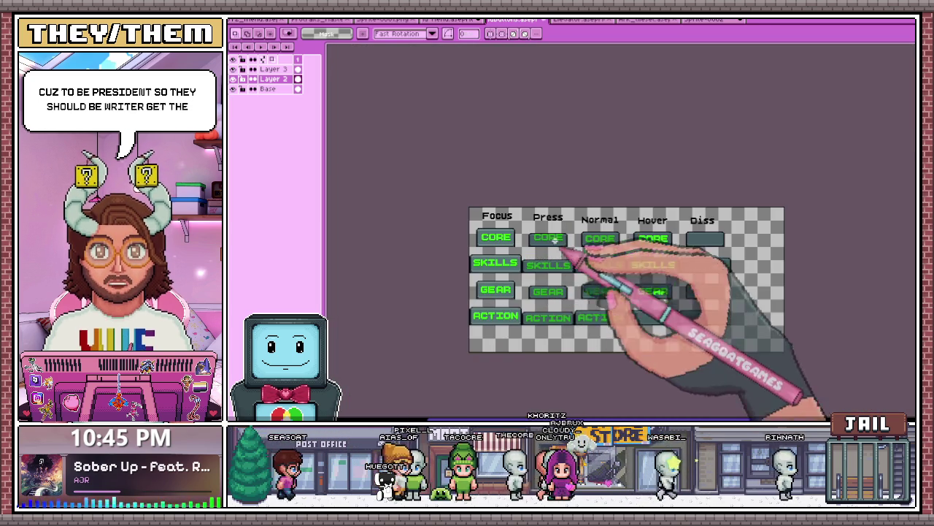
pyautogui.scroll(4, 554, 240)
pyautogui.scroll(2, 492, 250)
pyautogui.scroll(-2, 454, 217)
pyautogui.scroll(1, 451, 190)
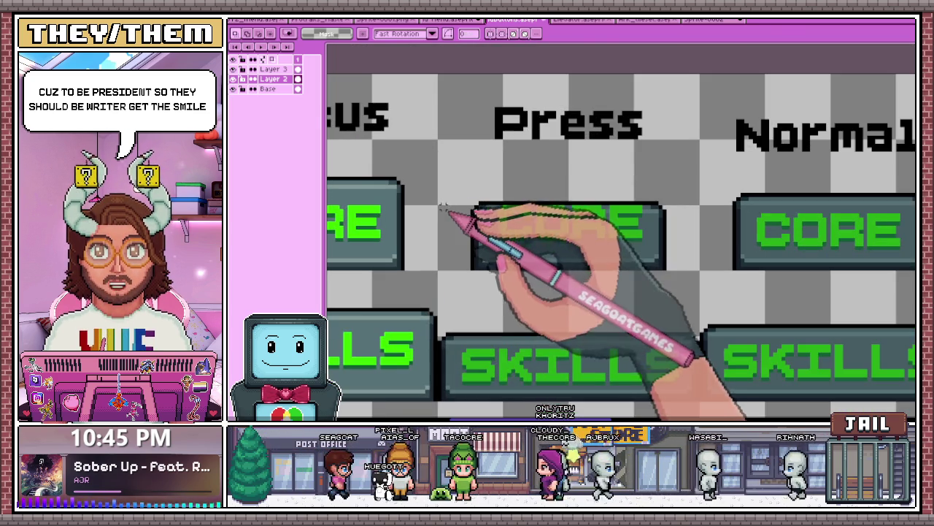
pyautogui.moveTo(435, 195); pyautogui.dragTo(702, 268)
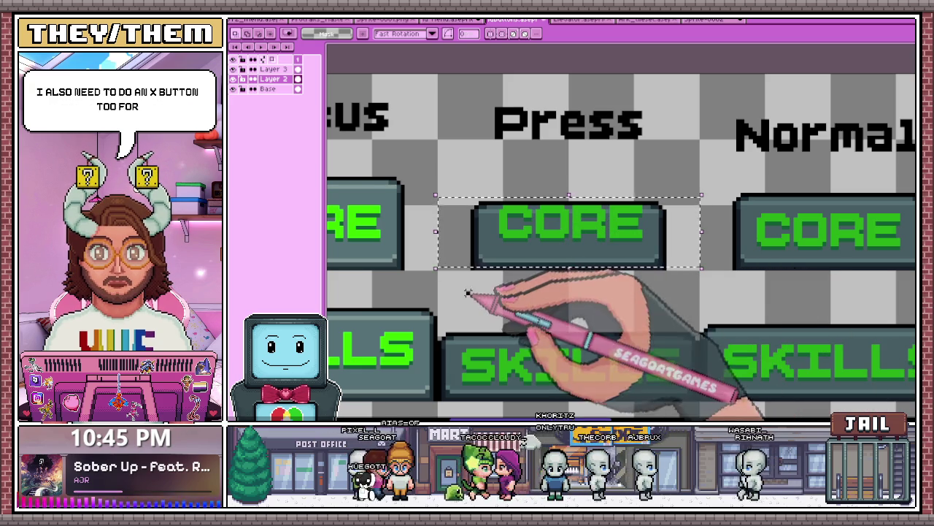
pyautogui.moveTo(436, 271); pyautogui.dragTo(673, 205)
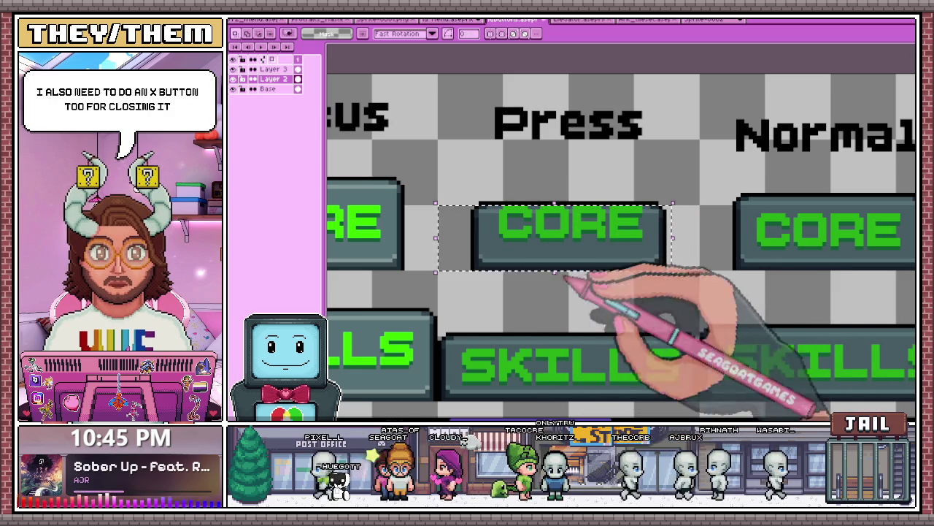
pyautogui.moveTo(471, 203); pyautogui.dragTo(600, 252)
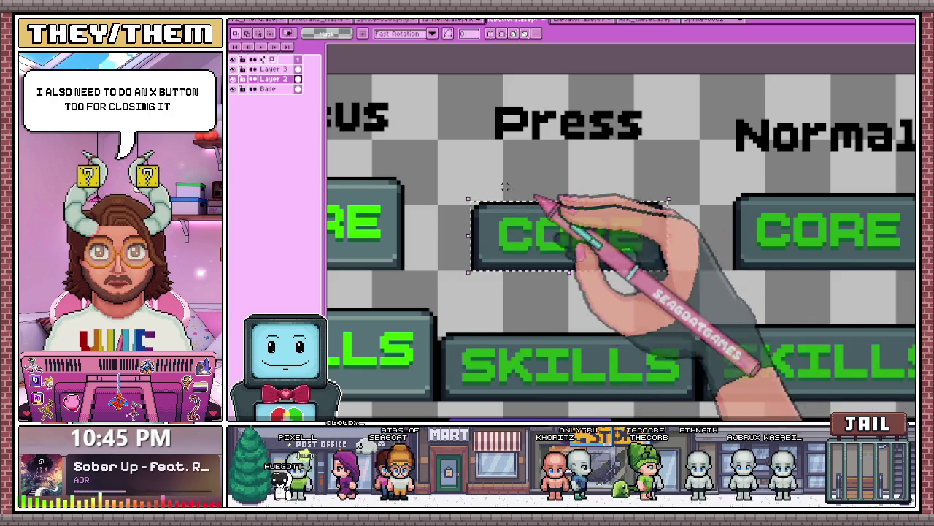
pyautogui.scroll(-3, 521, 210)
pyautogui.scroll(-2, 533, 292)
pyautogui.scroll(1, 527, 255)
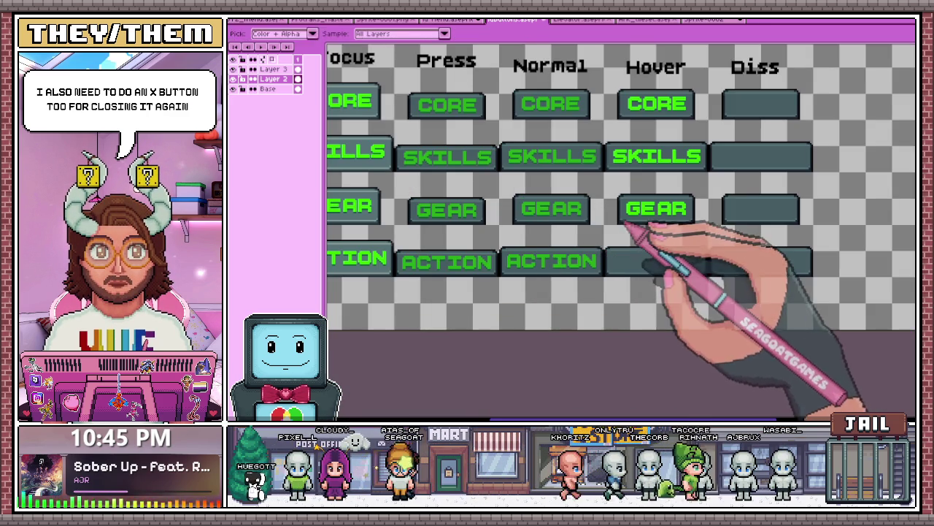
pyautogui.scroll(-2, 527, 229)
pyautogui.scroll(3, 526, 228)
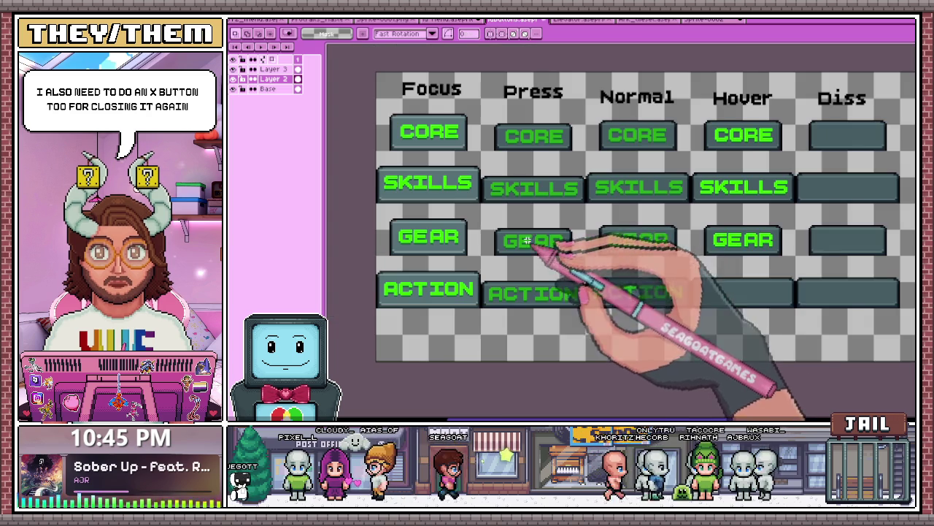
# - Sample a canvas colour with the Eyedropper, then switch to the Magic Wand
pyautogui.press('i')
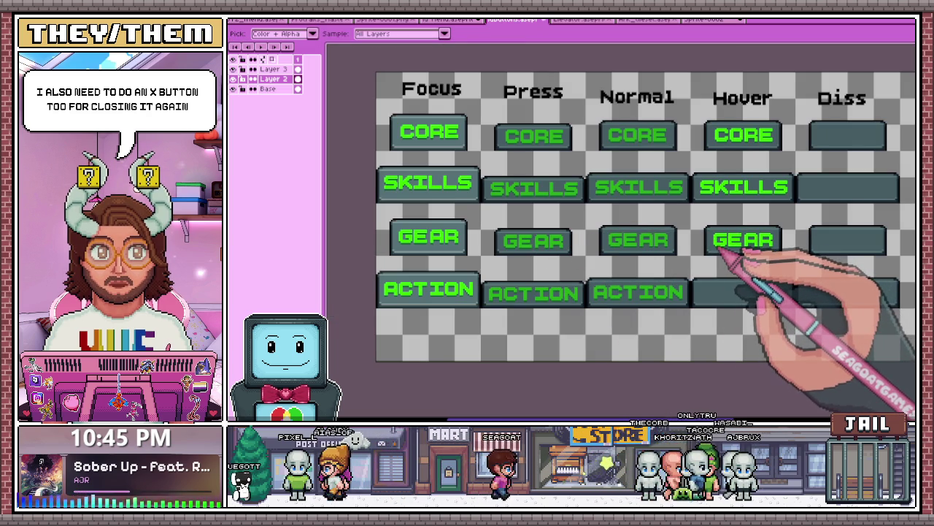
pyautogui.press('w')
pyautogui.scroll(2, 522, 244)
pyautogui.scroll(-2, 561, 243)
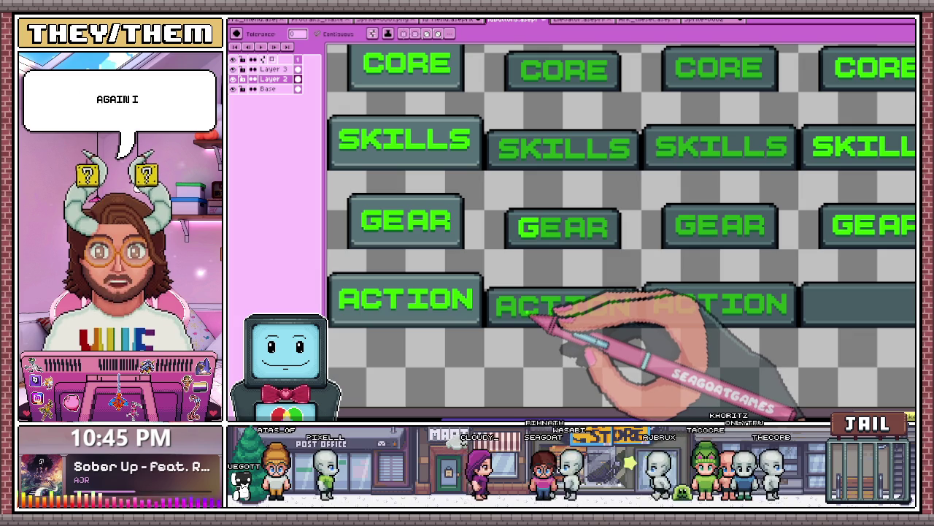
pyautogui.scroll(-1, 541, 319)
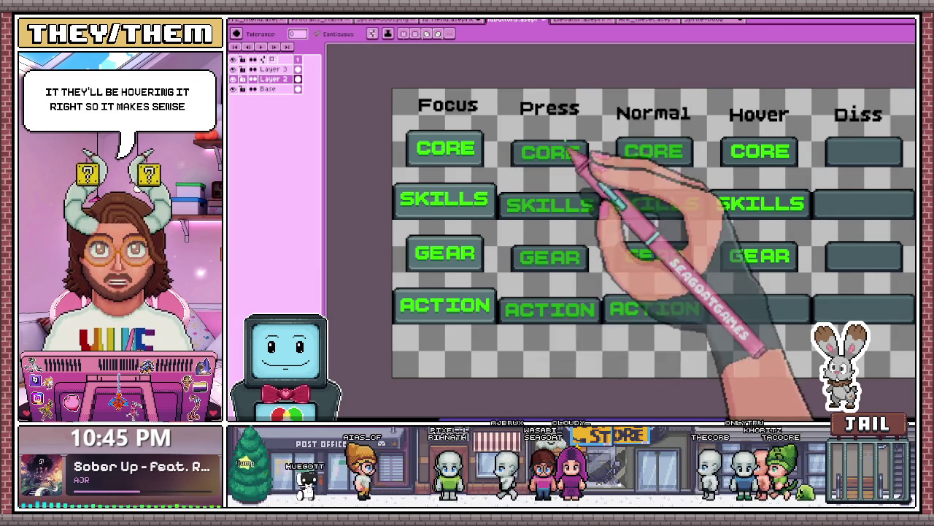
pyautogui.scroll(2, 533, 153)
pyautogui.scroll(-2, 511, 161)
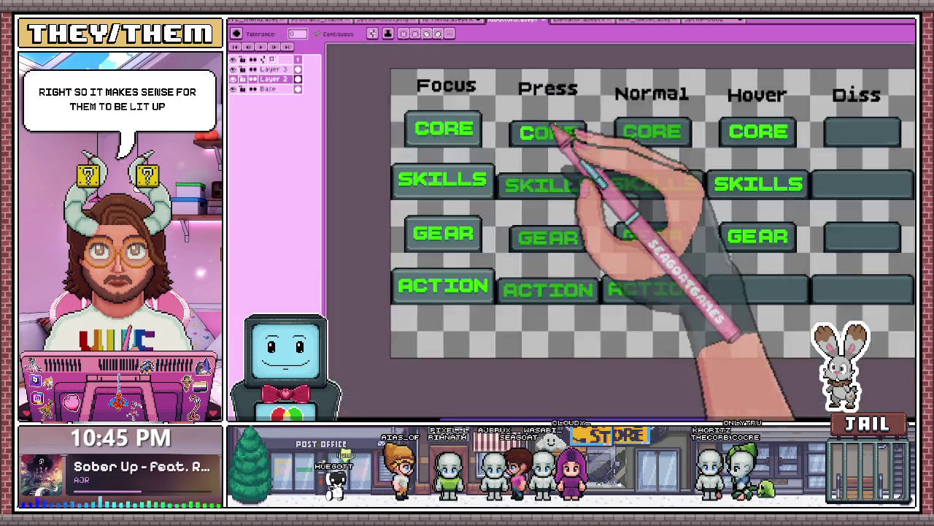
pyautogui.scroll(1, 563, 136)
pyautogui.scroll(1, 559, 150)
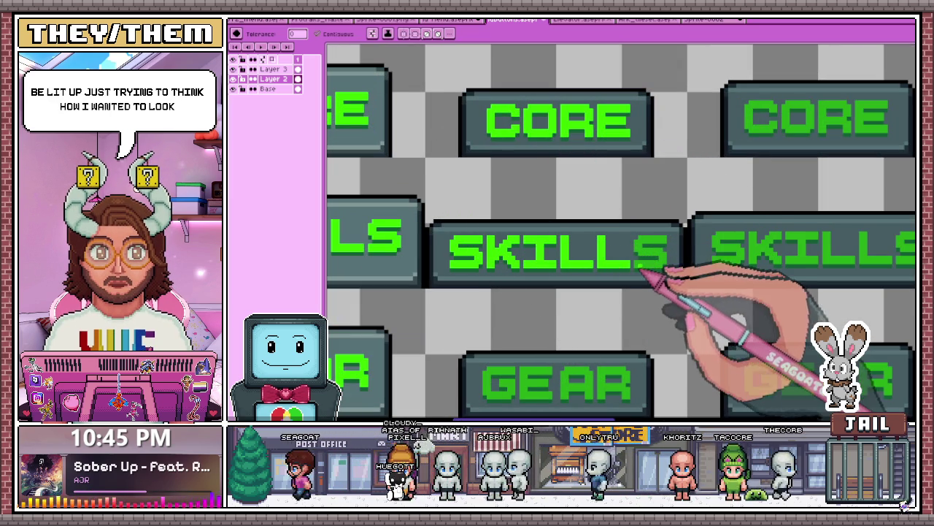
pyautogui.scroll(-2, 634, 272)
pyautogui.scroll(2, 500, 309)
pyautogui.scroll(2, 515, 323)
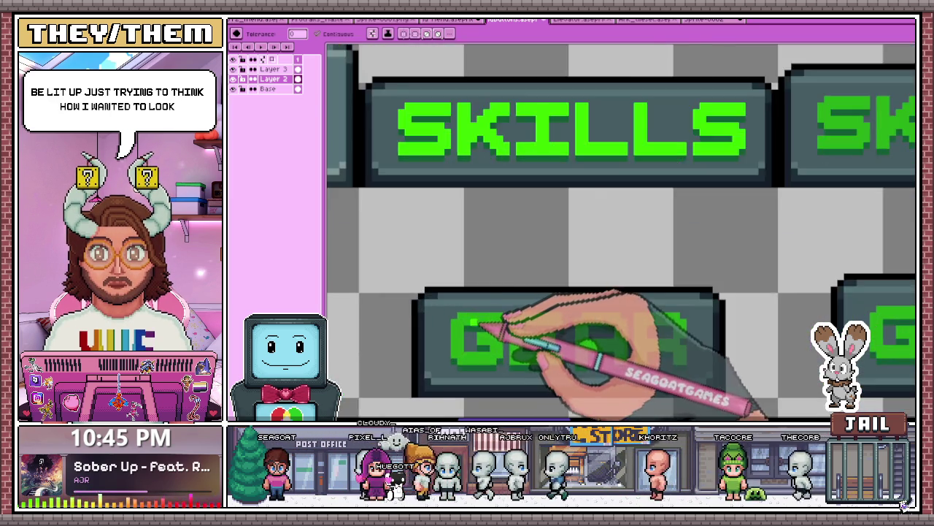
pyautogui.scroll(1, 488, 350)
pyautogui.scroll(-2, 563, 323)
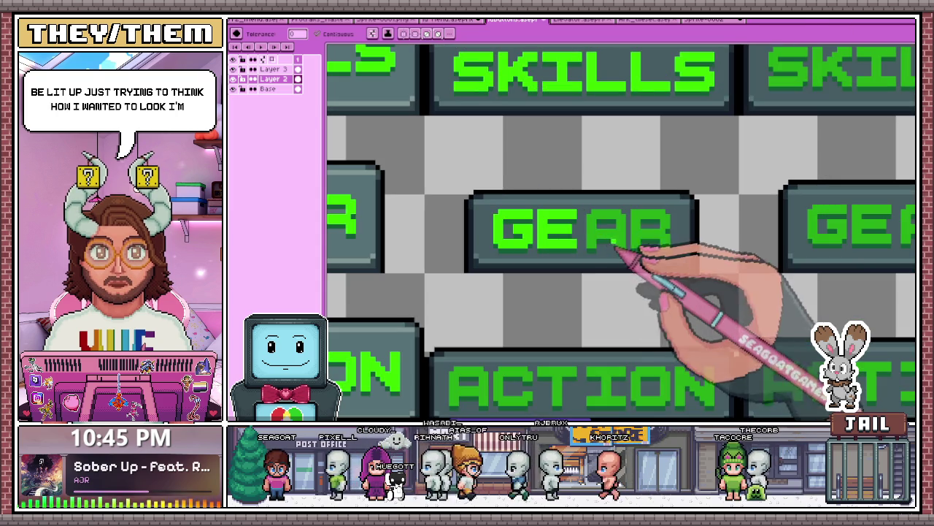
pyautogui.scroll(-2, 628, 278)
pyautogui.scroll(2, 562, 329)
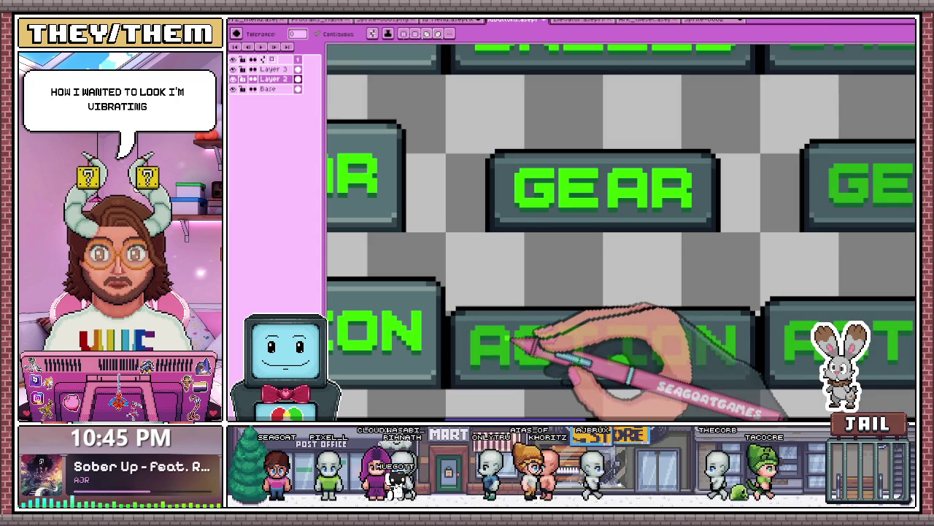
pyautogui.scroll(-1, 584, 347)
pyautogui.scroll(1, 602, 345)
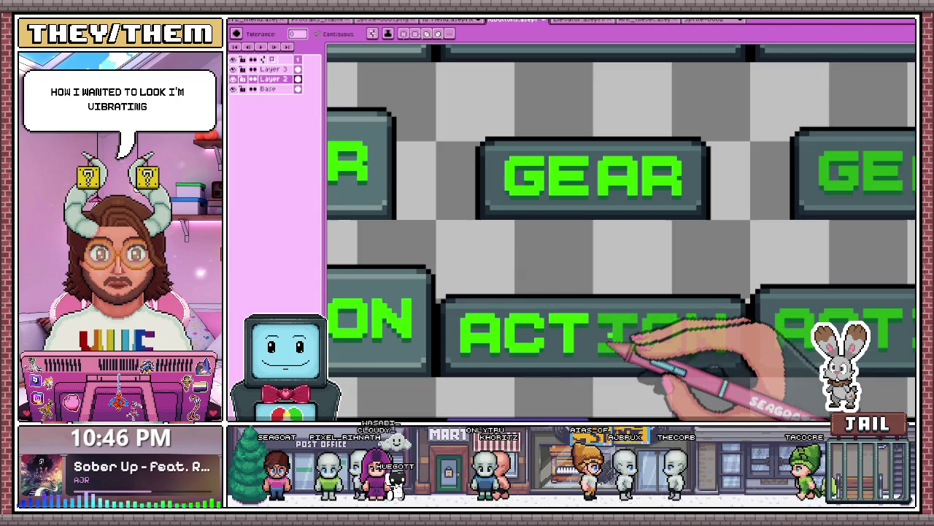
pyautogui.scroll(-1, 624, 333)
pyautogui.scroll(1, 643, 330)
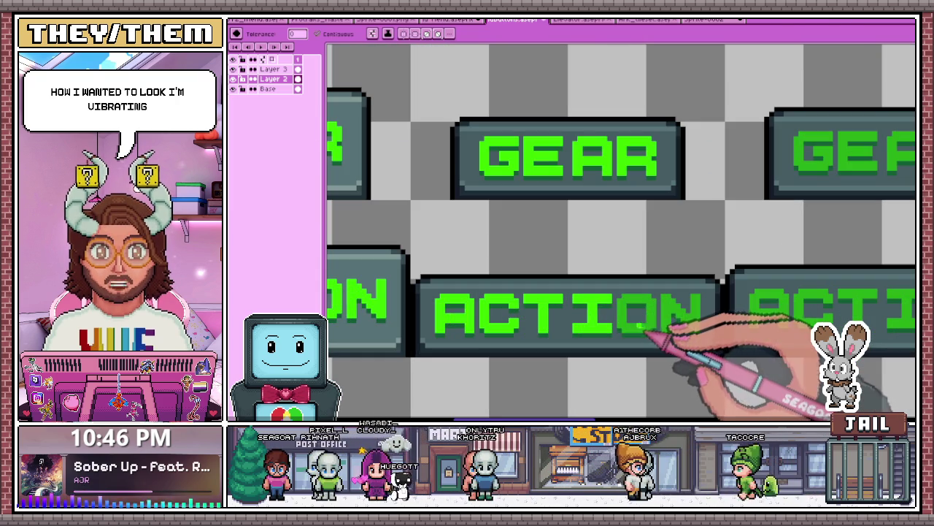
pyautogui.scroll(-3, 697, 322)
pyautogui.scroll(-1, 562, 309)
pyautogui.scroll(1, 667, 317)
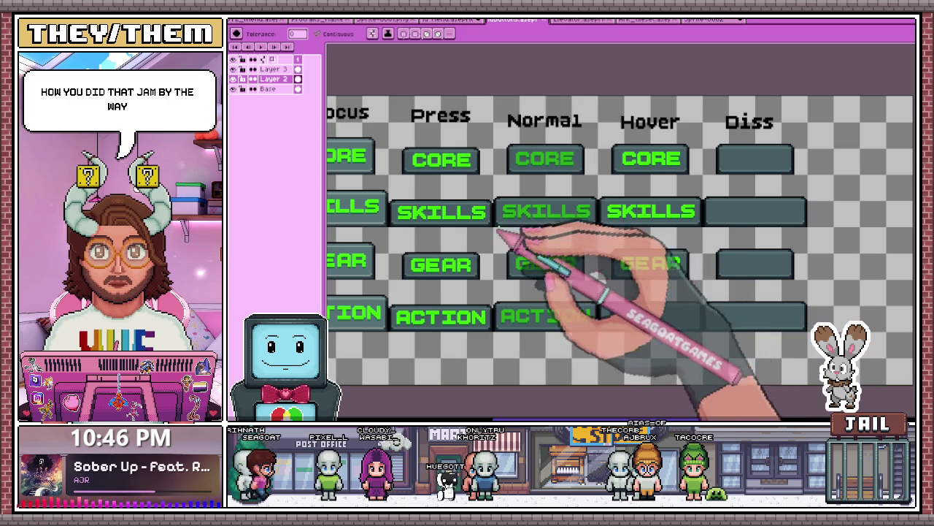
pyautogui.press('m')
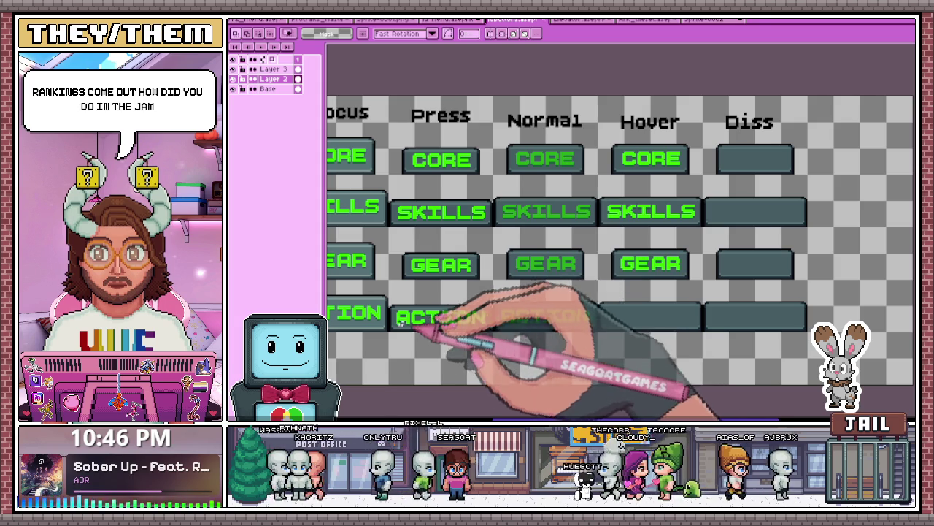
# - Select an existing ACTION button with the marquee
pyautogui.scroll(2, 407, 323)
pyautogui.scroll(-4, 397, 314)
pyautogui.scroll(2, 394, 307)
pyautogui.moveTo(401, 309)
pyautogui.mouseDown()
pyautogui.moveTo(480, 325)
pyautogui.moveTo(691, 326)
pyautogui.mouseUp()
# - Place the ACTION copy in the Hover column's fourth slot, then deselect it
pyautogui.scroll(2, 683, 312)
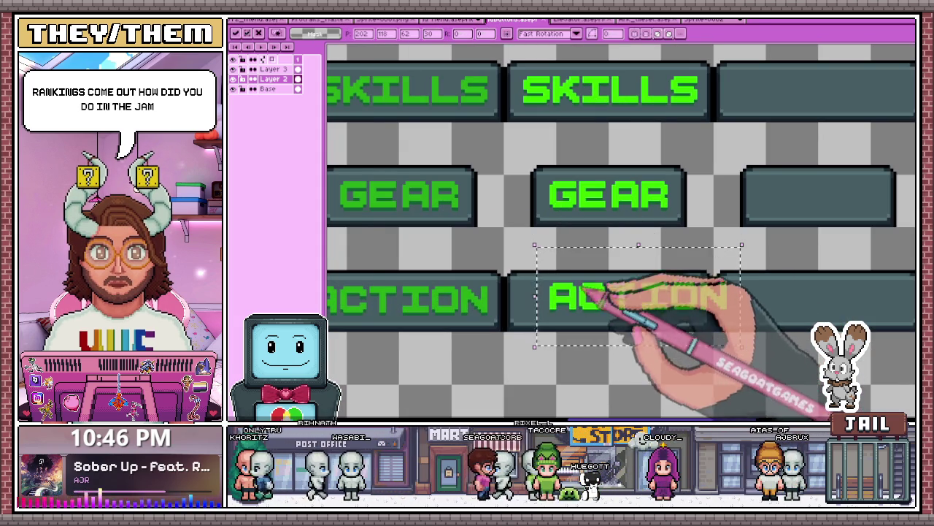
pyautogui.scroll(1, 587, 293)
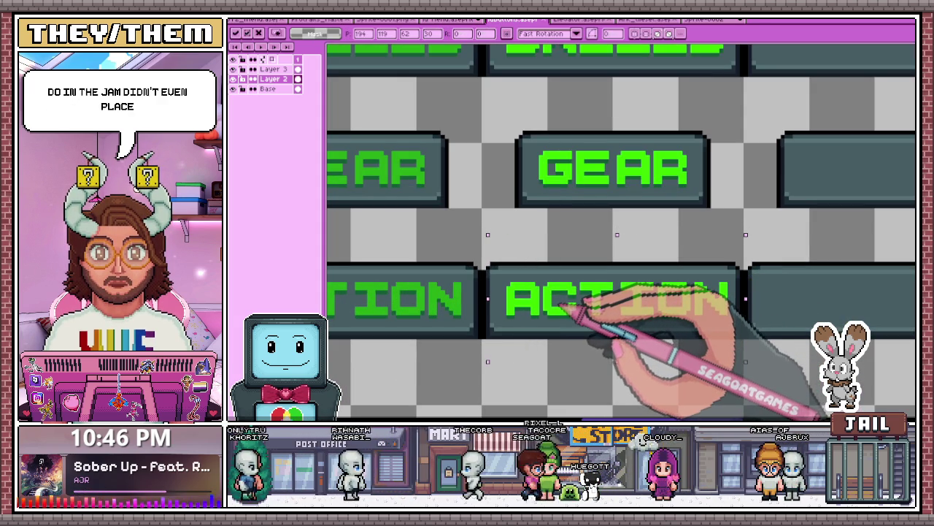
pyautogui.scroll(-1, 562, 302)
pyautogui.scroll(1, 554, 296)
pyautogui.scroll(1, 551, 292)
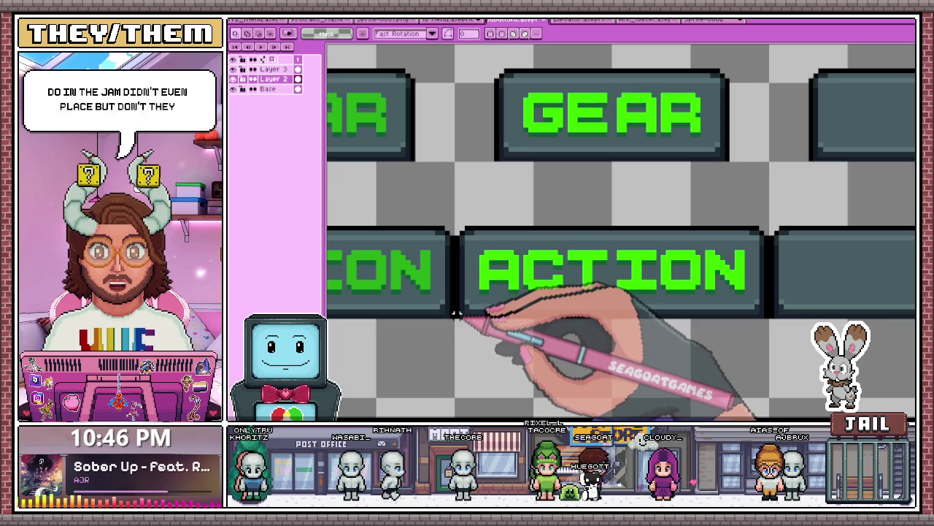
pyautogui.scroll(1, 544, 288)
pyautogui.moveTo(544, 288); pyautogui.dragTo(771, 228)
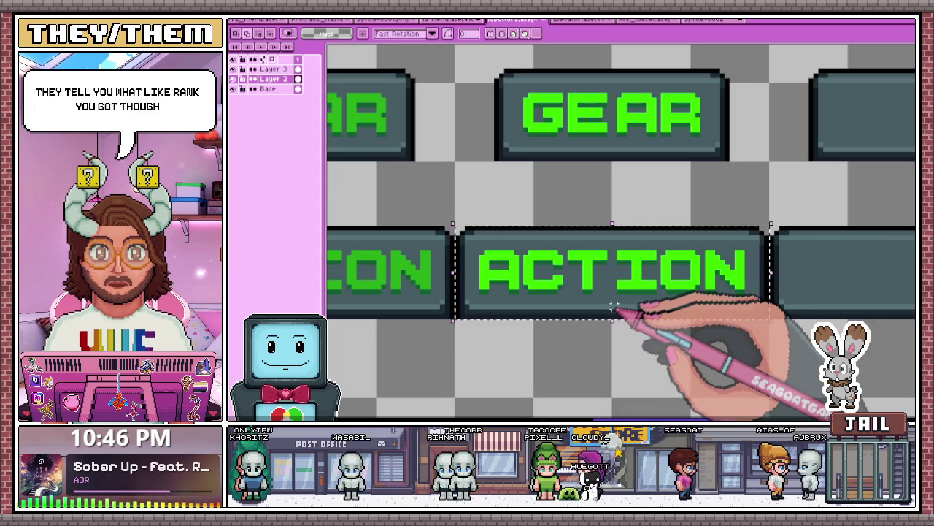
pyautogui.scroll(-1, 616, 307)
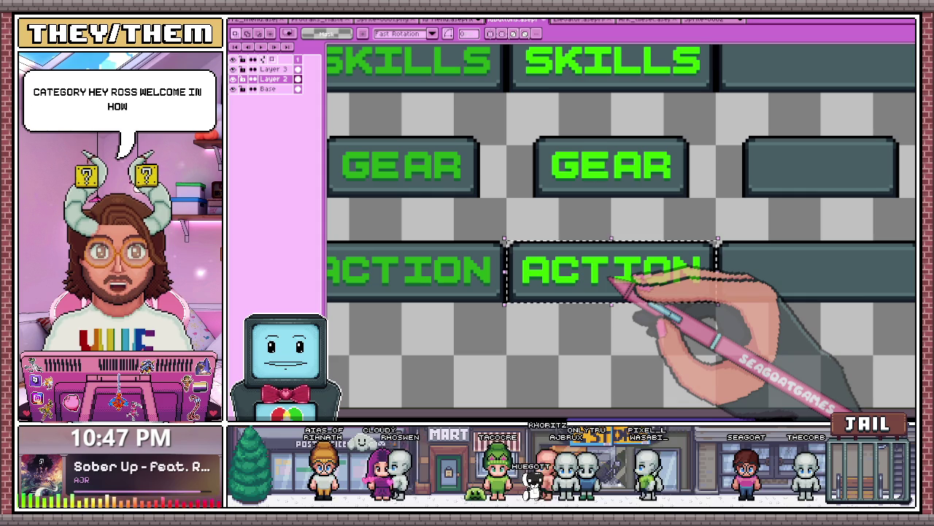
pyautogui.scroll(-2, 437, 205)
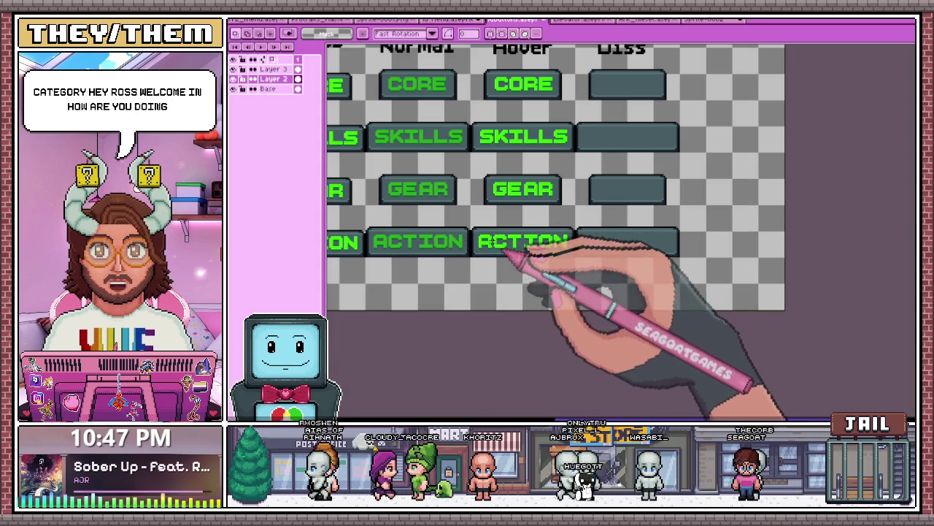
pyautogui.click(419, 267)
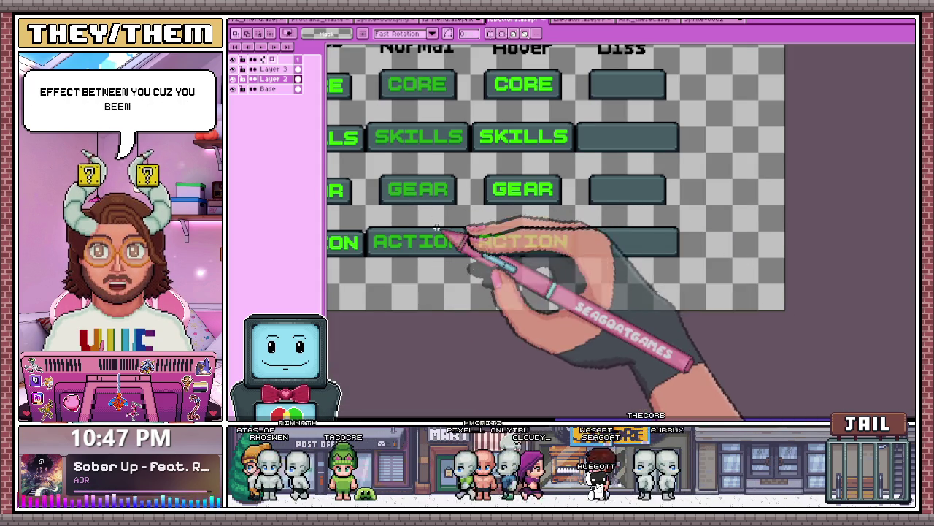
pyautogui.scroll(-2, 461, 226)
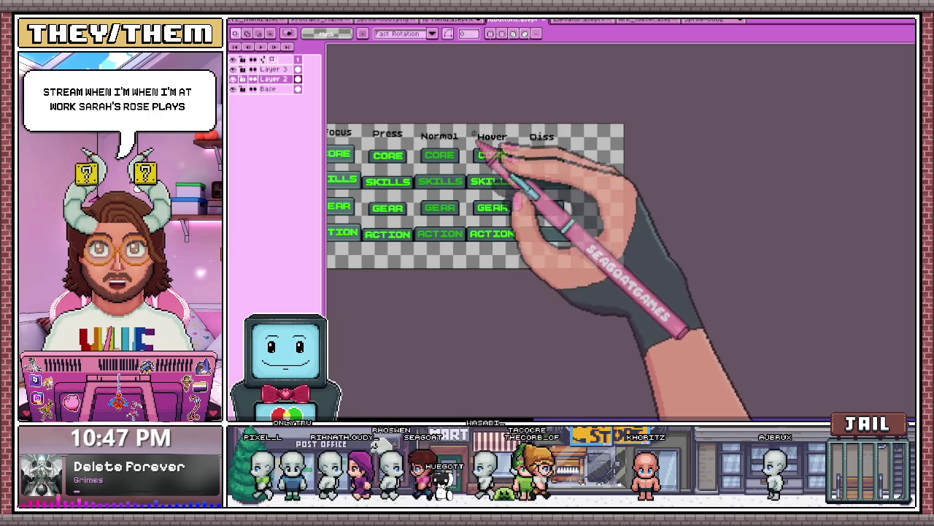
pyautogui.scroll(-1, 505, 218)
pyautogui.scroll(1, 469, 211)
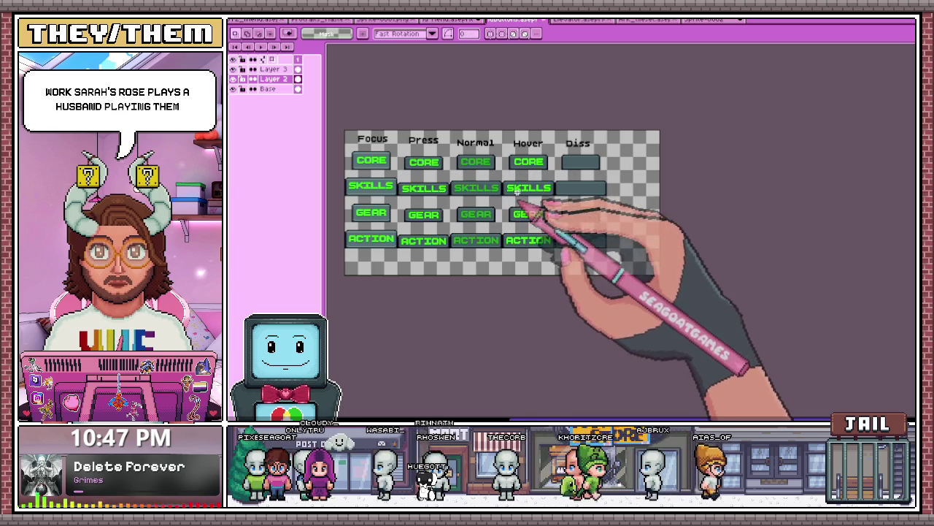
pyautogui.scroll(1, 520, 193)
pyautogui.scroll(-2, 529, 198)
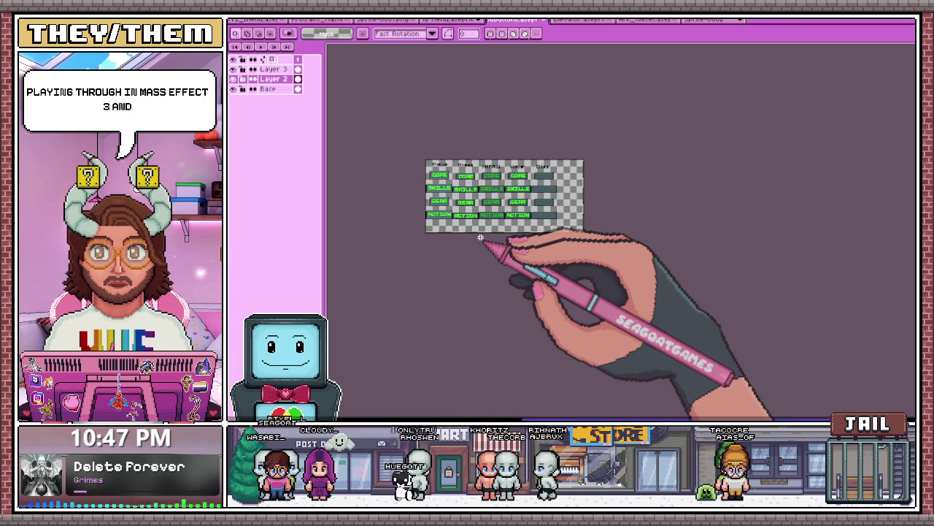
pyautogui.scroll(1, 529, 181)
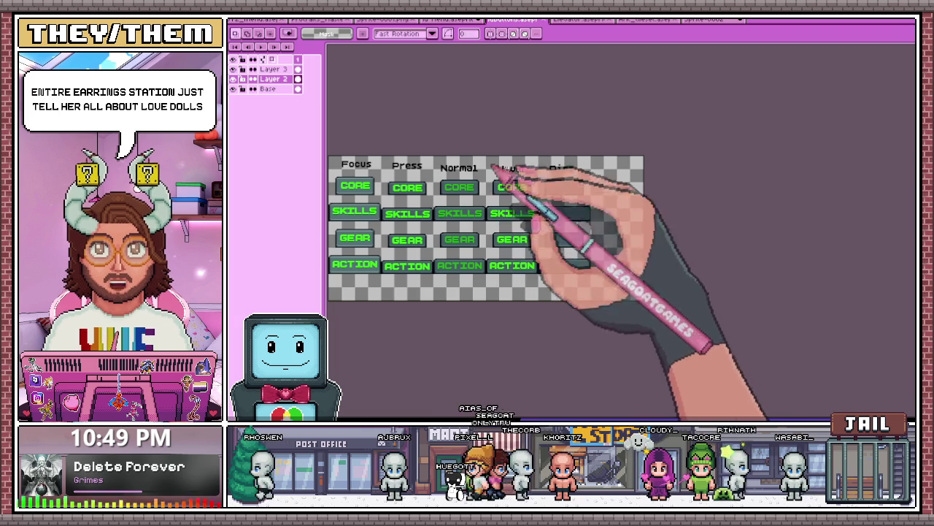
# - Switch to the portraits document with the bat-eared and goat characters
pyautogui.scroll(-1, 452, 191)
pyautogui.scroll(2, 467, 208)
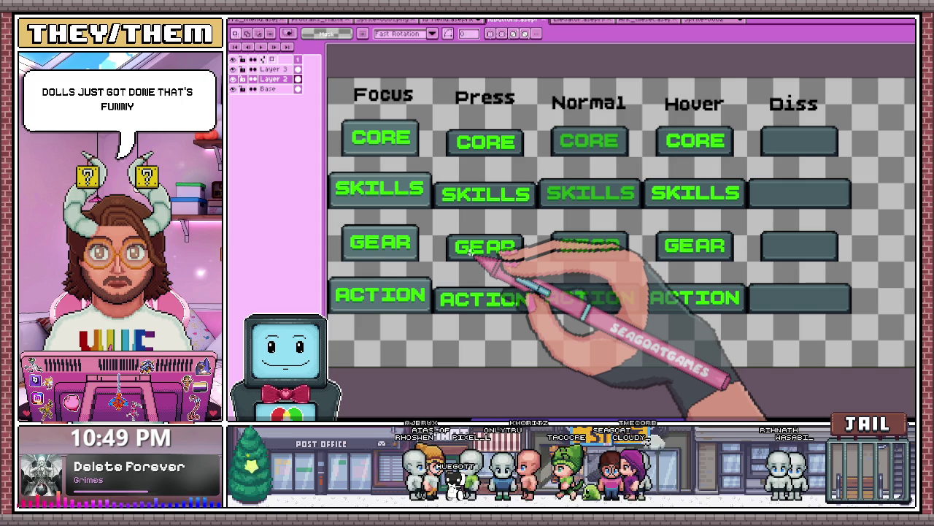
pyautogui.scroll(-2, 449, 169)
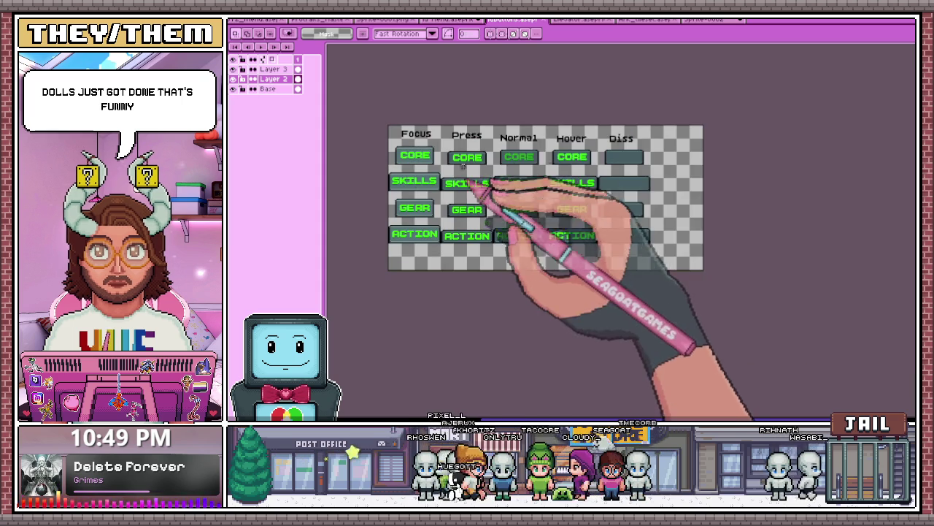
pyautogui.scroll(2, 595, 155)
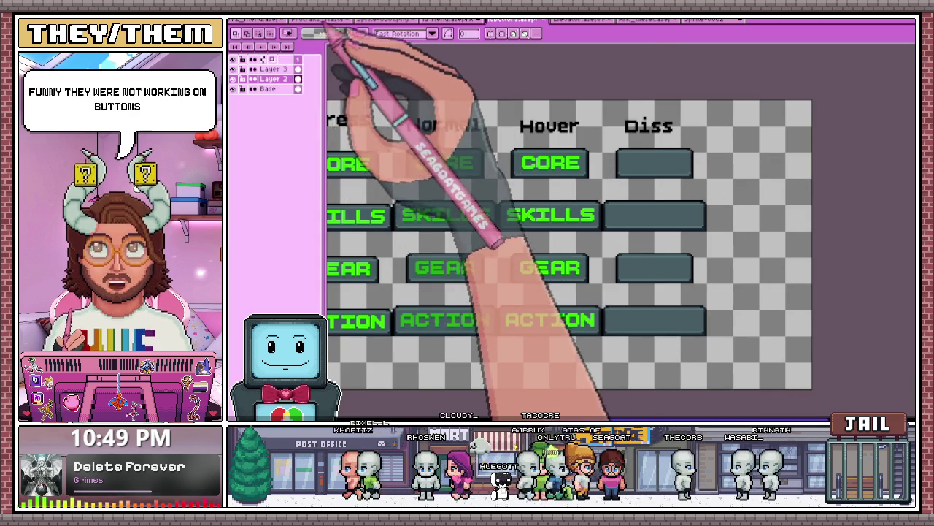
pyautogui.click(317, 20)
pyautogui.scroll(-2, 460, 182)
pyautogui.scroll(4, 405, 166)
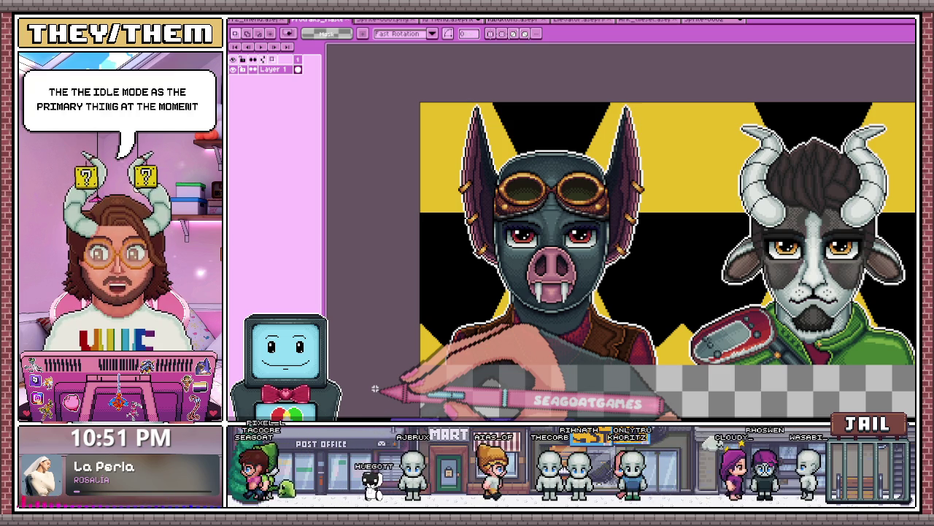
pyautogui.hscroll(2, 639, 233)
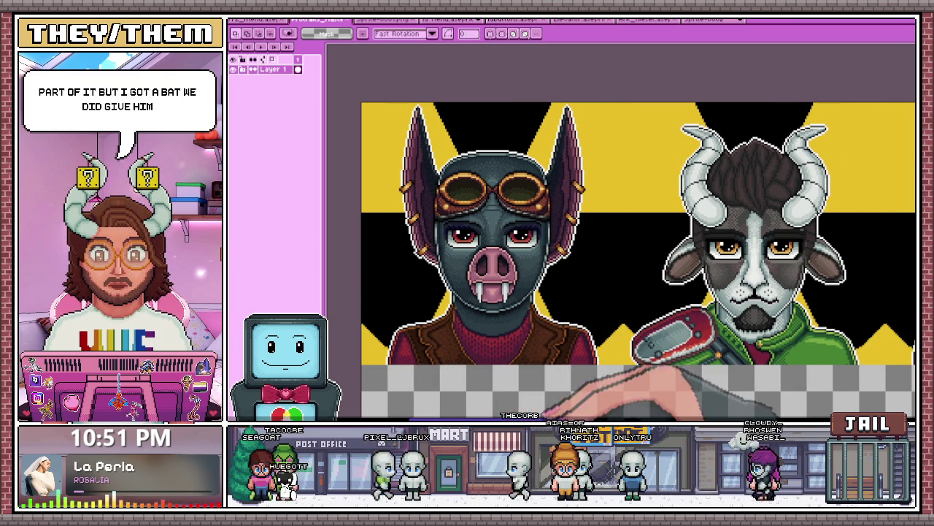
pyautogui.hscroll(3, 620, 233)
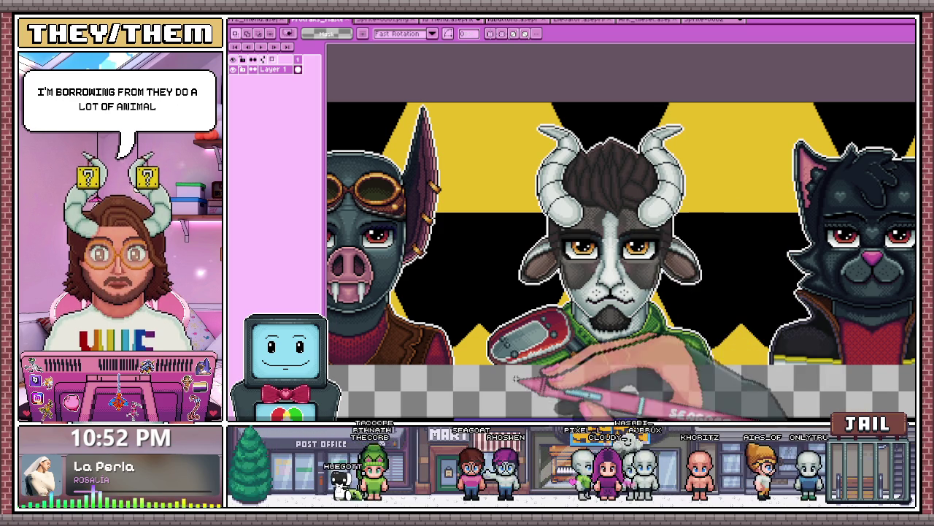
pyautogui.hscroll(1, 620, 233)
pyautogui.hscroll(5, 620, 261)
pyautogui.hscroll(5, 620, 262)
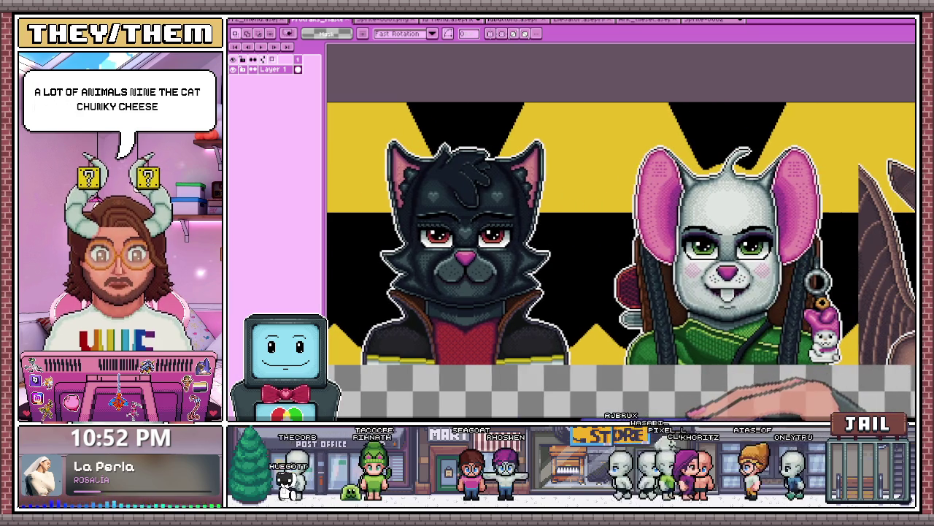
pyautogui.hscroll(3, 620, 261)
pyautogui.hscroll(2, 621, 261)
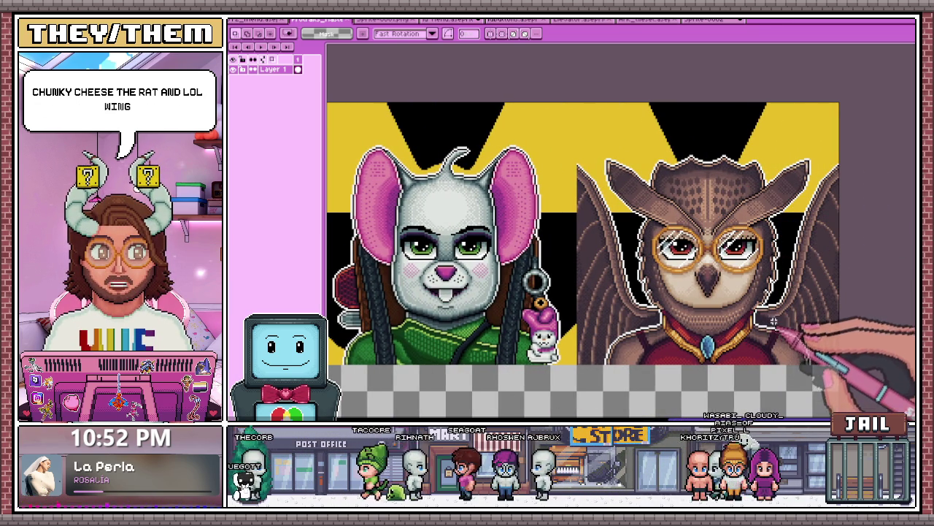
pyautogui.scroll(-1, 795, 232)
pyautogui.scroll(1, 796, 233)
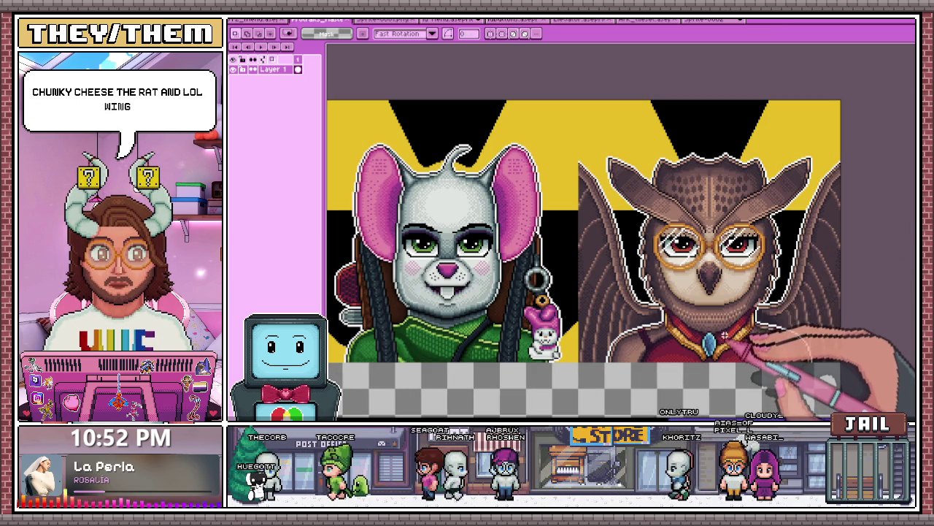
pyautogui.scroll(1, 796, 233)
pyautogui.scroll(-1, 797, 234)
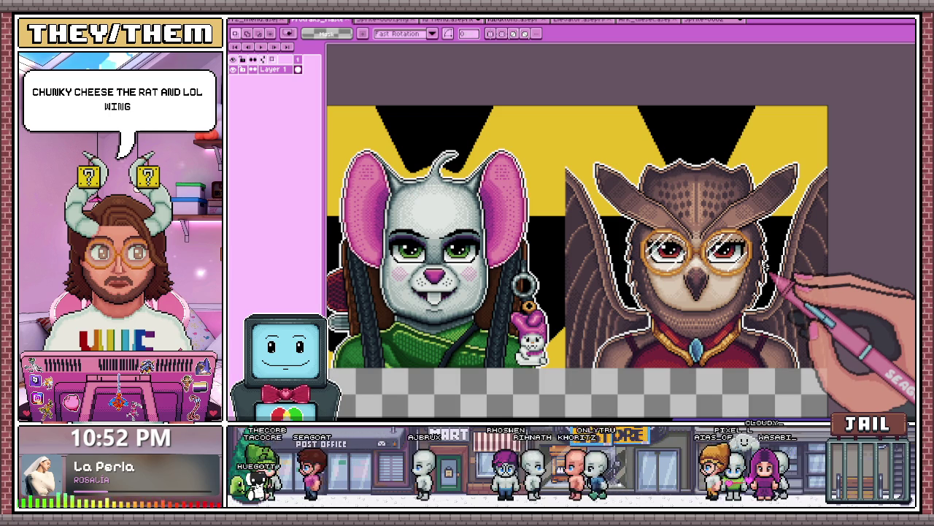
pyautogui.click(449, 20)
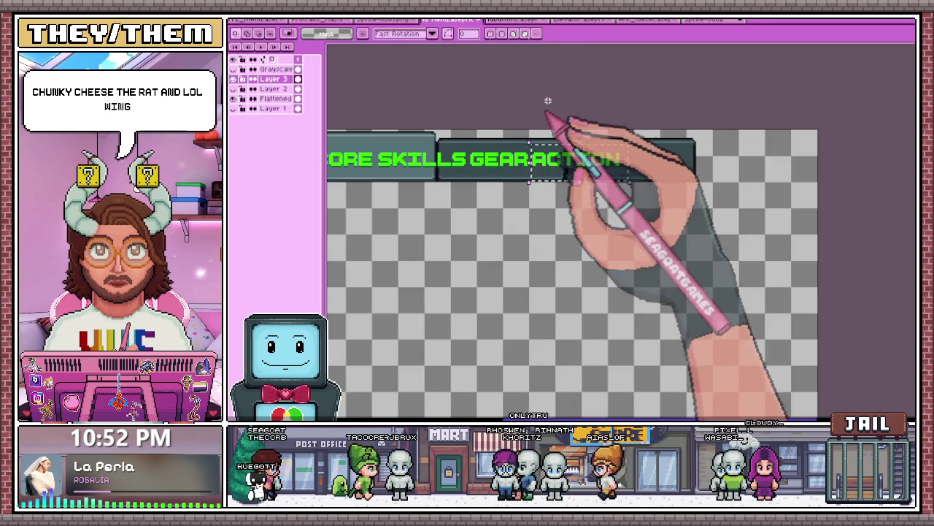
# - Close the Sprite-0002 handwritten numbers sketch, answering its save warning
pyautogui.click(709, 20)
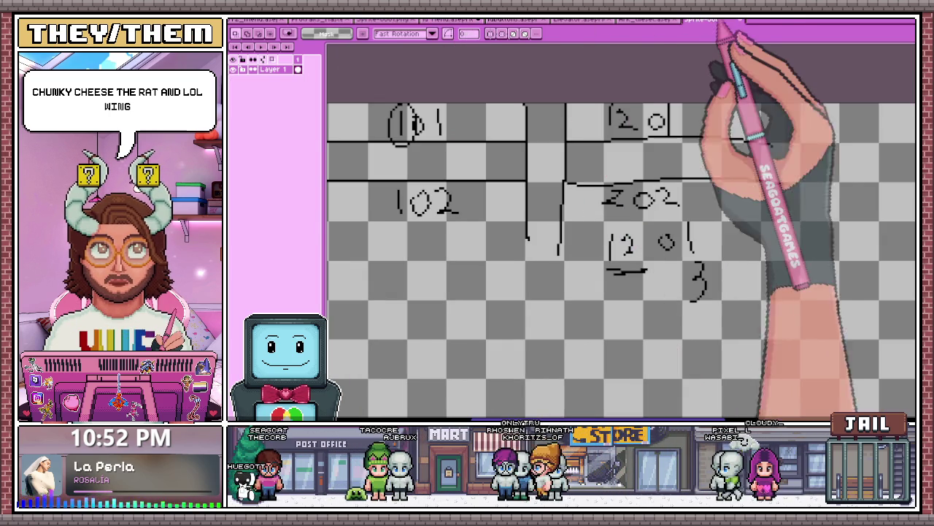
pyautogui.click(732, 20)
pyautogui.click(549, 240)
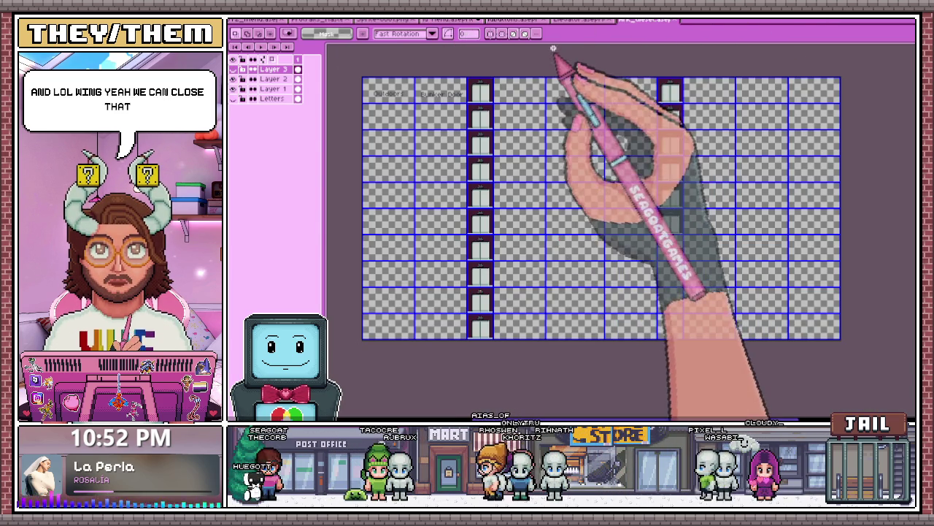
# - Return to the Focus/Press/Normal/Hover/Diss button-states sheet and look it over
pyautogui.click(562, 20)
pyautogui.click(514, 21)
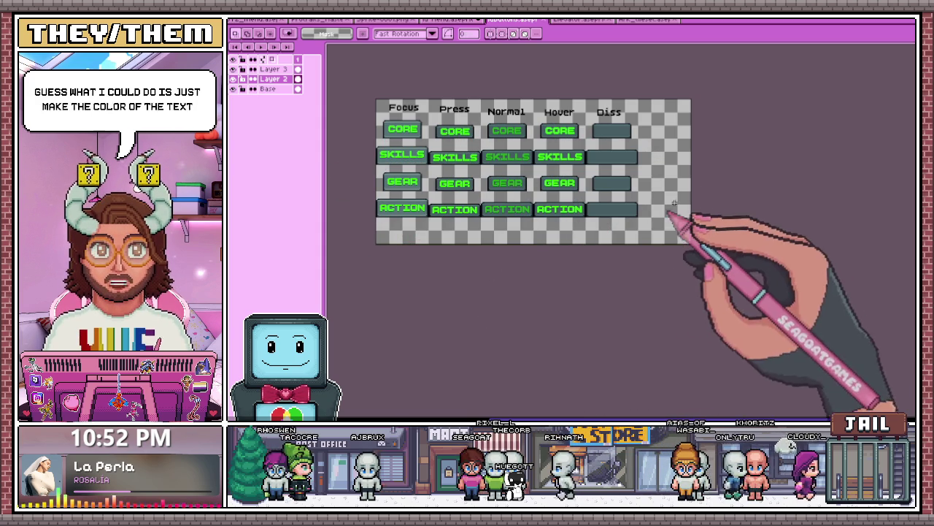
pyautogui.scroll(1, 664, 182)
pyautogui.scroll(-1, 511, 157)
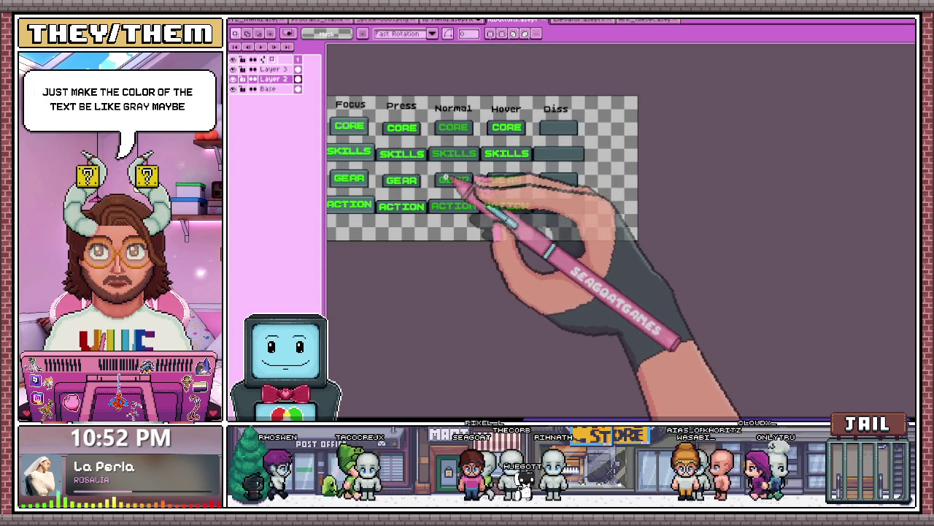
pyautogui.scroll(2, 438, 146)
pyautogui.scroll(-2, 435, 205)
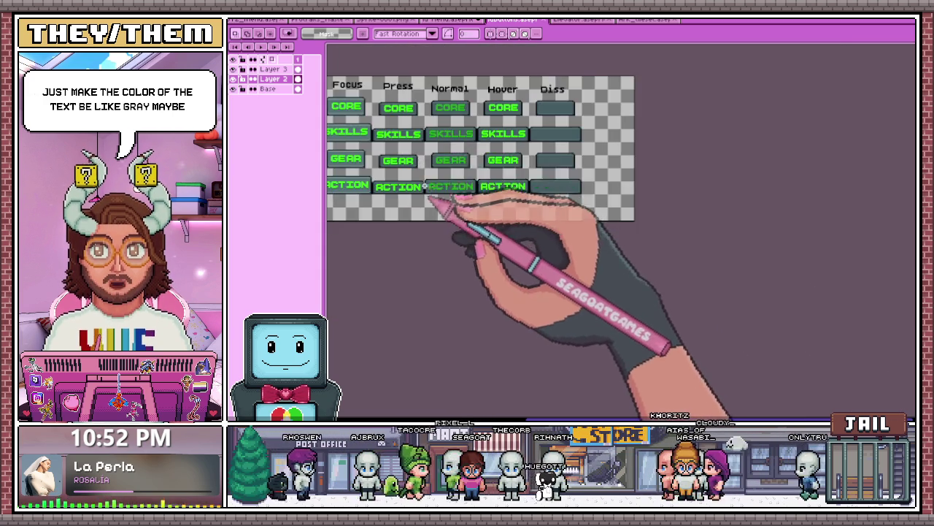
pyautogui.scroll(1, 427, 146)
pyautogui.scroll(1, 435, 248)
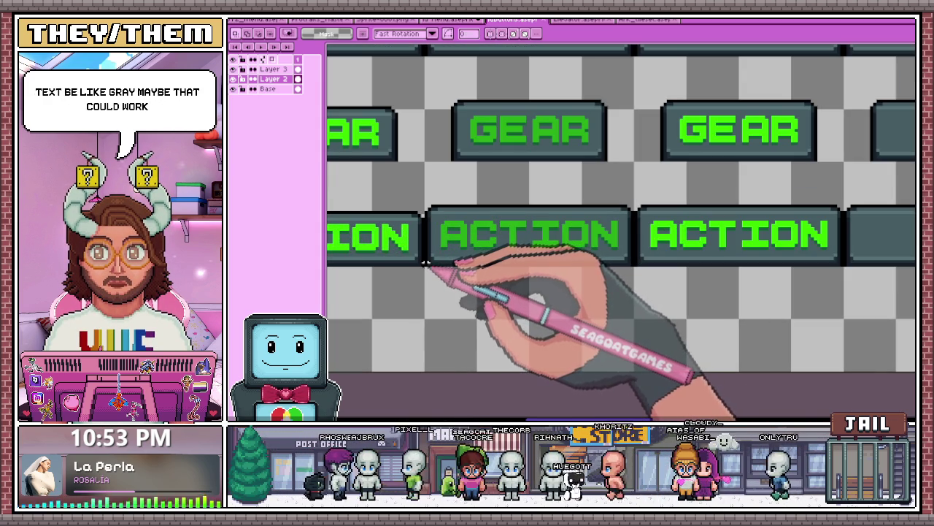
pyautogui.scroll(-1, 434, 256)
pyautogui.scroll(-1, 435, 255)
pyautogui.scroll(-1, 511, 205)
pyautogui.scroll(2, 567, 183)
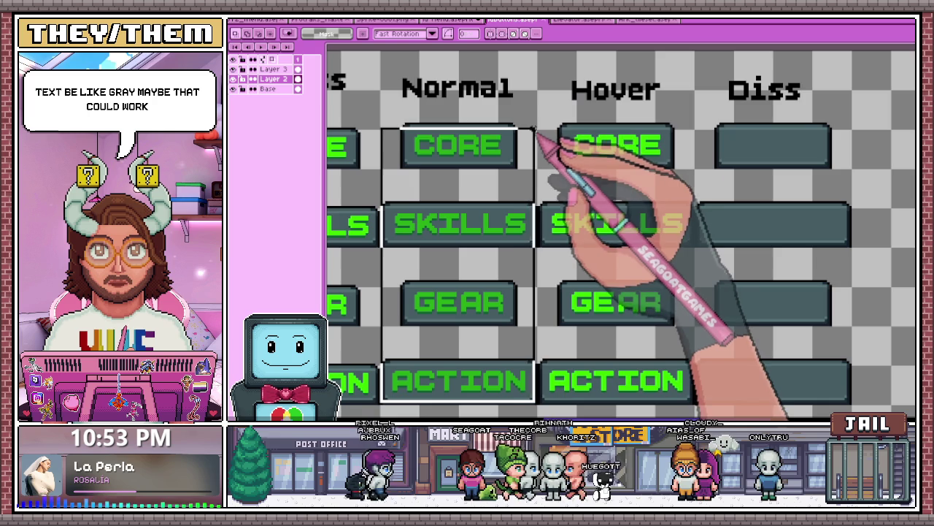
# - Paste a floating copy of the Normal column labels, dismissing the misplaced paste
pyautogui.scroll(-3, 544, 146)
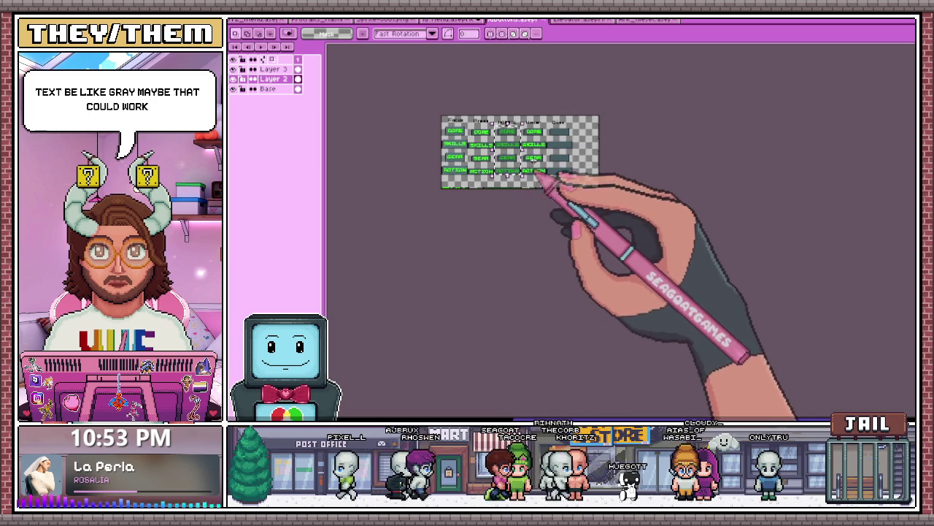
pyautogui.scroll(1, 540, 182)
pyautogui.hotkey('ctrl', 'v')
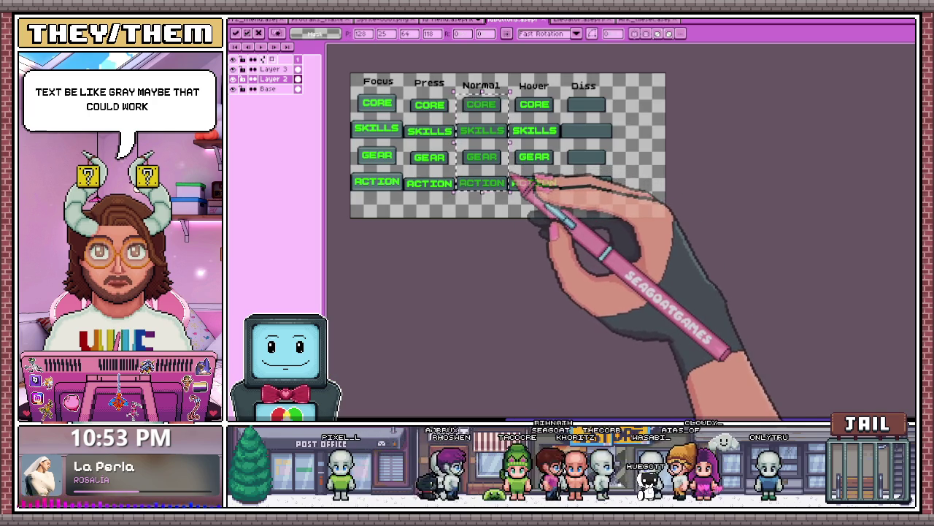
pyautogui.scroll(1, 549, 164)
pyautogui.scroll(-2, 626, 184)
pyautogui.press('Escape')
pyautogui.scroll(1, 492, 305)
pyautogui.scroll(1, 492, 305)
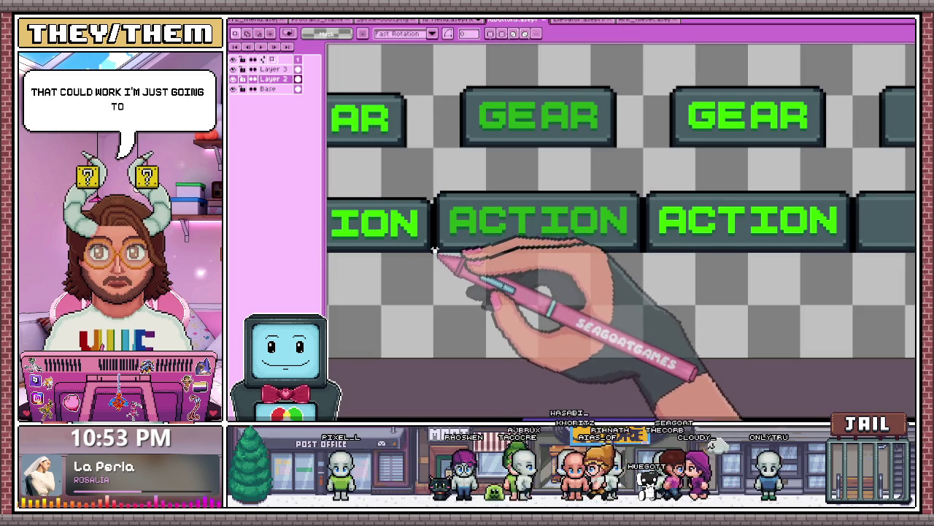
pyautogui.scroll(-2, 511, 219)
pyautogui.scroll(2, 515, 110)
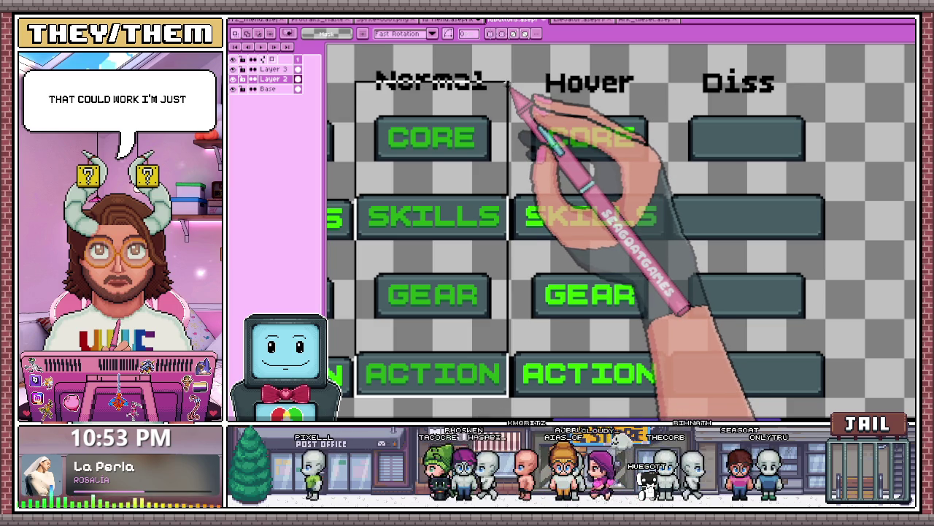
pyautogui.scroll(-2, 514, 91)
pyautogui.scroll(1, 510, 182)
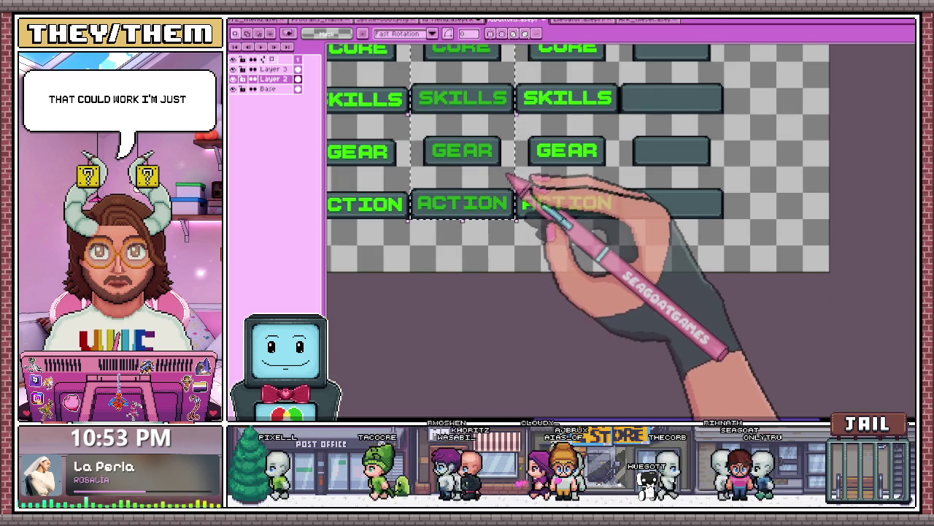
# - Move the copied labels onto the empty Diss buttons and nudge them one pixel left
pyautogui.moveTo(511, 183); pyautogui.dragTo(701, 194)
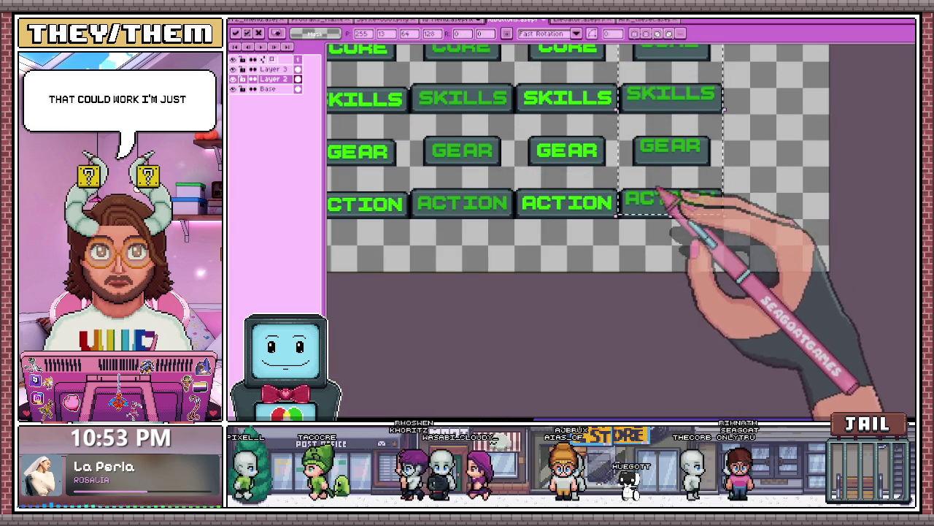
pyautogui.scroll(2, 693, 201)
pyautogui.scroll(1, 599, 209)
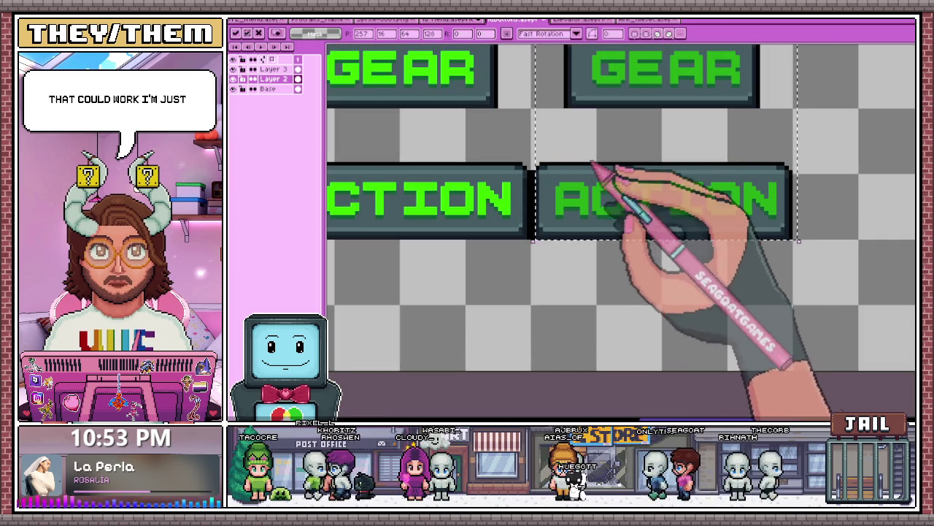
pyautogui.press('Left')
pyautogui.scroll(-2, 610, 241)
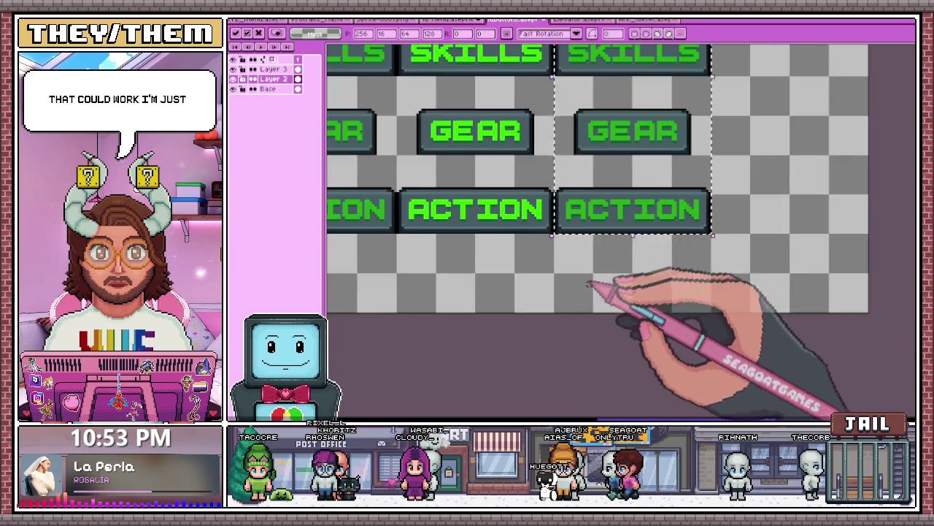
pyautogui.scroll(-2, 605, 299)
pyautogui.scroll(1, 617, 240)
pyautogui.scroll(-2, 635, 132)
pyautogui.scroll(2, 438, 128)
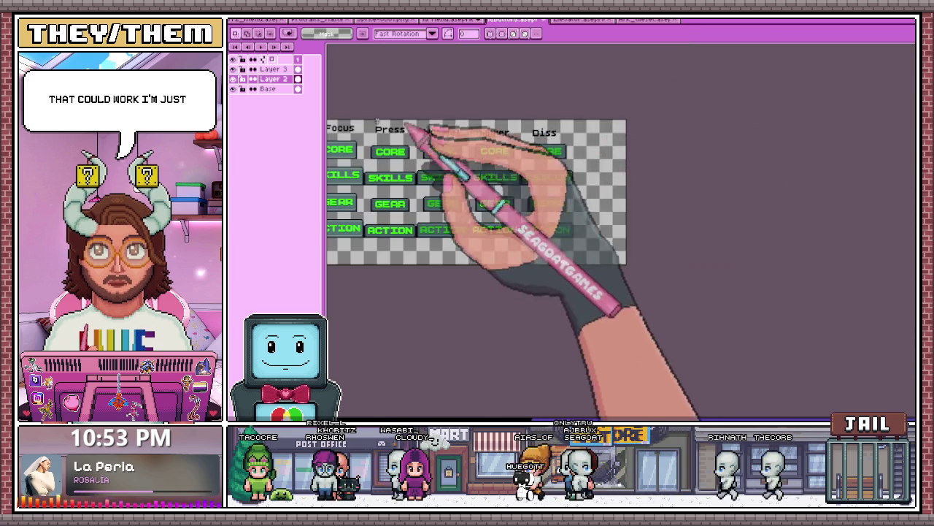
pyautogui.scroll(1, 573, 156)
pyautogui.scroll(1, 511, 177)
pyautogui.scroll(1, 482, 142)
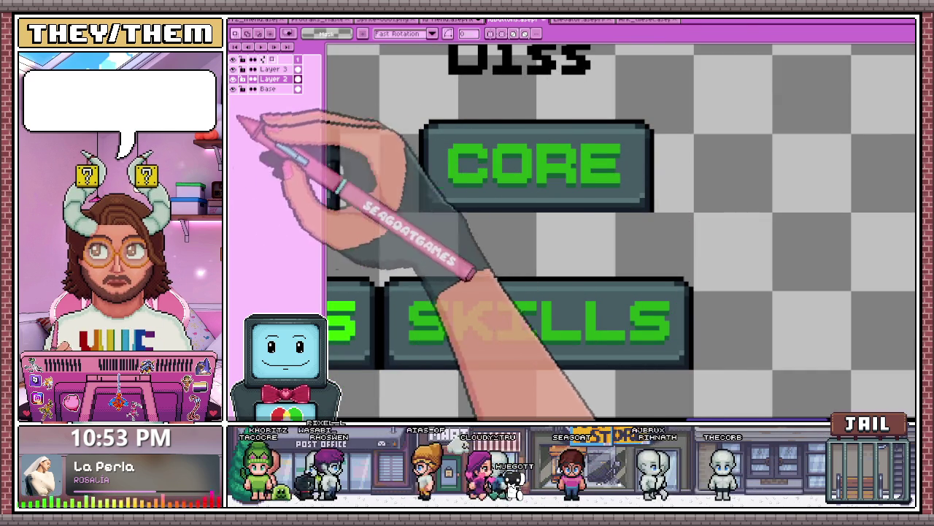
# - Paint-bucket fill the C, O, R and E of the Diss CORE button with grey
pyautogui.press('g')
pyautogui.click(467, 165)
pyautogui.click(514, 164)
pyautogui.click(555, 164)
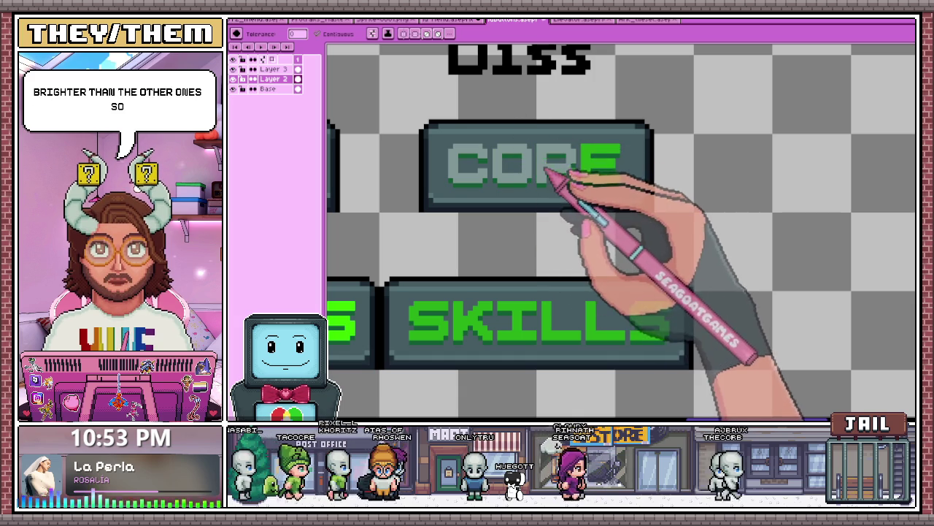
pyautogui.click(595, 168)
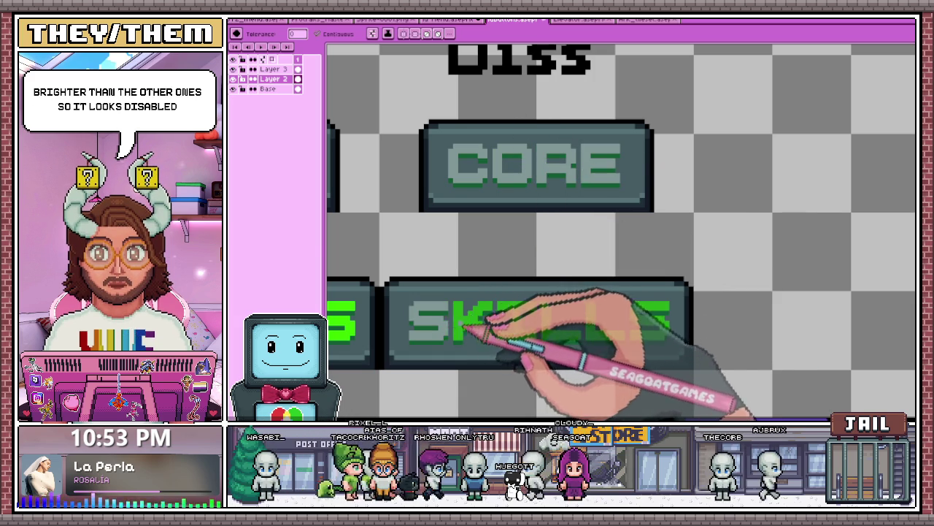
pyautogui.scroll(-2, 467, 332)
pyautogui.scroll(-3, 522, 313)
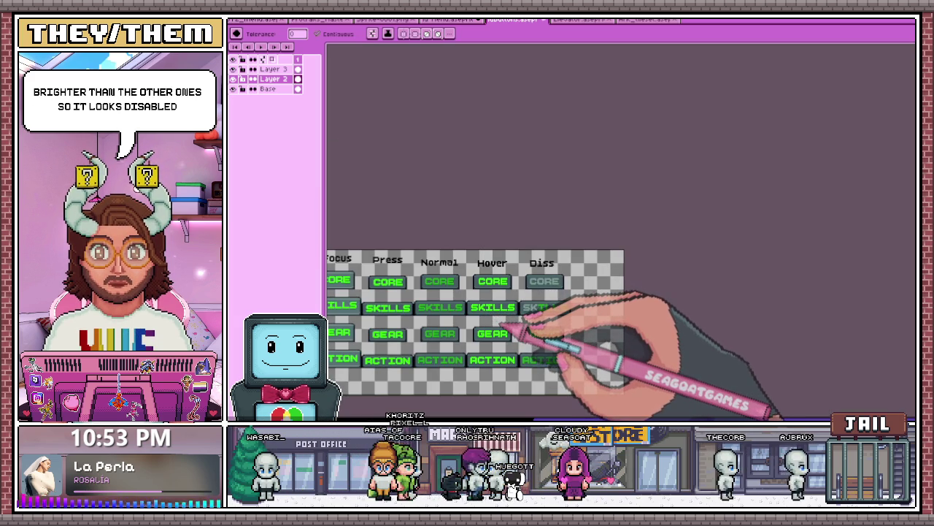
pyautogui.scroll(2, 511, 325)
pyautogui.scroll(2, 548, 234)
pyautogui.scroll(2, 485, 157)
# - Re-sample the dark grey and recolour the green strips on the O and R
pyautogui.press('i')
pyautogui.press('g')
pyautogui.scroll(-2, 474, 146)
pyautogui.scroll(2, 511, 197)
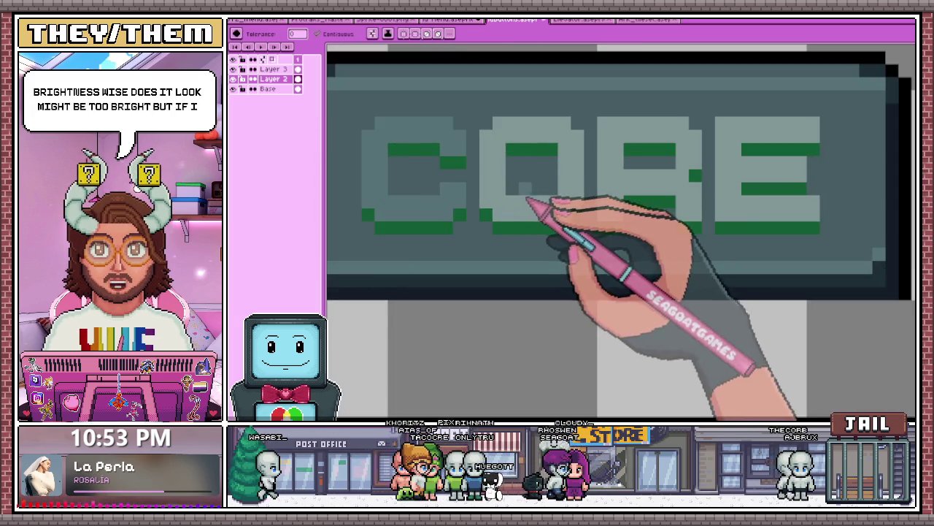
pyautogui.scroll(-1, 522, 197)
pyautogui.scroll(-1, 541, 186)
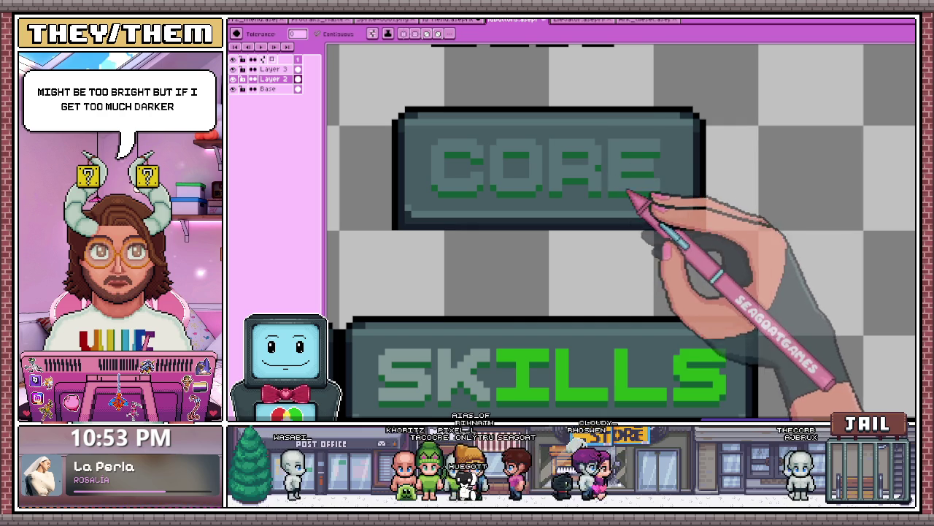
pyautogui.scroll(2, 426, 212)
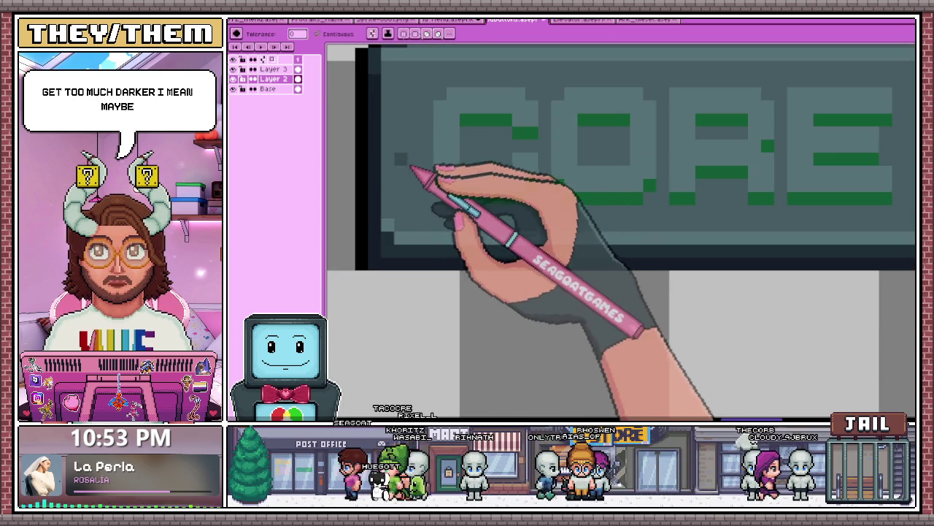
pyautogui.scroll(-1, 514, 146)
pyautogui.scroll(1, 540, 152)
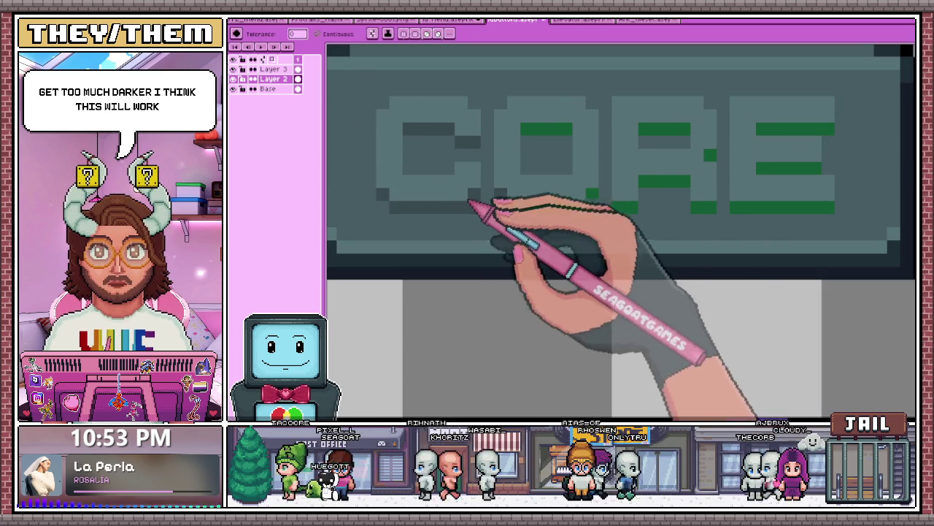
pyautogui.click(555, 131)
pyautogui.click(656, 132)
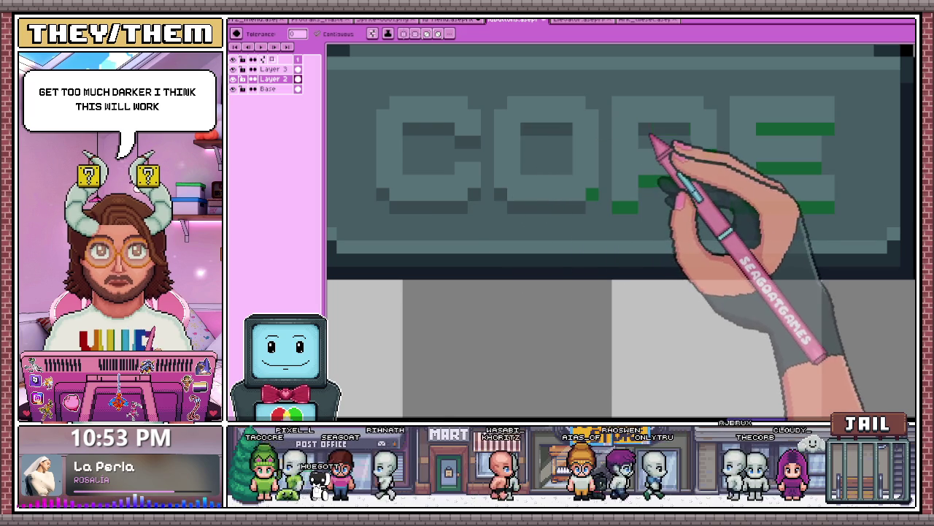
# - Turn the remaining green strips on the E dark grey
pyautogui.scroll(-1, 626, 213)
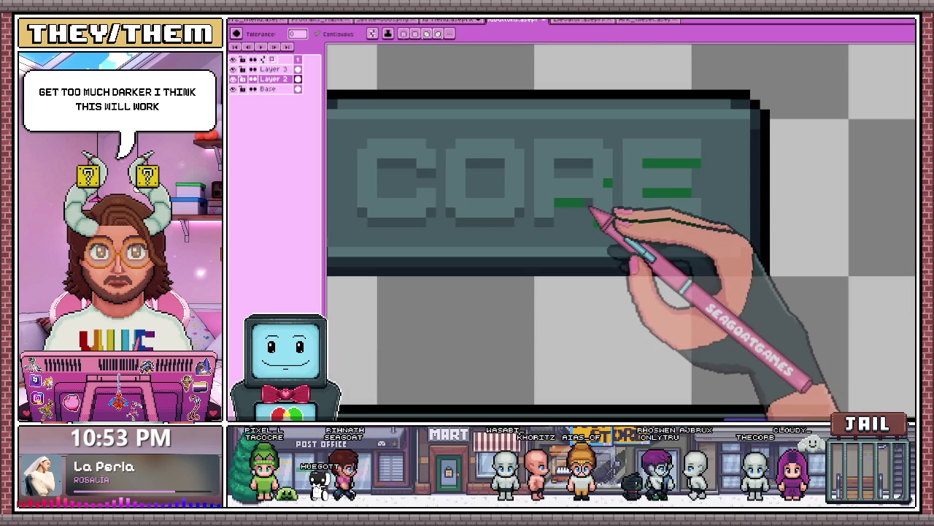
pyautogui.click(678, 191)
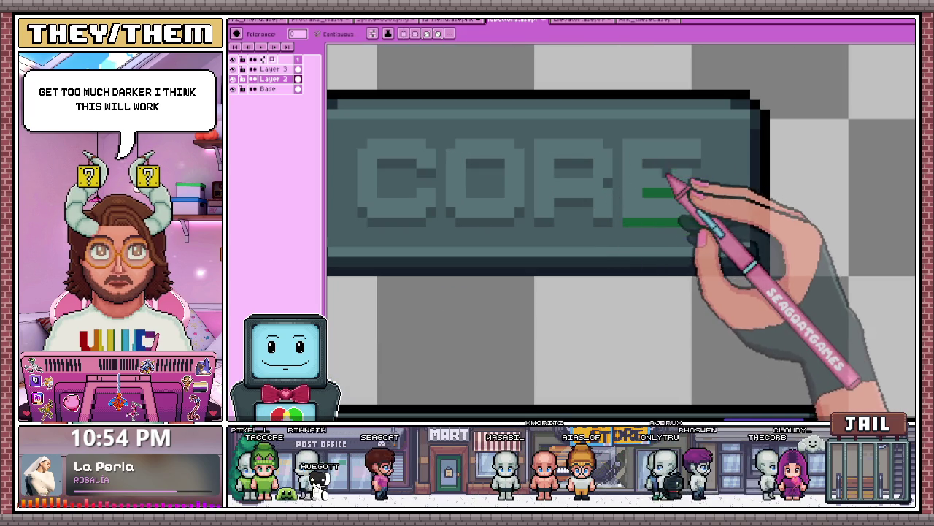
pyautogui.click(663, 223)
pyautogui.scroll(-2, 663, 226)
pyautogui.scroll(-2, 576, 202)
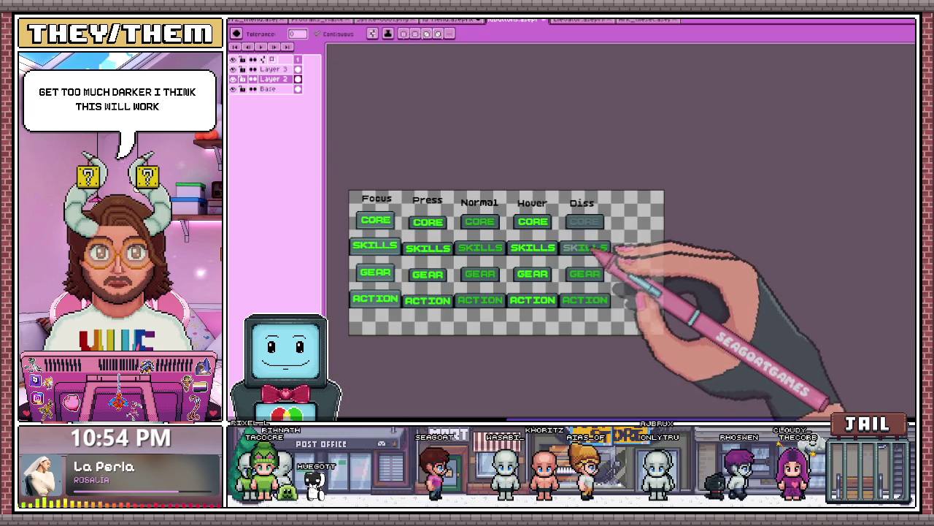
pyautogui.scroll(2, 595, 271)
pyautogui.scroll(1, 601, 261)
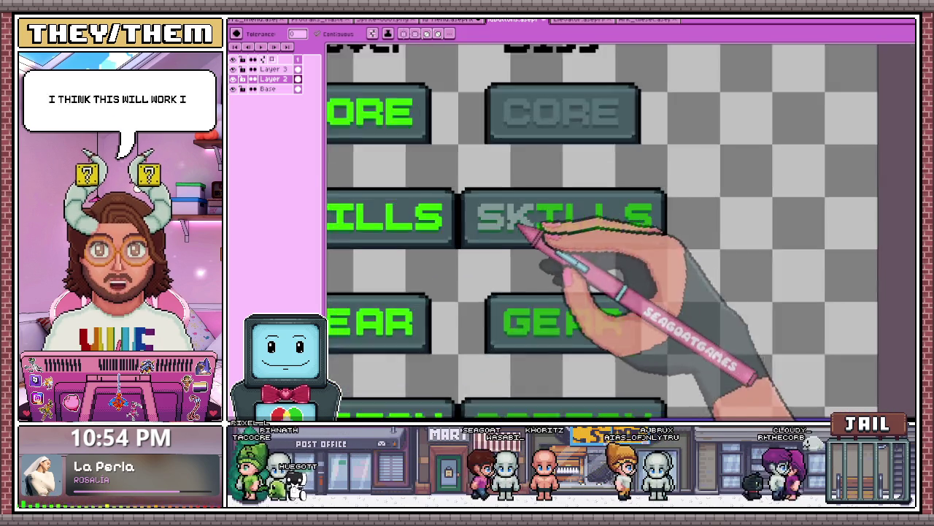
pyautogui.scroll(2, 526, 236)
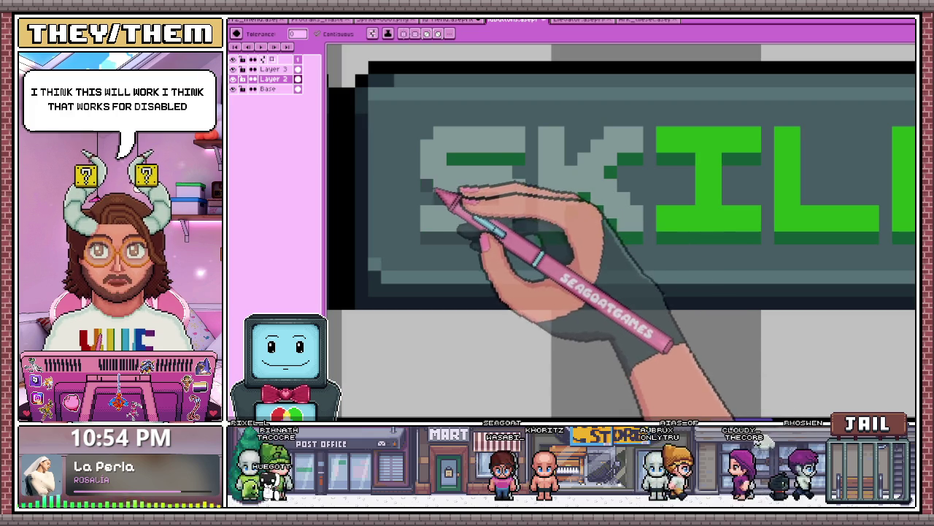
pyautogui.scroll(-2, 463, 175)
pyautogui.scroll(3, 555, 197)
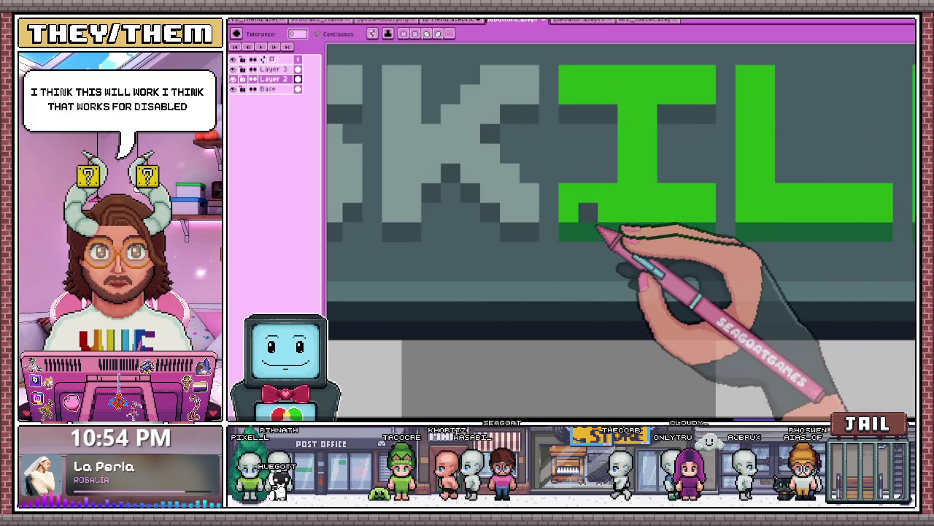
pyautogui.scroll(-3, 555, 245)
pyautogui.scroll(2, 525, 253)
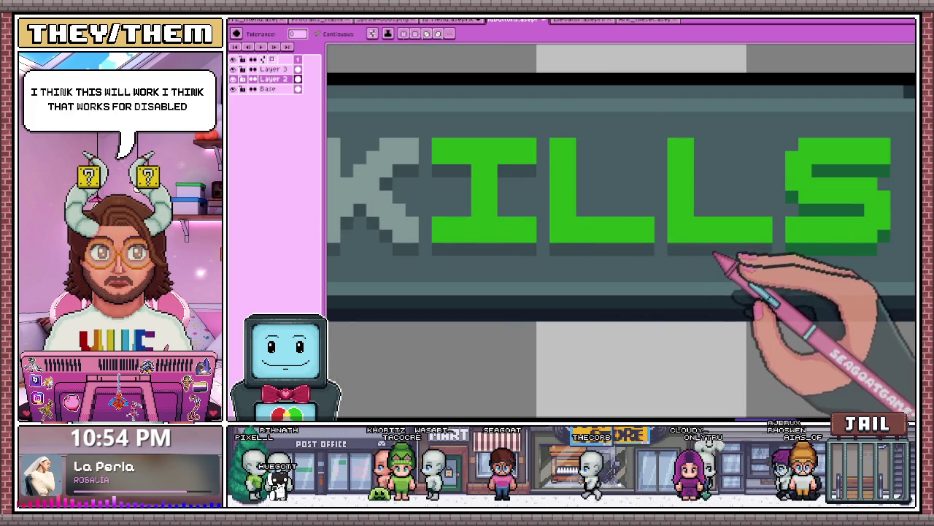
pyautogui.scroll(-2, 657, 256)
pyautogui.scroll(3, 657, 255)
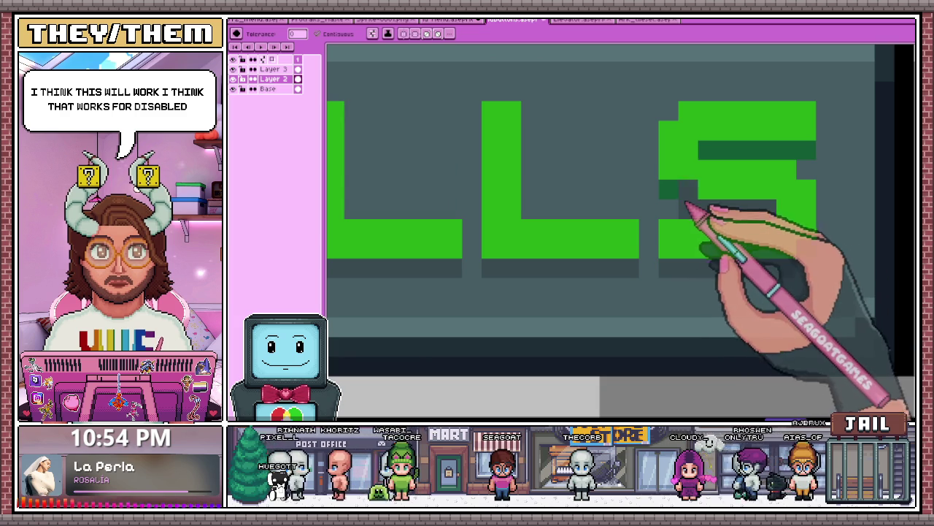
pyautogui.scroll(-1, 646, 203)
pyautogui.scroll(-1, 688, 202)
pyautogui.scroll(3, 573, 205)
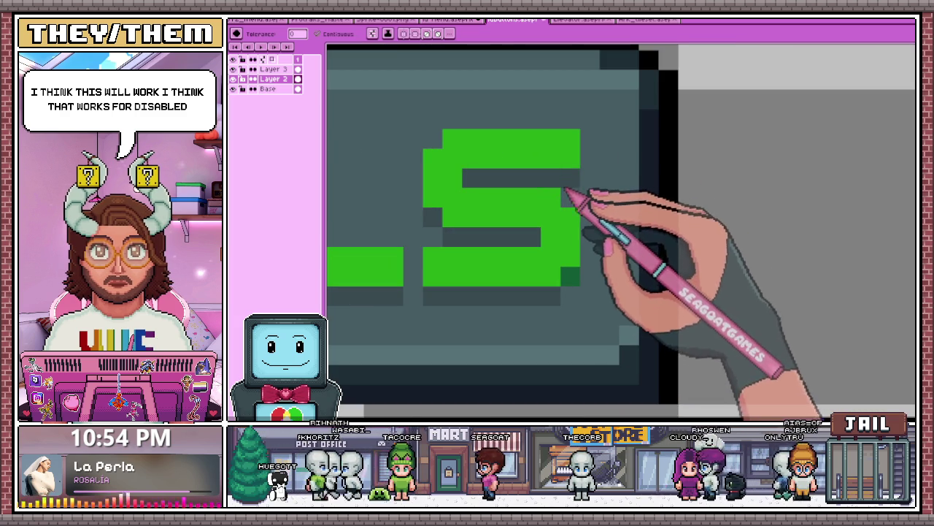
pyautogui.scroll(-3, 580, 281)
pyautogui.scroll(2, 423, 318)
pyautogui.scroll(1, 408, 306)
pyautogui.scroll(-2, 409, 285)
pyautogui.scroll(2, 409, 270)
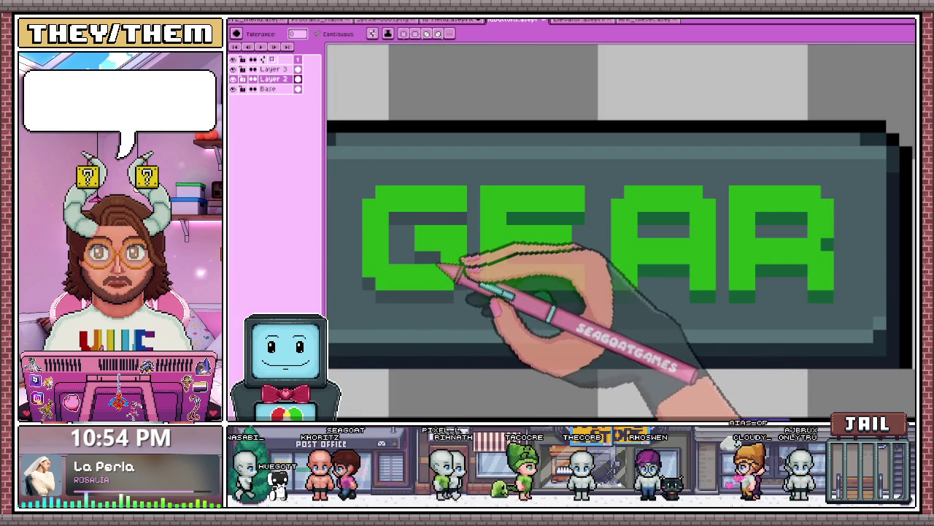
pyautogui.scroll(-2, 546, 229)
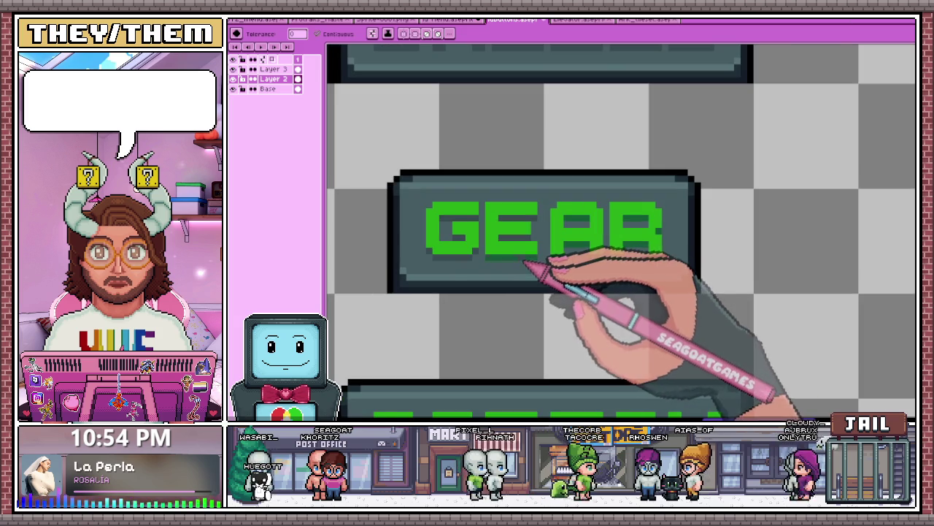
pyautogui.scroll(2, 563, 262)
pyautogui.scroll(-2, 588, 196)
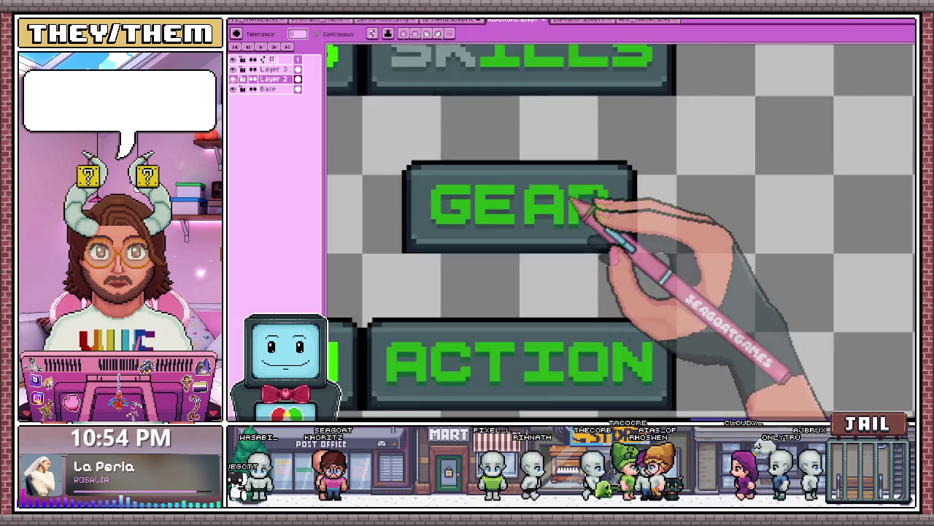
pyautogui.scroll(2, 559, 202)
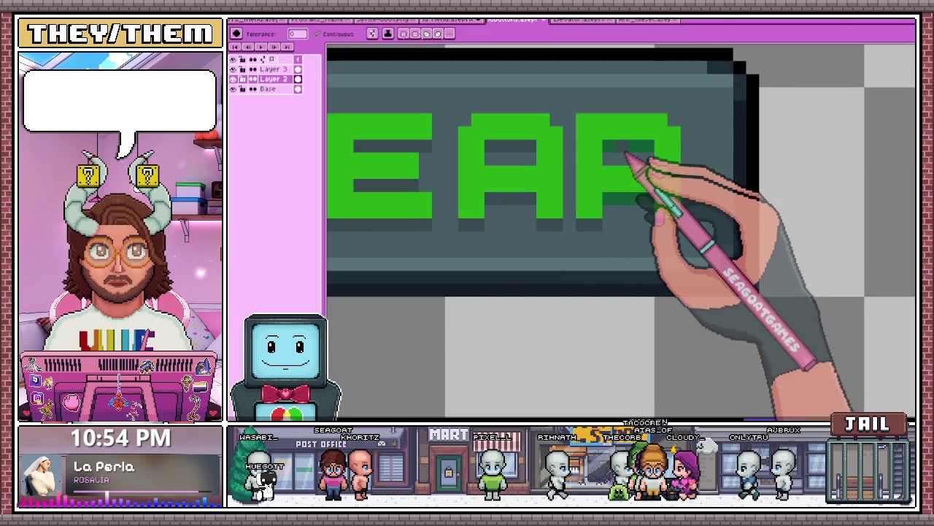
pyautogui.scroll(-2, 643, 188)
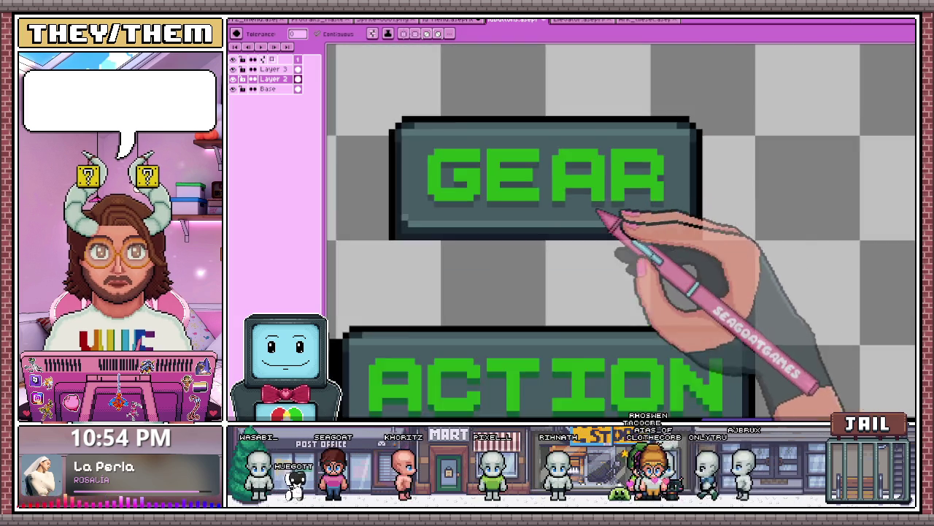
pyautogui.scroll(-2, 607, 210)
pyautogui.scroll(1, 538, 307)
pyautogui.scroll(2, 501, 271)
pyautogui.scroll(2, 490, 278)
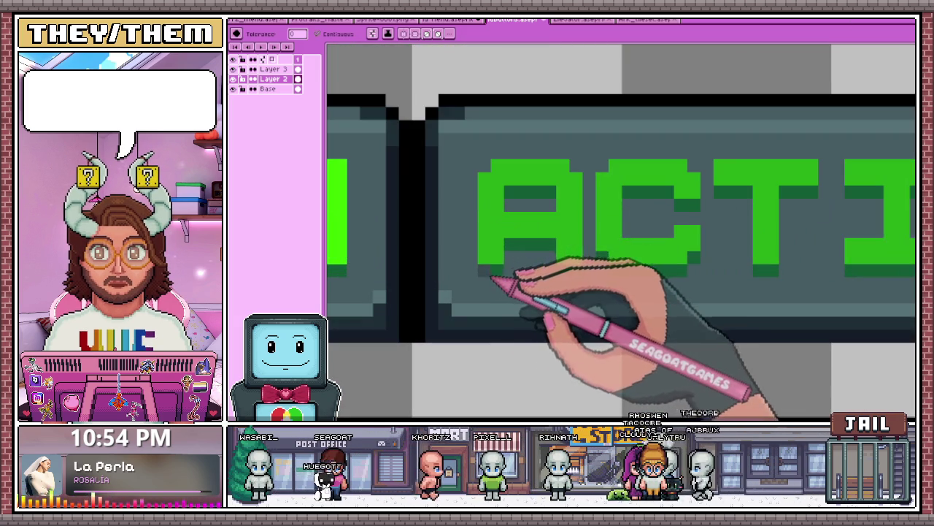
pyautogui.scroll(-1, 533, 208)
pyautogui.scroll(1, 482, 262)
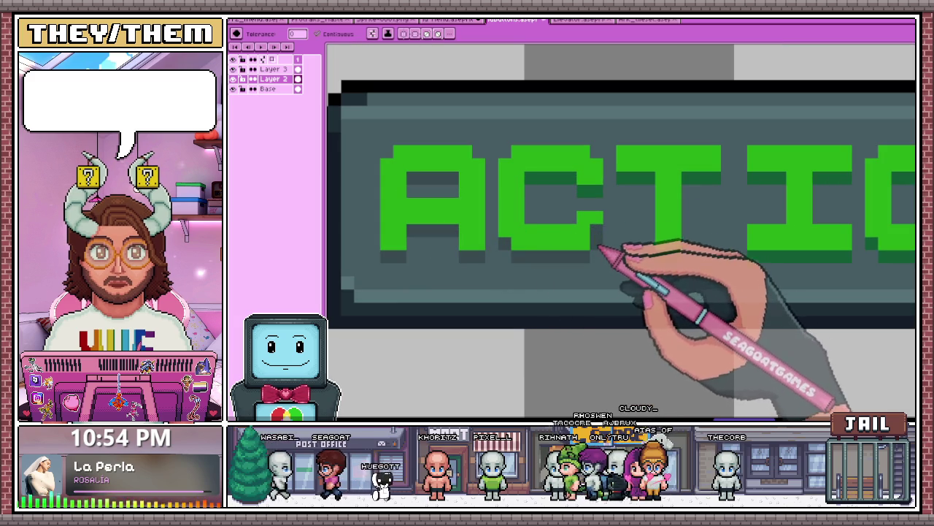
pyautogui.scroll(-1, 540, 195)
pyautogui.scroll(-1, 555, 197)
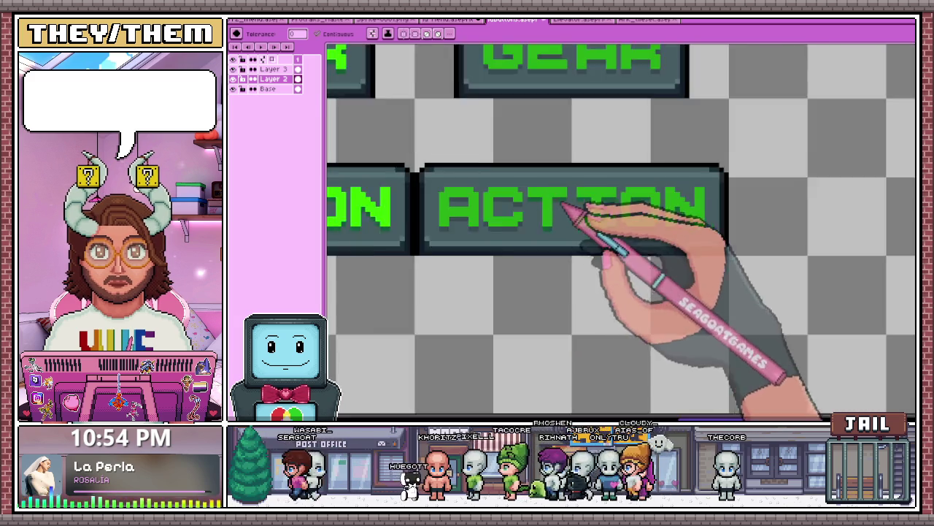
pyautogui.scroll(3, 569, 208)
pyautogui.scroll(-1, 584, 217)
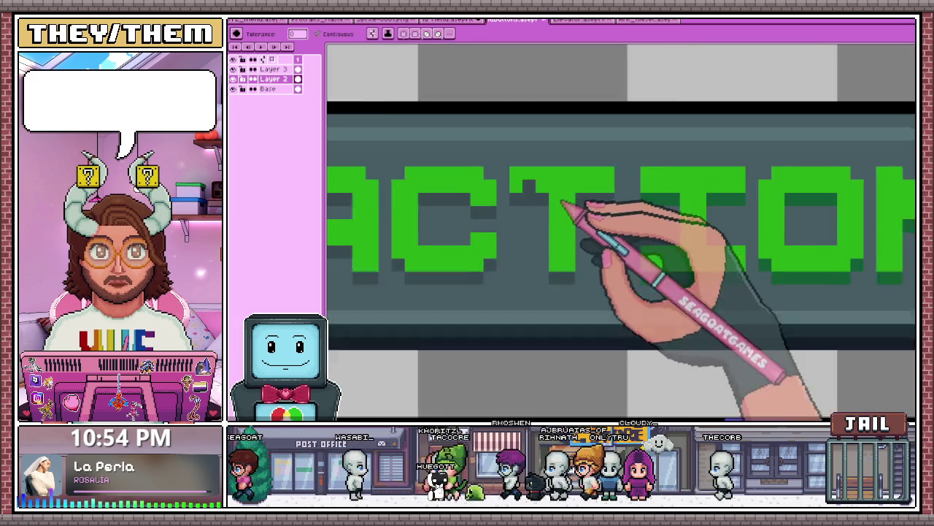
pyautogui.scroll(-1, 562, 204)
pyautogui.scroll(2, 594, 219)
pyautogui.scroll(1, 538, 209)
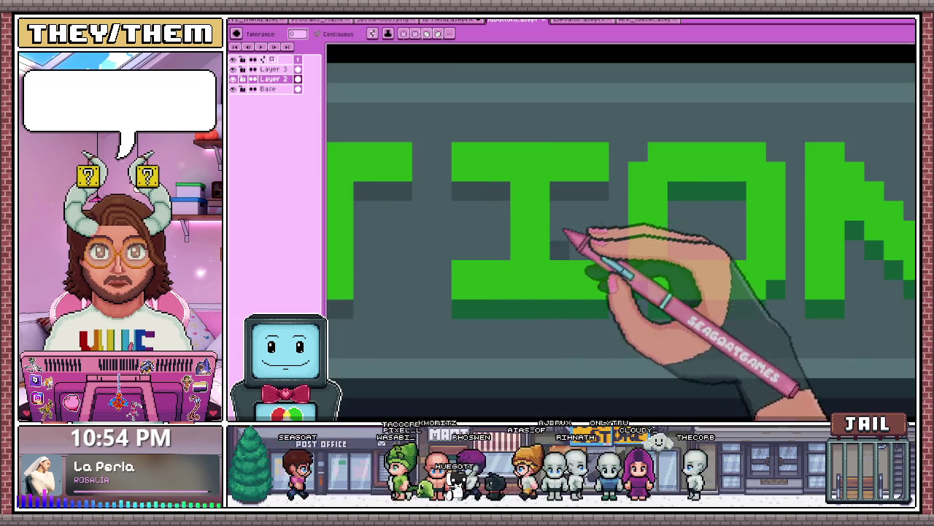
pyautogui.scroll(-2, 546, 312)
pyautogui.scroll(2, 511, 284)
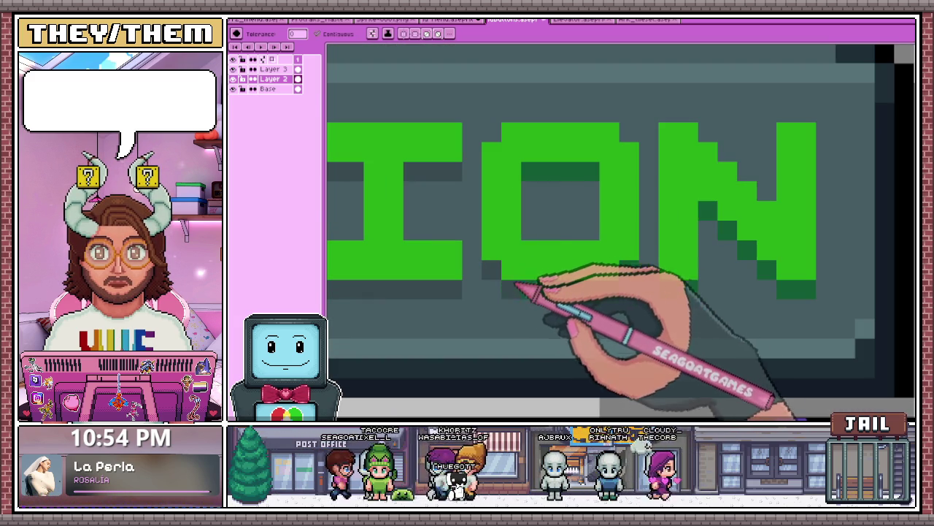
# - Repaint the shading along the N's diagonal
pyautogui.moveTo(697, 275)
pyautogui.mouseDown()
pyautogui.moveTo(725, 216)
pyautogui.moveTo(762, 265)
pyautogui.mouseUp()
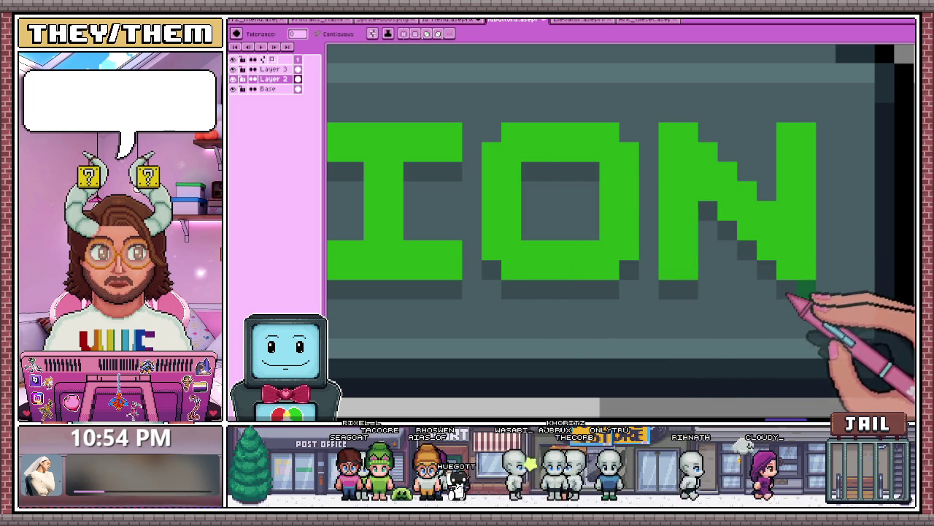
pyautogui.scroll(-2, 569, 270)
pyautogui.scroll(-1, 577, 270)
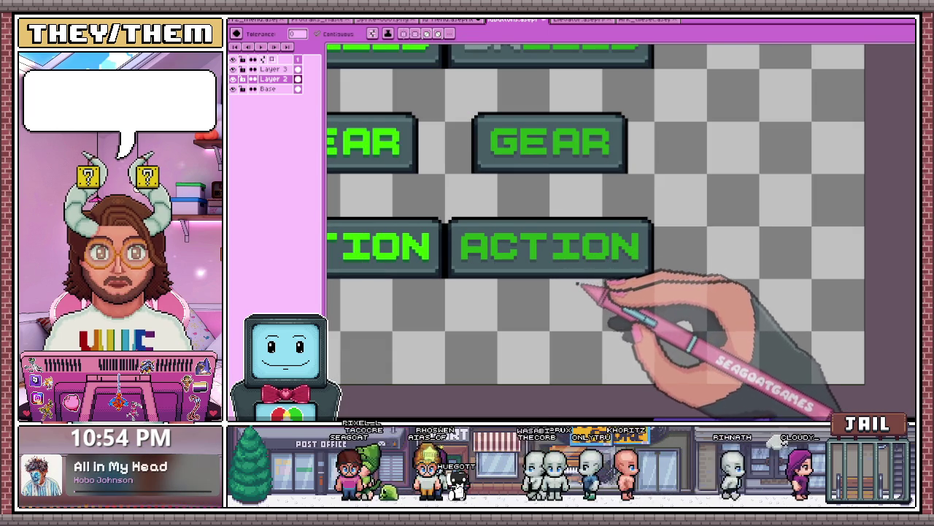
pyautogui.scroll(1, 594, 241)
pyautogui.scroll(-1, 518, 125)
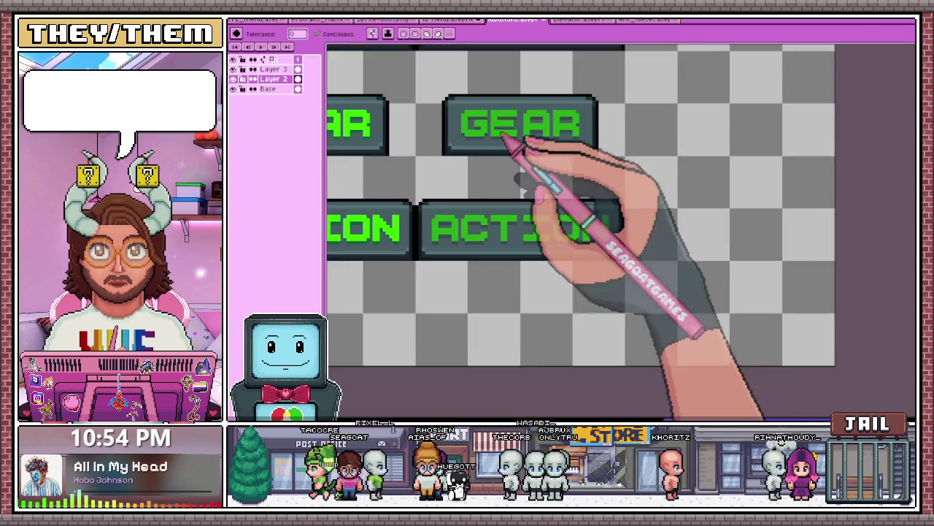
pyautogui.scroll(-3, 562, 121)
pyautogui.scroll(2, 590, 94)
pyautogui.scroll(2, 580, 108)
# - Sample the grey and fill the green A and R of the Diss GEAR button
pyautogui.press('i')
pyautogui.press('g')
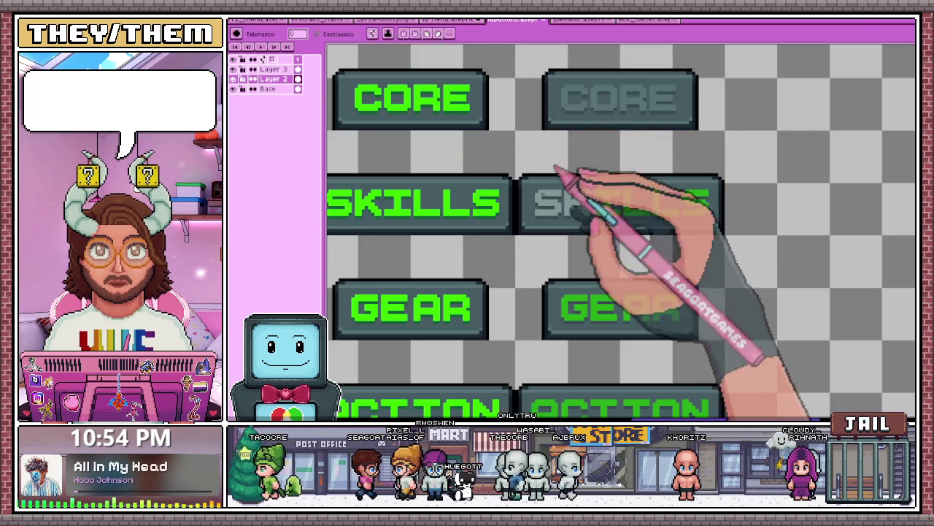
pyautogui.scroll(3, 574, 183)
pyautogui.scroll(-2, 562, 219)
pyautogui.scroll(2, 595, 153)
pyautogui.scroll(-2, 591, 184)
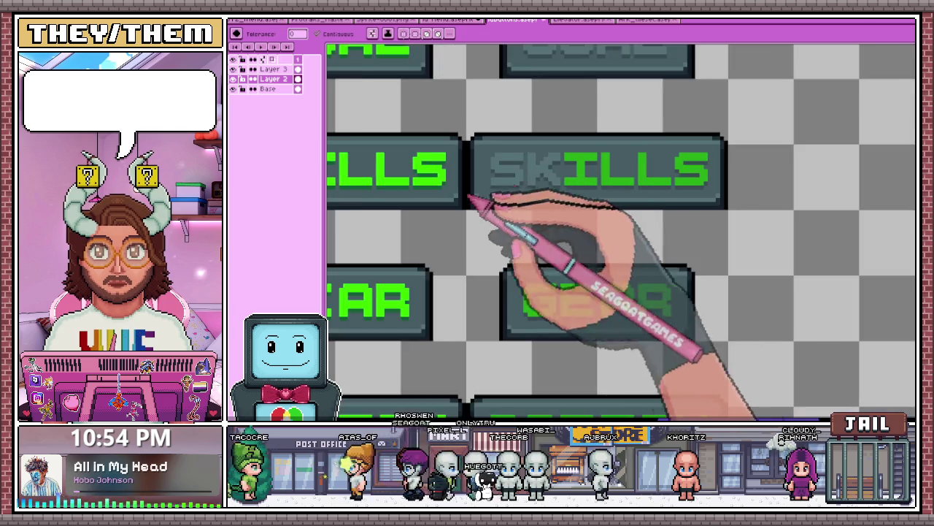
pyautogui.scroll(1, 581, 188)
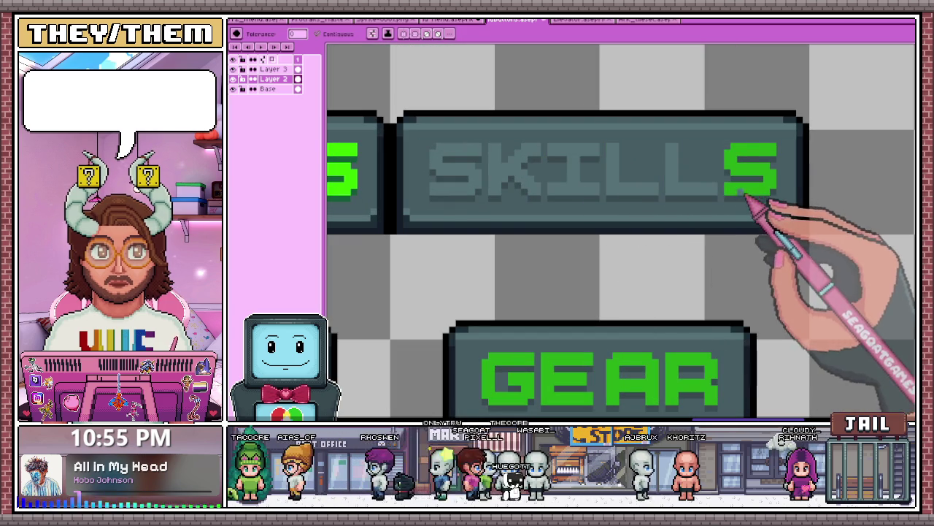
pyautogui.scroll(-2, 590, 267)
pyautogui.scroll(1, 569, 299)
pyautogui.scroll(-1, 590, 305)
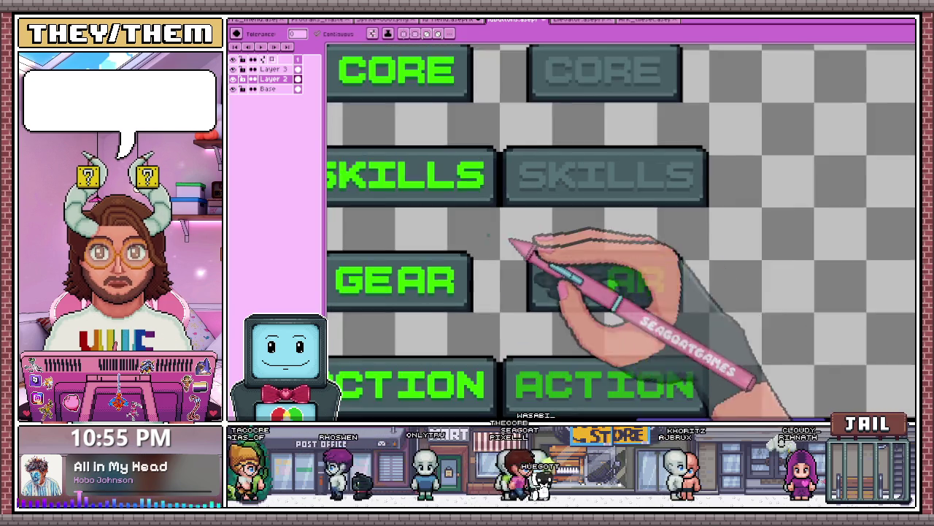
pyautogui.scroll(-1, 538, 251)
pyautogui.scroll(1, 594, 271)
pyautogui.scroll(1, 532, 246)
pyautogui.click(522, 217)
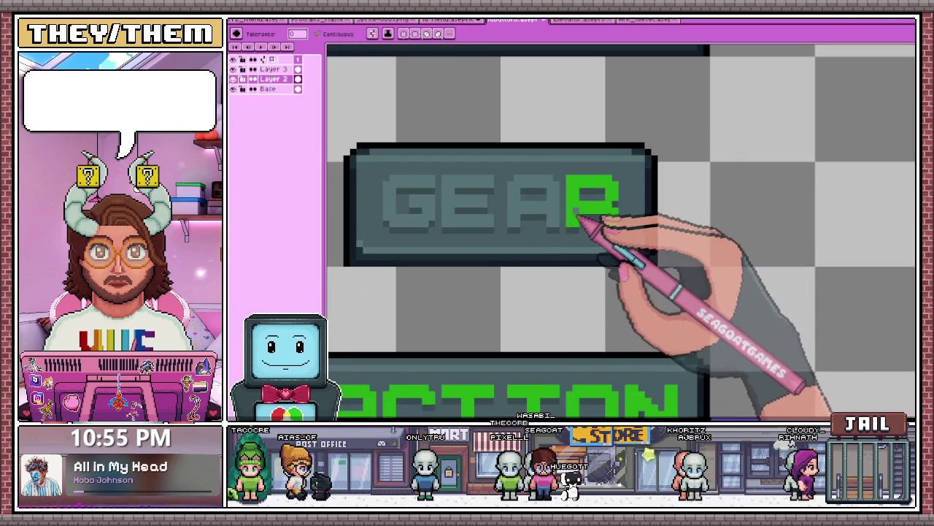
pyautogui.click(578, 216)
pyautogui.scroll(-1, 555, 234)
pyautogui.scroll(1, 485, 299)
# - Fill the green A and final N of the Diss ACTION button with grey
pyautogui.click(478, 309)
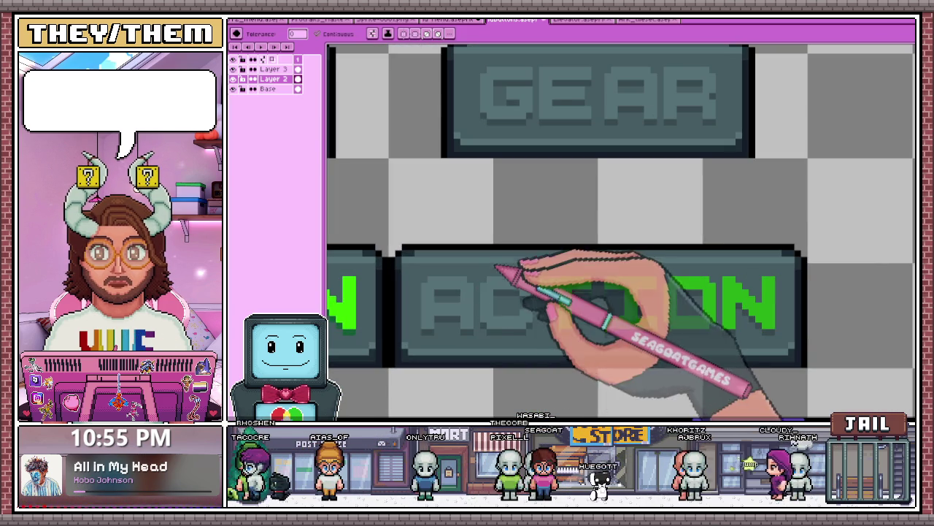
pyautogui.scroll(-1, 511, 292)
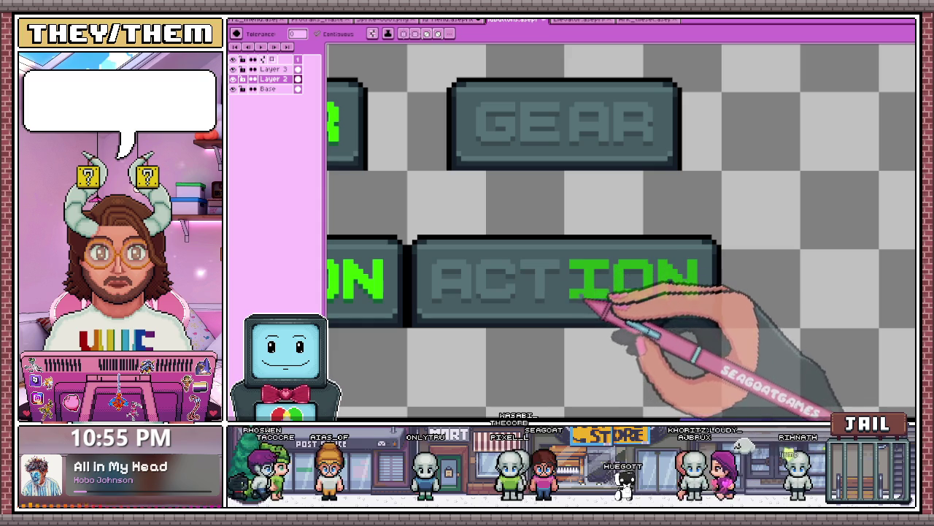
pyautogui.click(668, 289)
pyautogui.scroll(-1, 671, 288)
pyautogui.scroll(-1, 740, 307)
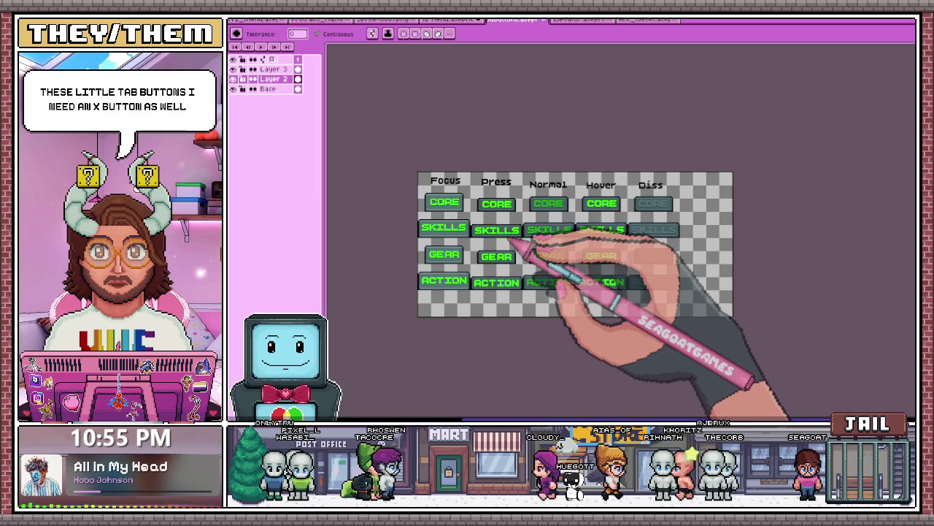
pyautogui.click(267, 88)
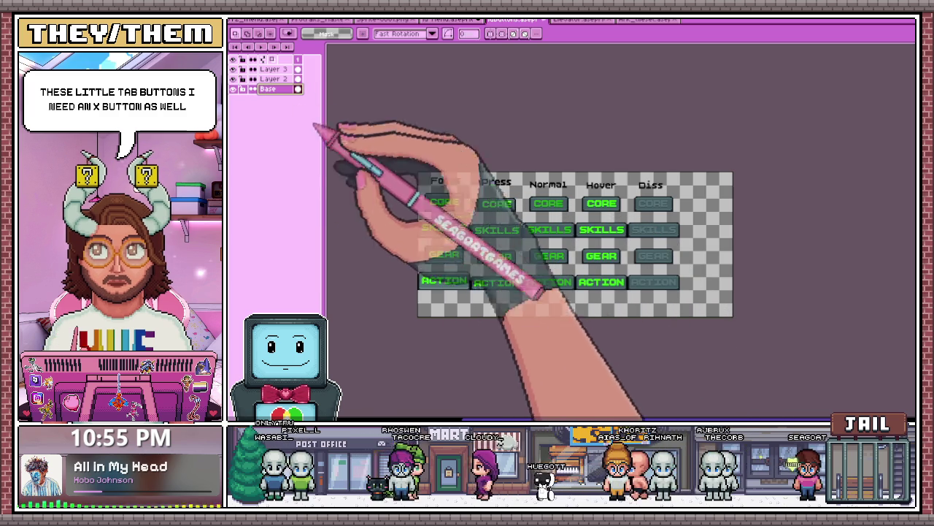
# - Marquee-select the Focus CORE button body on the Base layer
pyautogui.scroll(2, 438, 197)
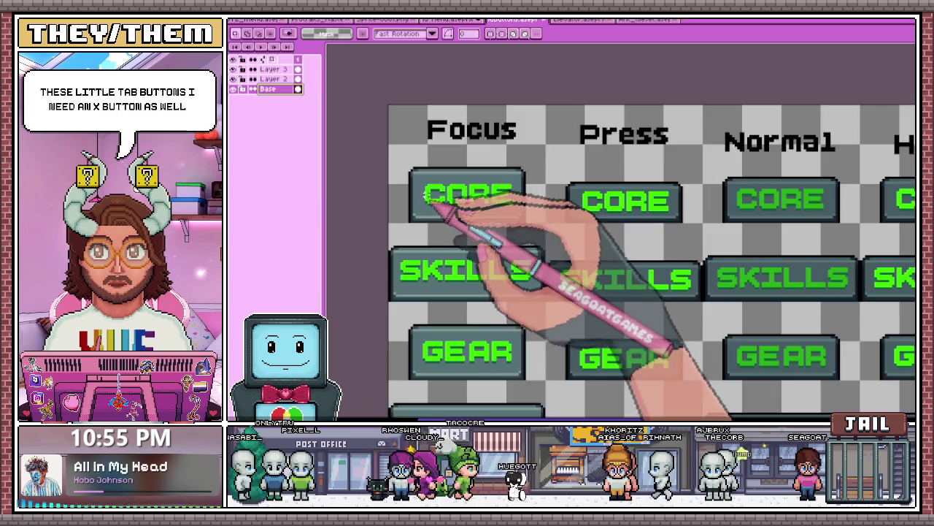
pyautogui.scroll(-2, 467, 197)
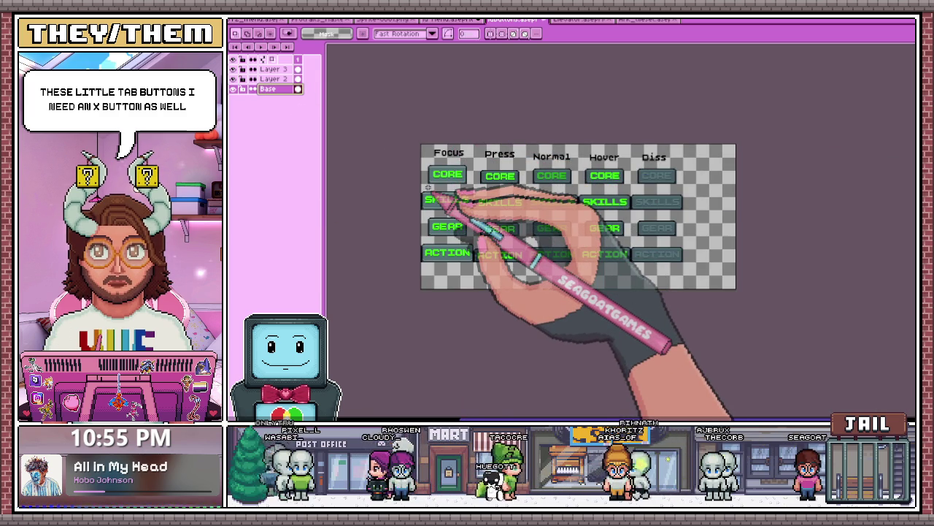
pyautogui.scroll(2, 438, 191)
pyautogui.moveTo(424, 129); pyautogui.dragTo(502, 194)
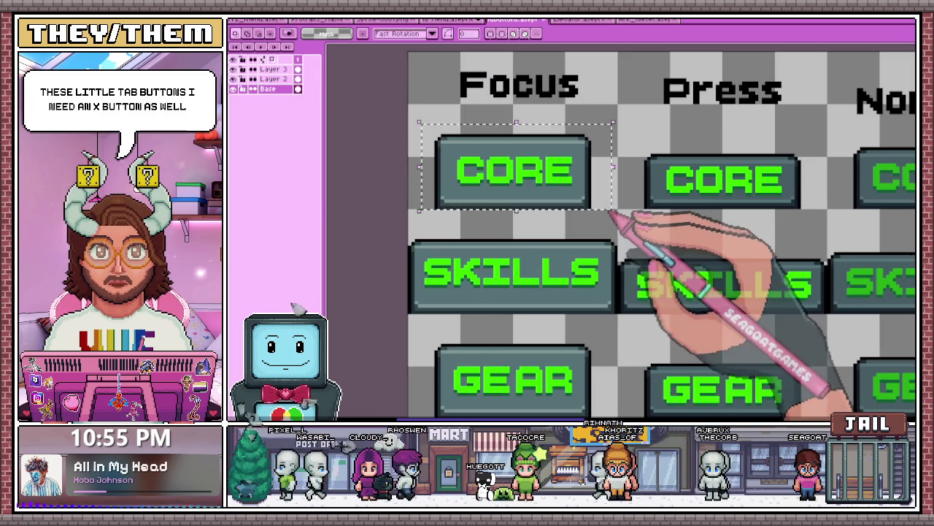
pyautogui.scroll(-2, 580, 191)
pyautogui.click(582, 185)
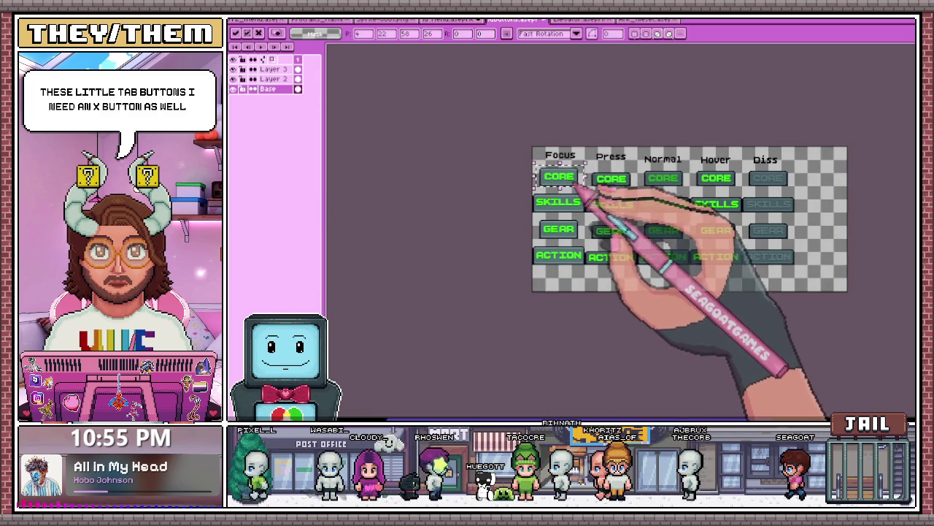
pyautogui.scroll(2, 598, 222)
pyautogui.scroll(-2, 555, 270)
pyautogui.scroll(2, 522, 301)
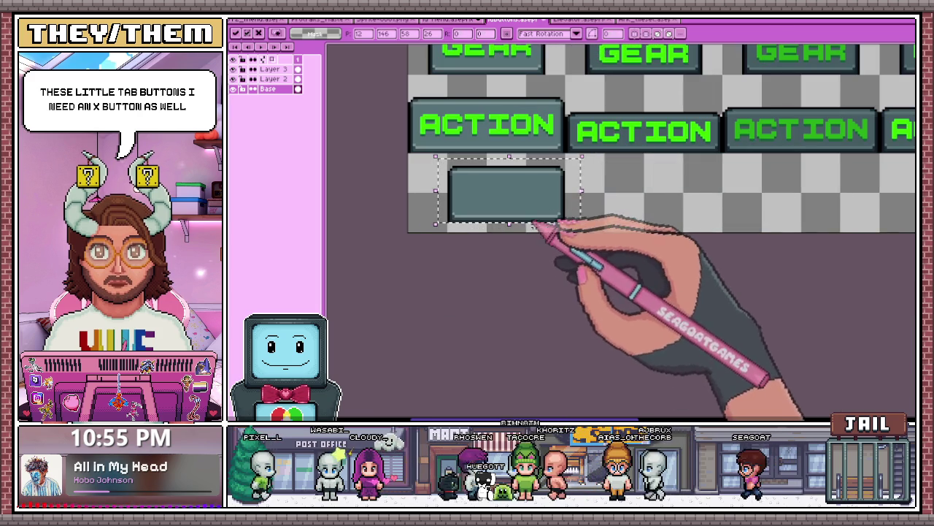
pyautogui.scroll(-2, 522, 302)
pyautogui.scroll(2, 544, 120)
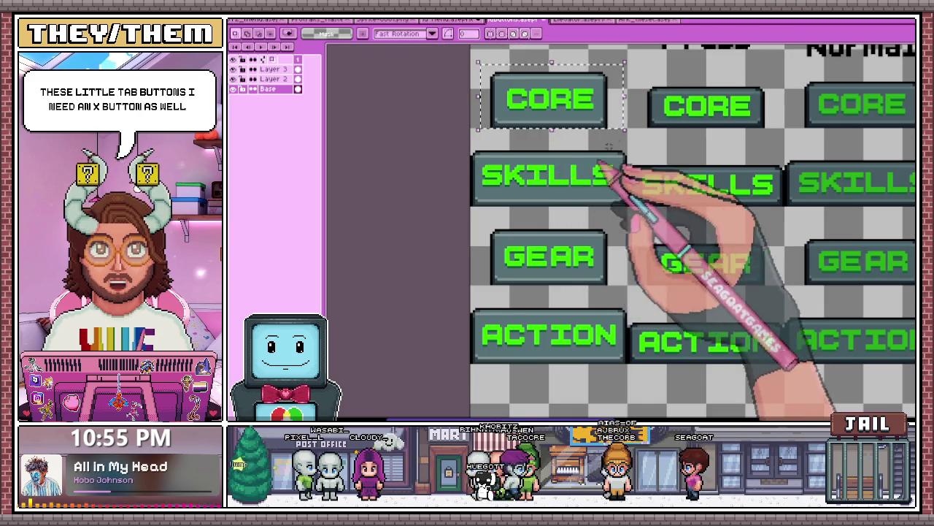
pyautogui.scroll(-2, 545, 115)
pyautogui.scroll(2, 497, 99)
pyautogui.moveTo(473, 76)
pyautogui.mouseDown()
pyautogui.moveTo(562, 156)
pyautogui.moveTo(714, 197)
pyautogui.mouseUp()
pyautogui.scroll(-1, 584, 184)
pyautogui.scroll(-1, 609, 150)
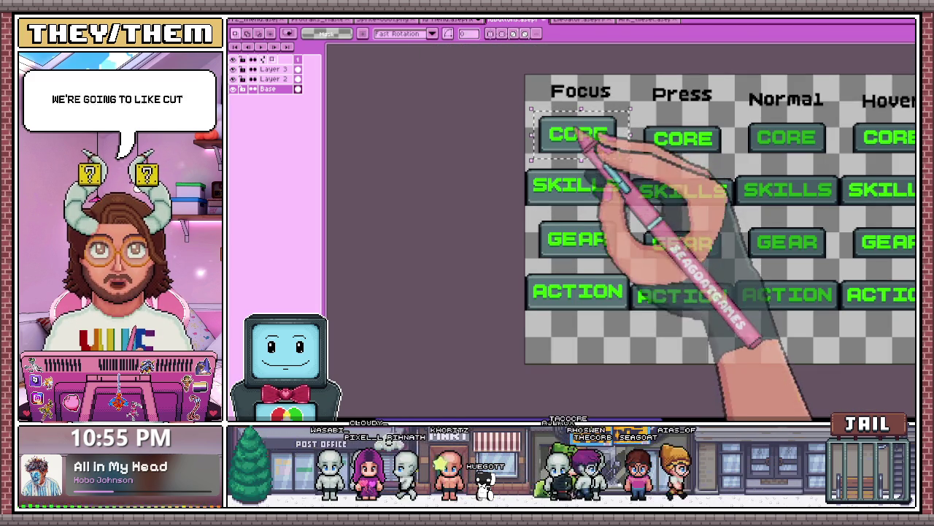
# - Paste a copy of the button body below the Focus ACTION button and commit it
pyautogui.hotkey('ctrl', 'v')
pyautogui.moveTo(609, 212); pyautogui.dragTo(606, 333)
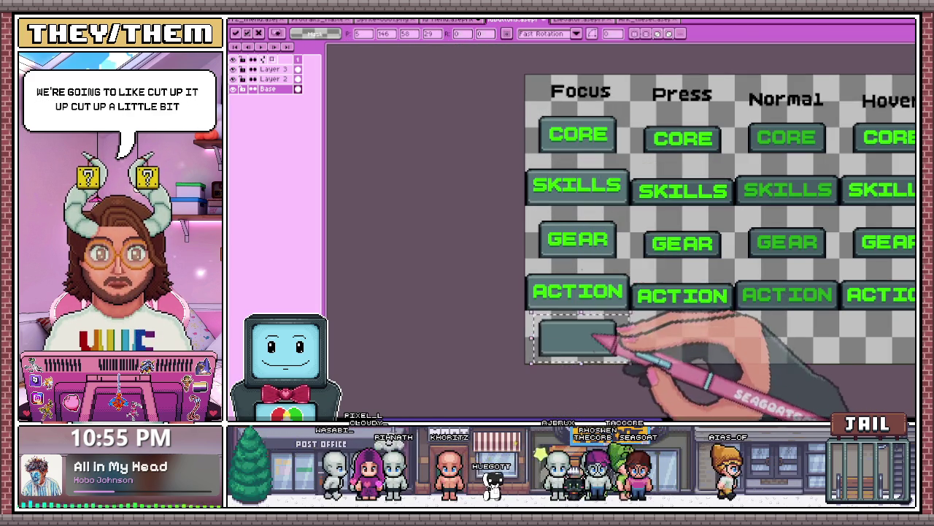
pyautogui.scroll(-2, 559, 265)
pyautogui.scroll(2, 553, 267)
pyautogui.scroll(1, 528, 275)
pyautogui.scroll(1, 528, 275)
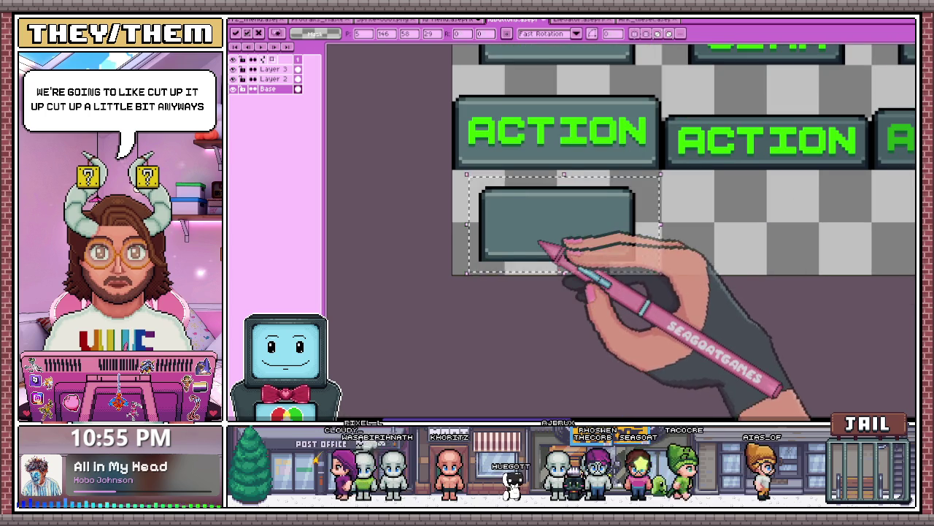
pyautogui.hotkey('ctrl', 'd')
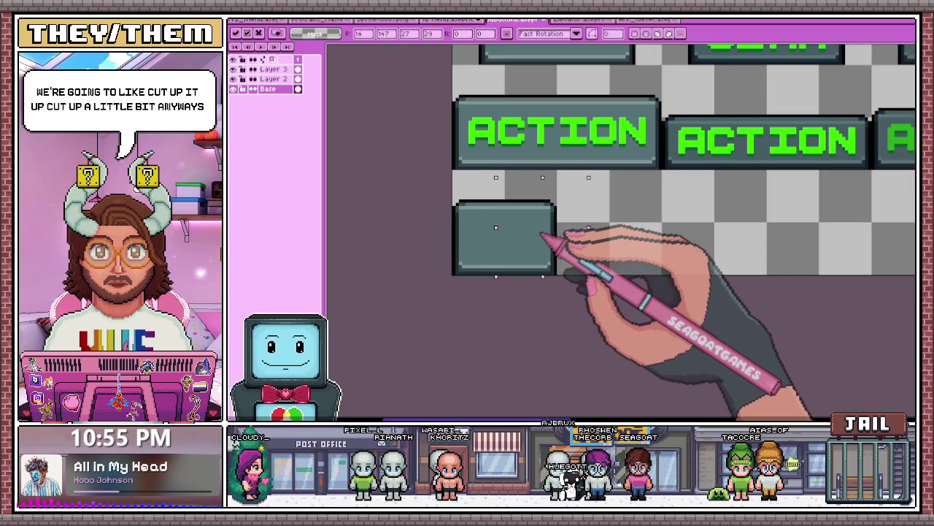
pyautogui.hotkey('ctrl', 'd')
# - Reshape the pasted blank button and commit it
pyautogui.scroll(-2, 511, 219)
pyautogui.scroll(2, 501, 208)
pyautogui.scroll(-2, 511, 241)
pyautogui.scroll(1, 489, 230)
pyautogui.scroll(1, 487, 230)
pyautogui.hotkey('ctrl', 'v')
pyautogui.hotkey('ctrl', 'd')
# - Copy the middle GEAR button body and move the paste toward the bottom row
pyautogui.scroll(-1, 588, 259)
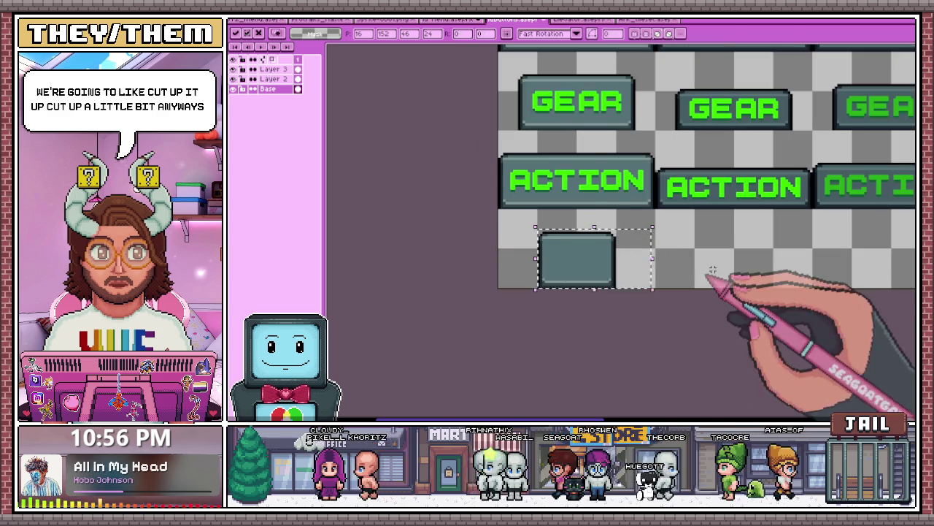
pyautogui.scroll(-2, 595, 267)
pyautogui.scroll(1, 600, 271)
pyautogui.scroll(1, 576, 250)
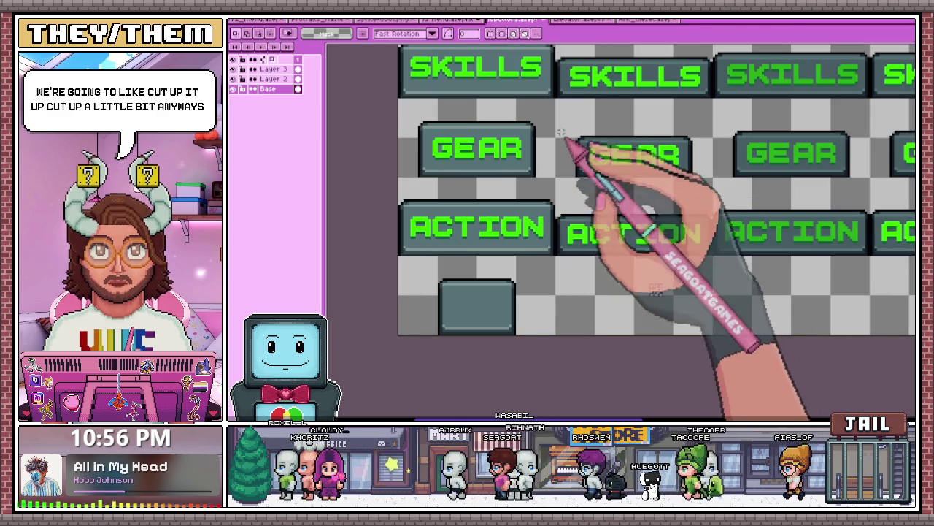
pyautogui.moveTo(560, 119); pyautogui.dragTo(710, 186)
pyautogui.hotkey('ctrl', 'v')
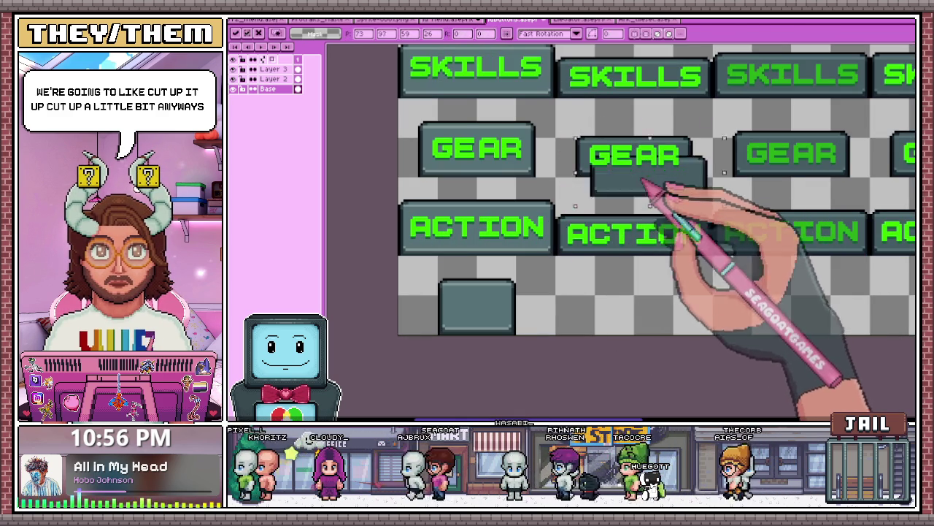
pyautogui.moveTo(637, 175); pyautogui.dragTo(648, 309)
pyautogui.scroll(-3, 655, 326)
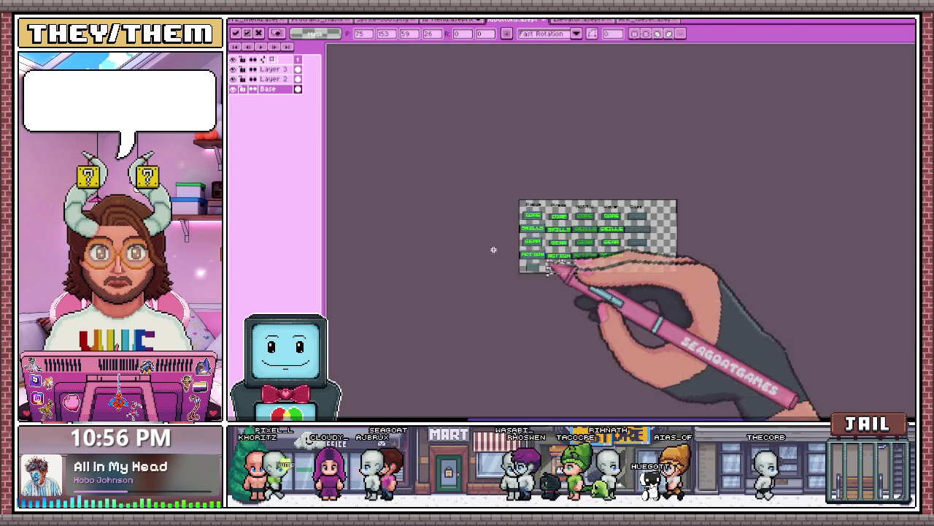
# - Commit the pasted body, then shift the new blank button slightly left
pyautogui.scroll(1, 559, 267)
pyautogui.press('Return')
pyautogui.scroll(2, 606, 302)
pyautogui.scroll(1, 532, 270)
pyautogui.scroll(1, 482, 210)
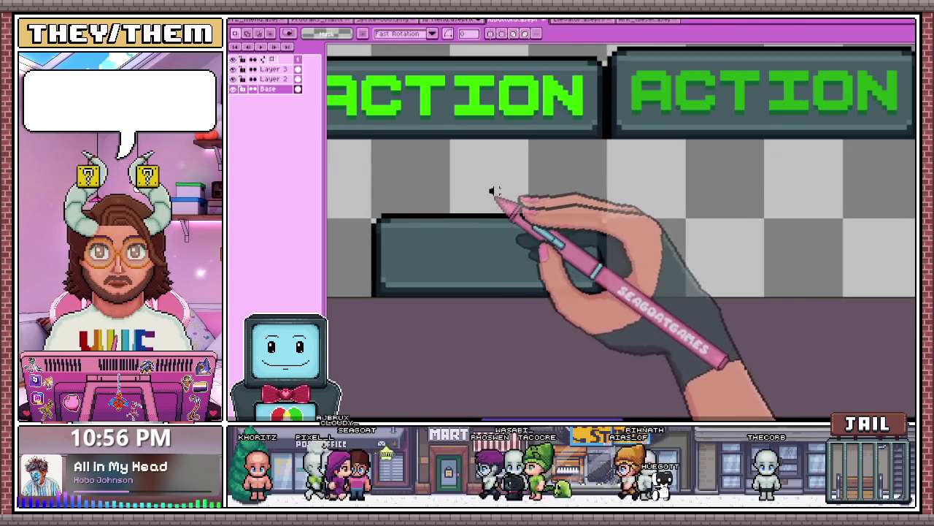
pyautogui.moveTo(486, 188); pyautogui.dragTo(640, 292)
pyautogui.moveTo(594, 263); pyautogui.dragTo(522, 263)
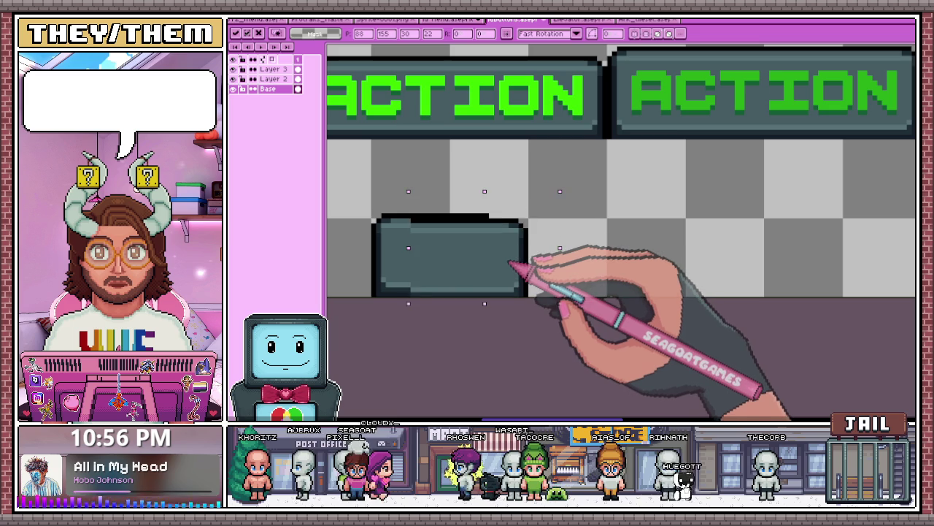
pyautogui.scroll(-1, 511, 259)
pyautogui.scroll(-1, 538, 309)
pyautogui.press('Return')
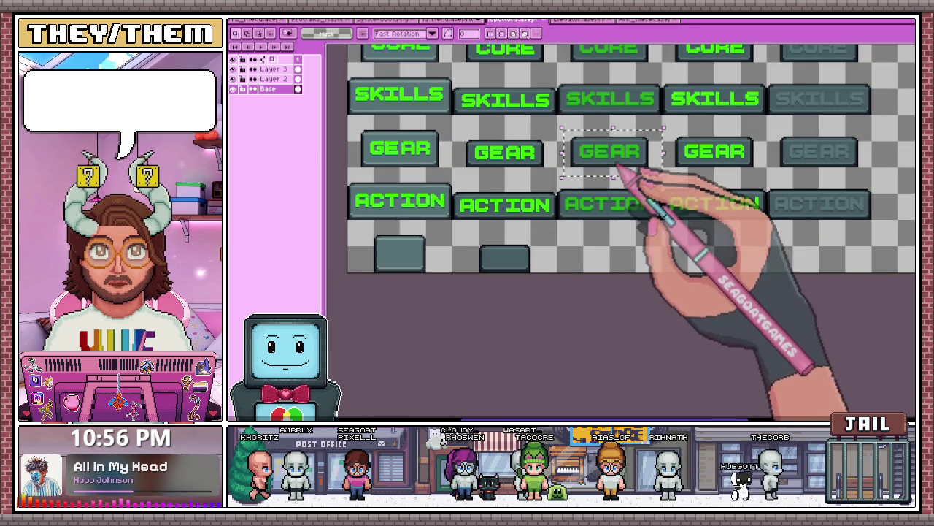
# - Place a copy of the blank button in the bottom row and shrink it
pyautogui.moveTo(621, 175); pyautogui.dragTo(627, 270)
pyautogui.scroll(2, 613, 272)
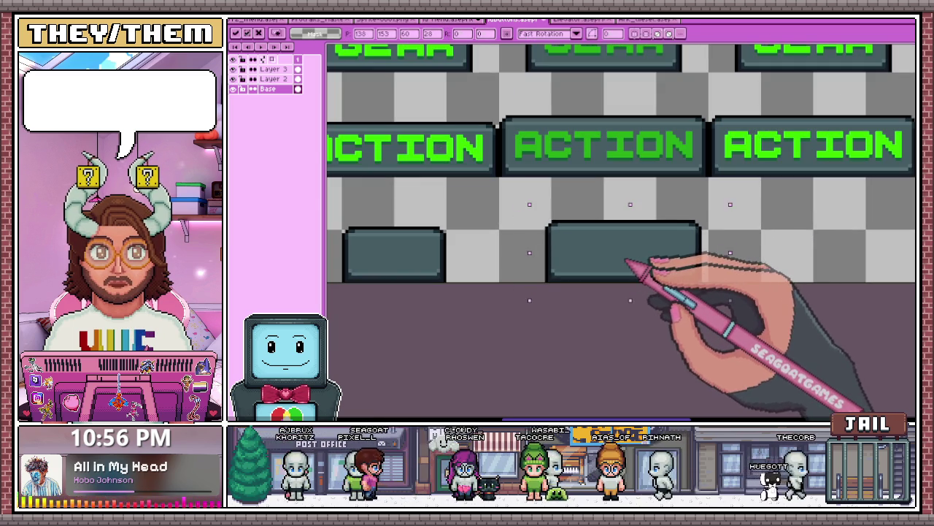
pyautogui.moveTo(634, 198); pyautogui.dragTo(743, 284)
pyautogui.scroll(-1, 617, 255)
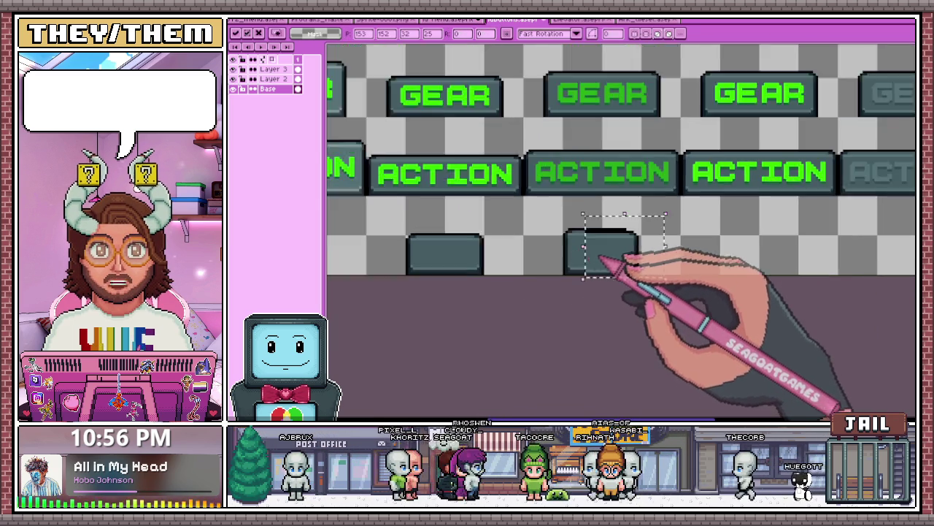
pyautogui.scroll(1, 624, 260)
pyautogui.scroll(1, 618, 256)
pyautogui.scroll(-3, 622, 254)
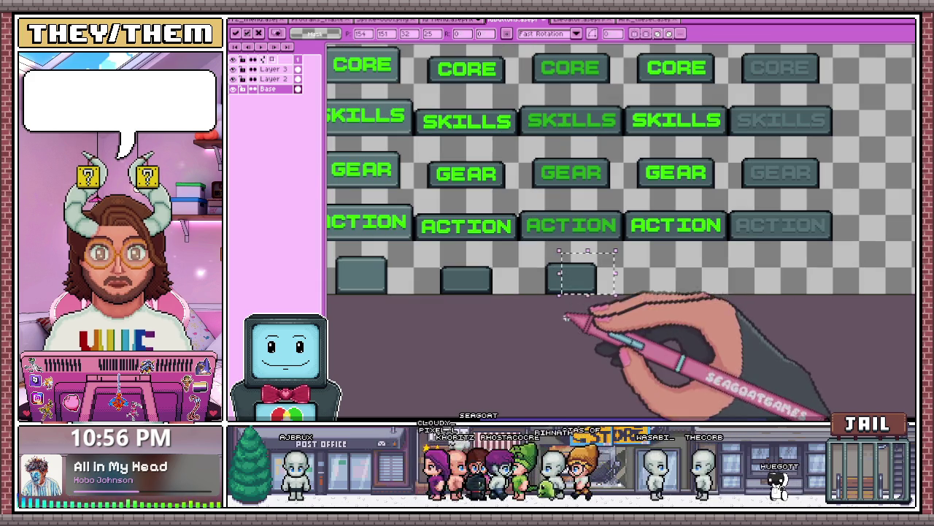
# - Shorten the blank hover button by moving its end and nudge it up one pixel
pyautogui.moveTo(632, 150); pyautogui.dragTo(728, 198)
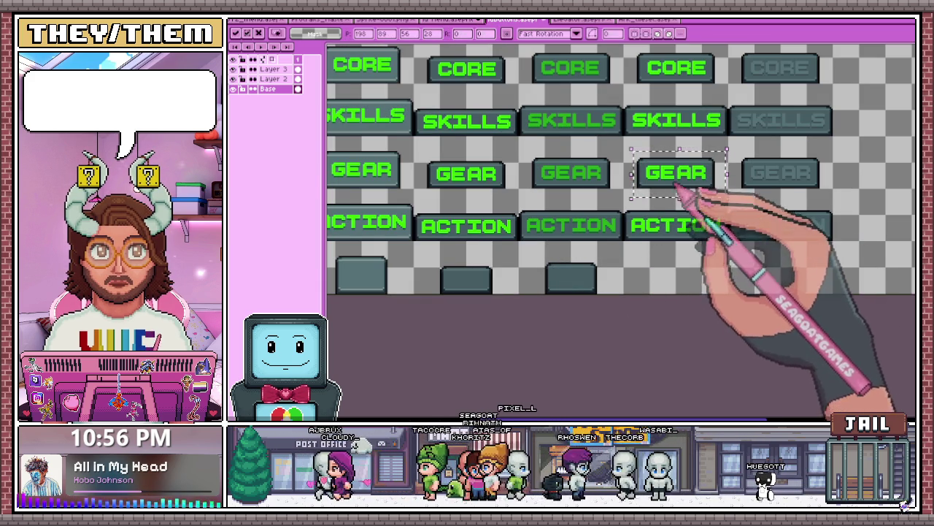
pyautogui.scroll(-2, 511, 192)
pyautogui.scroll(2, 595, 246)
pyautogui.scroll(1, 560, 240)
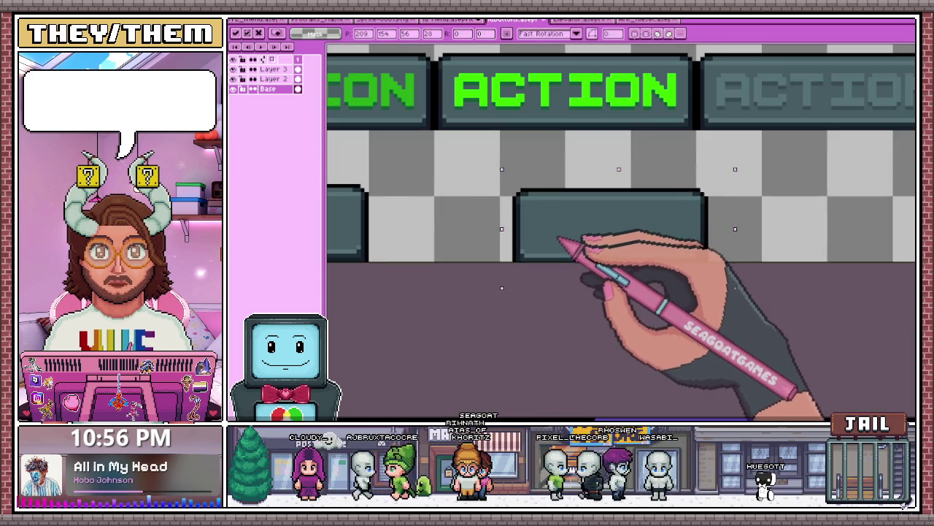
pyautogui.moveTo(612, 177)
pyautogui.mouseDown()
pyautogui.moveTo(715, 261)
pyautogui.moveTo(639, 234)
pyautogui.mouseUp()
pyautogui.scroll(-2, 632, 238)
pyautogui.scroll(2, 606, 237)
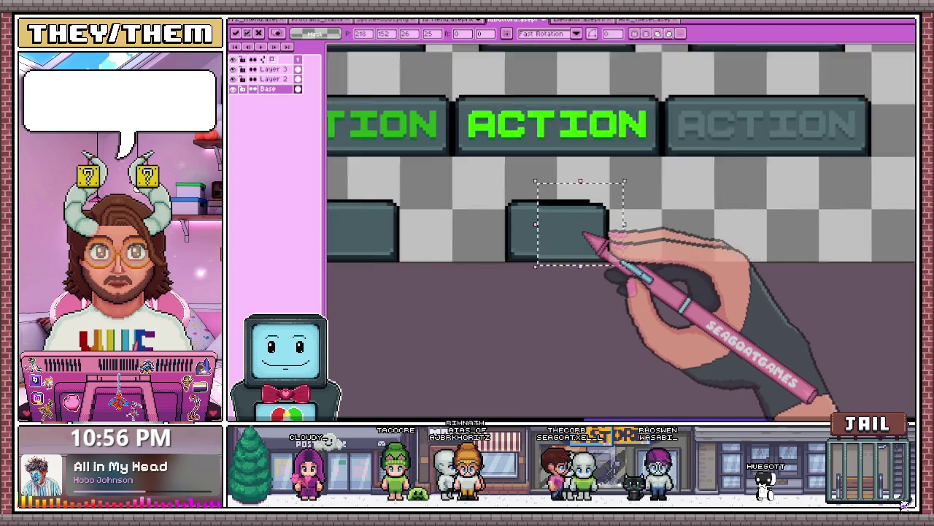
pyautogui.press('Up')
pyautogui.scroll(-2, 581, 236)
pyautogui.scroll(-2, 553, 270)
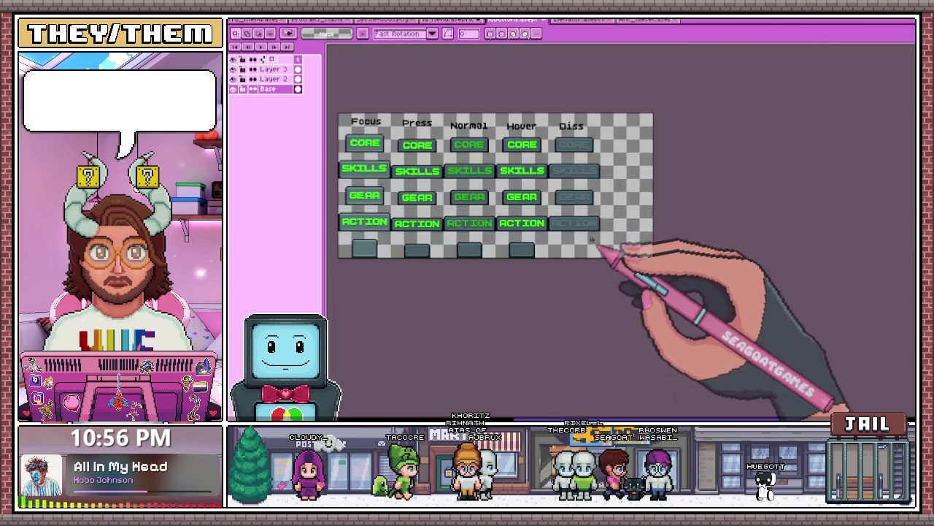
pyautogui.scroll(3, 605, 260)
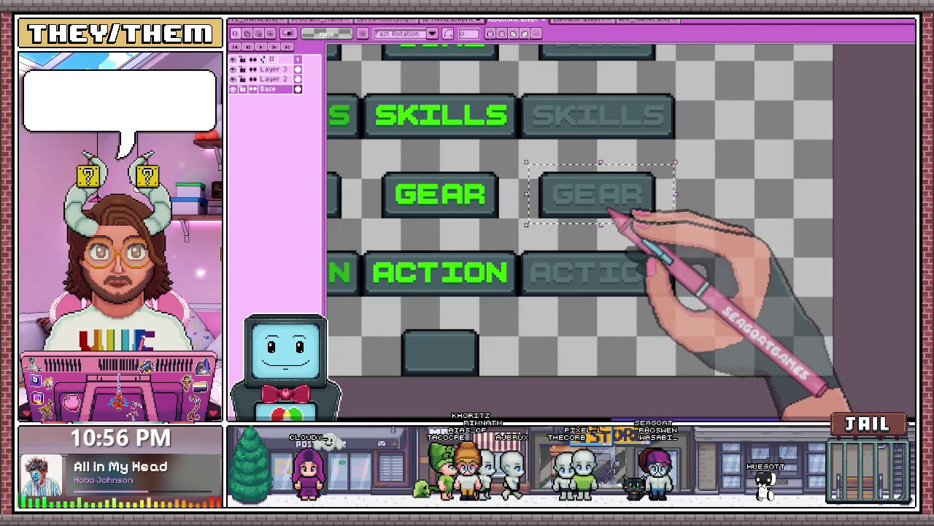
# - Add a blank button under Diss ACTION, shortened to match the others
pyautogui.hotkey('ctrl', 'v')
pyautogui.scroll(-1, 625, 208)
pyautogui.moveTo(609, 197); pyautogui.dragTo(635, 280)
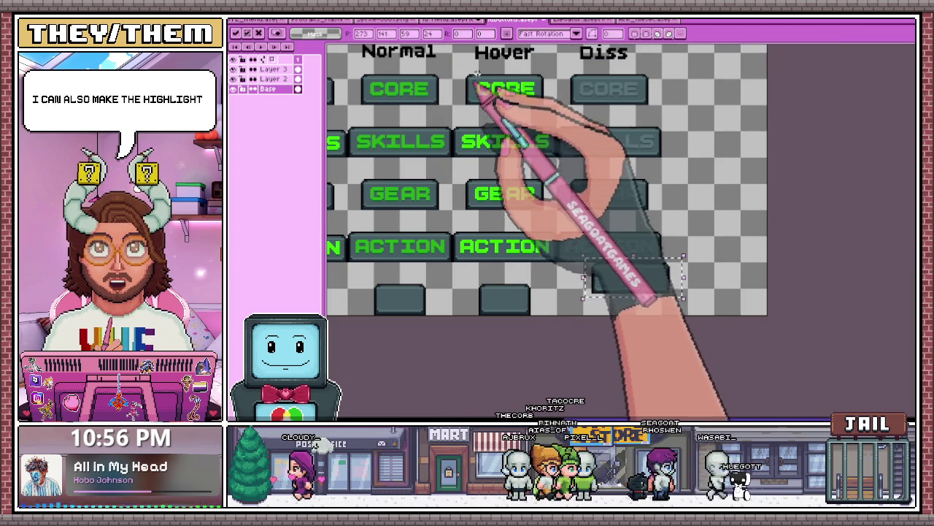
pyautogui.scroll(1, 632, 295)
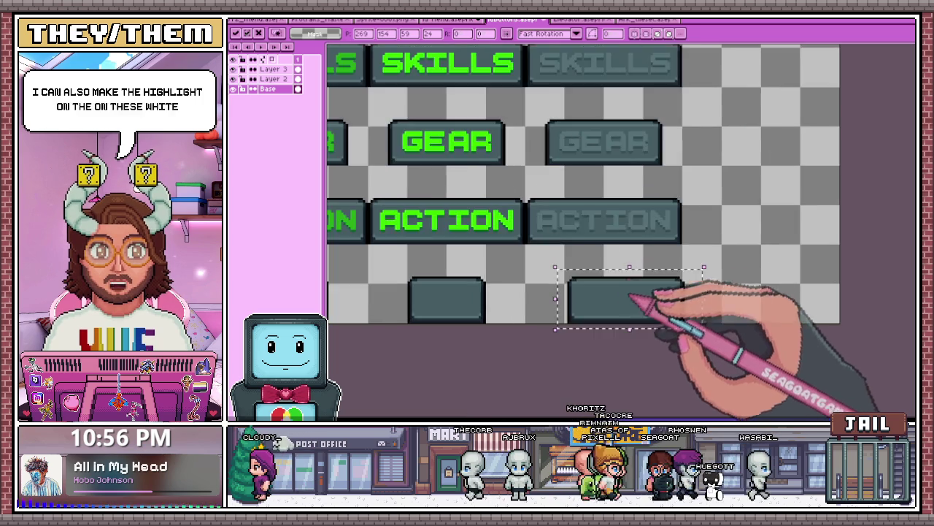
pyautogui.scroll(-2, 541, 244)
pyautogui.scroll(4, 566, 212)
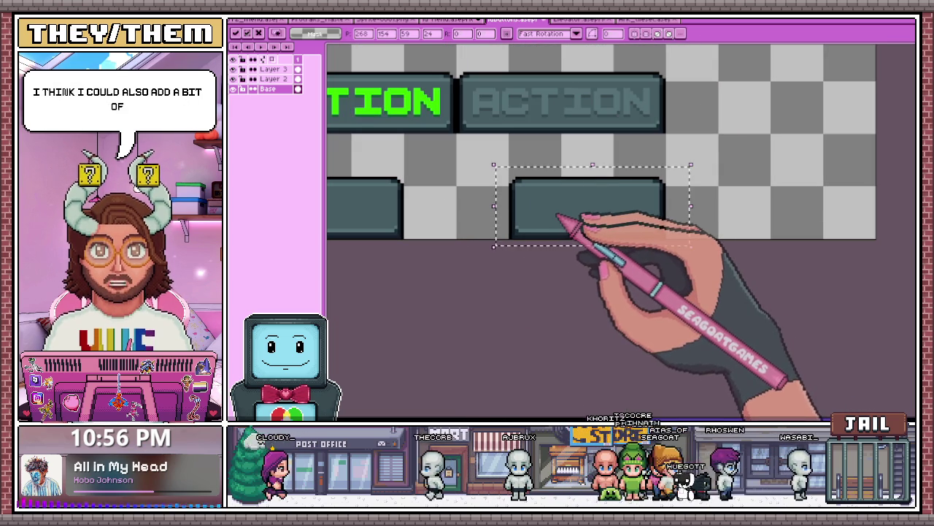
pyautogui.moveTo(579, 158)
pyautogui.mouseDown()
pyautogui.moveTo(689, 237)
pyautogui.moveTo(602, 212)
pyautogui.mouseUp()
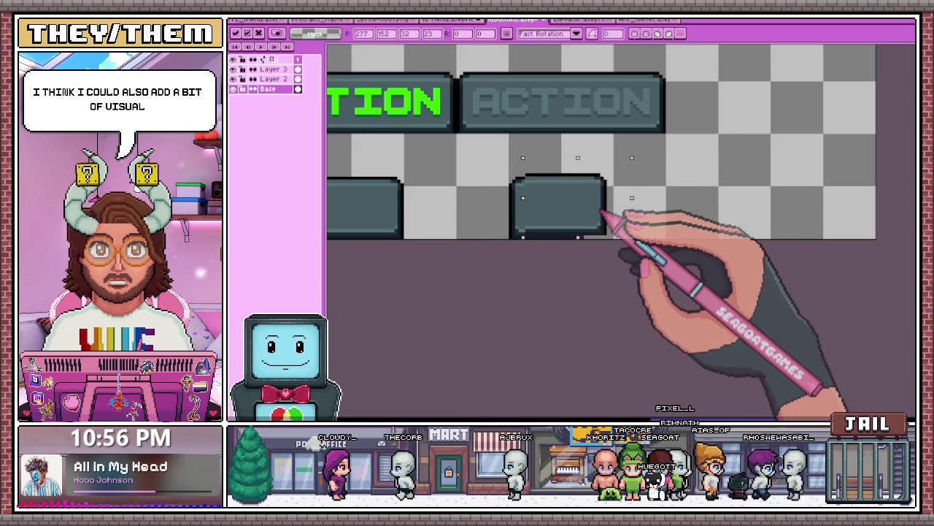
pyautogui.scroll(-2, 612, 219)
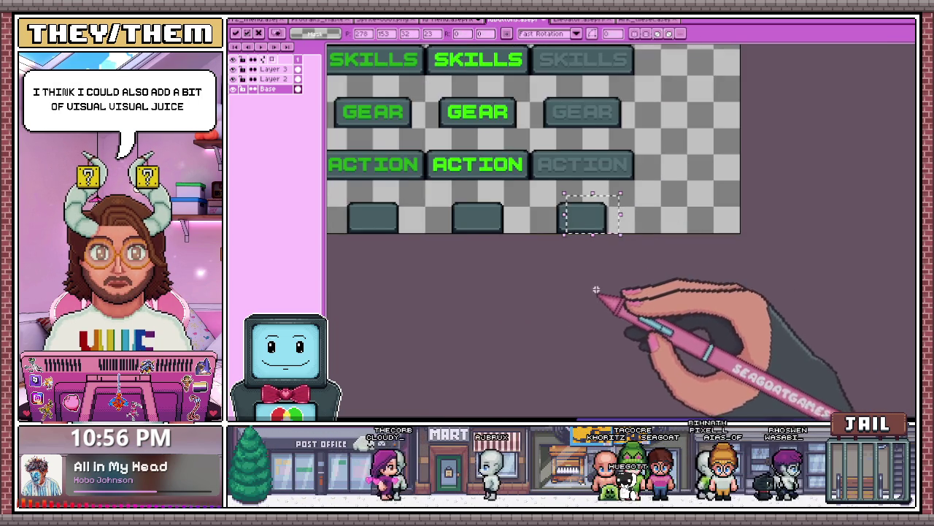
pyautogui.scroll(-2, 594, 292)
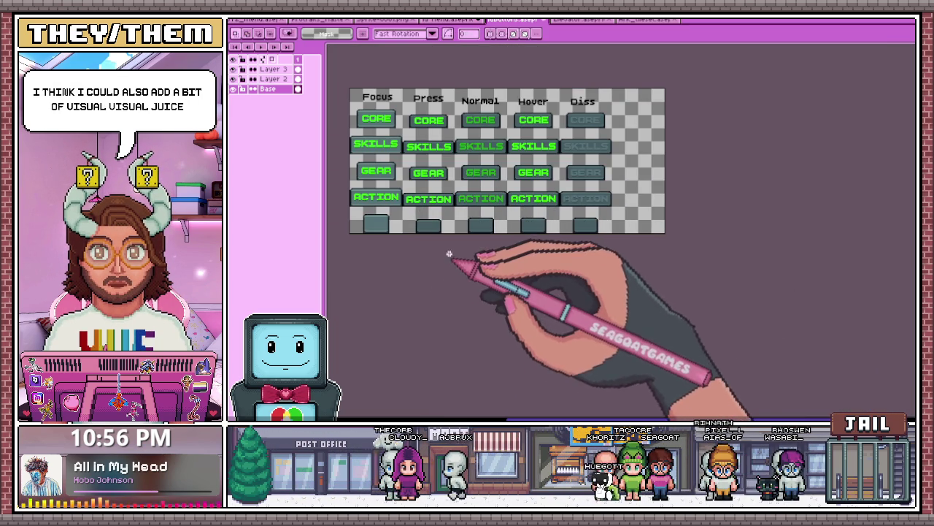
pyautogui.scroll(2, 503, 125)
pyautogui.scroll(-1, 515, 132)
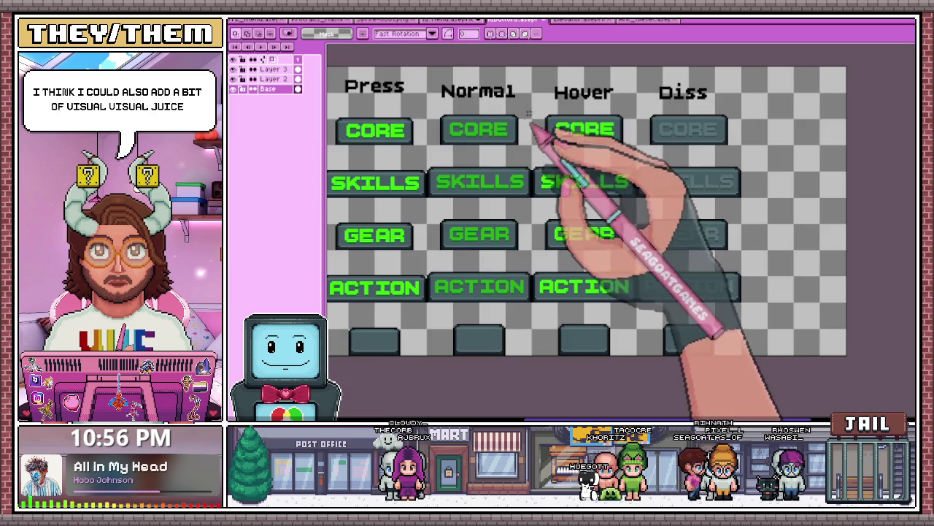
pyautogui.scroll(-1, 553, 156)
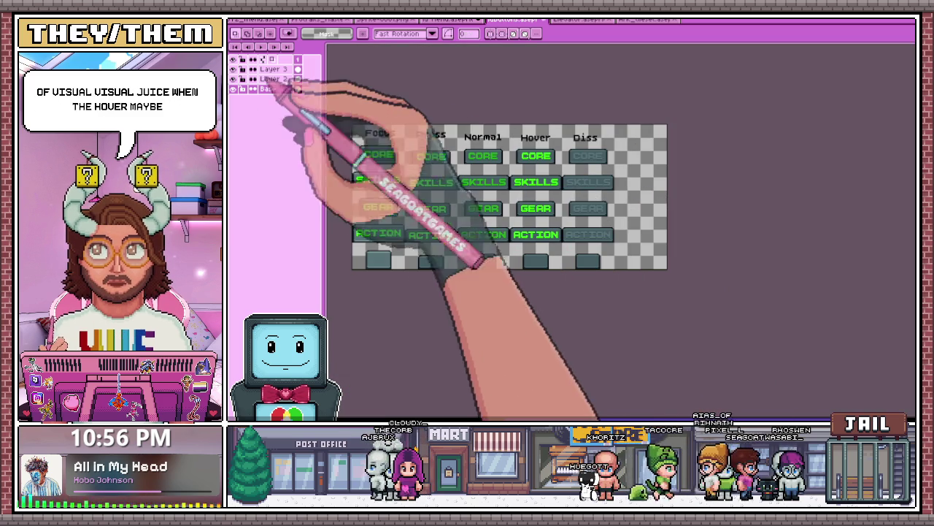
# - On a new Layer 4, pencil a short white strip along the Hover CORE button's left edge
pyautogui.click(274, 69)
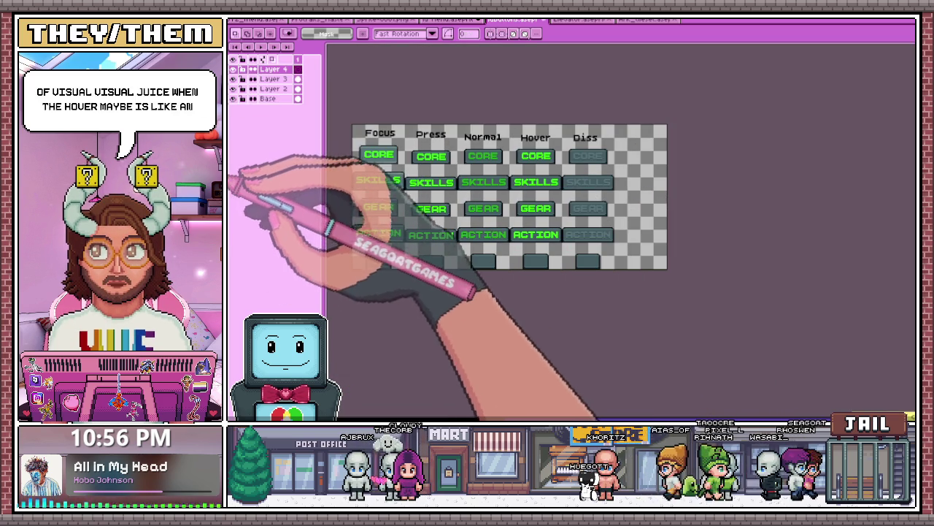
pyautogui.press('b')
pyautogui.scroll(2, 571, 143)
pyautogui.scroll(1, 447, 175)
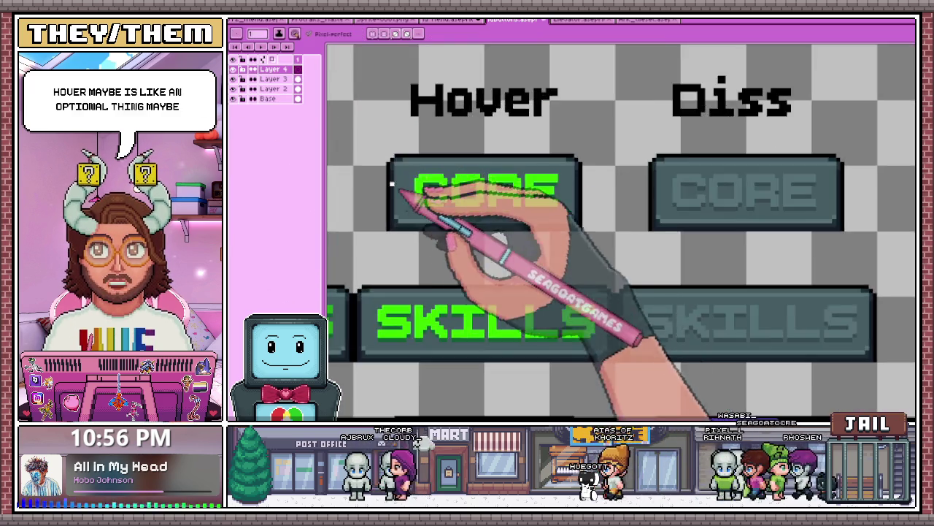
pyautogui.scroll(2, 392, 246)
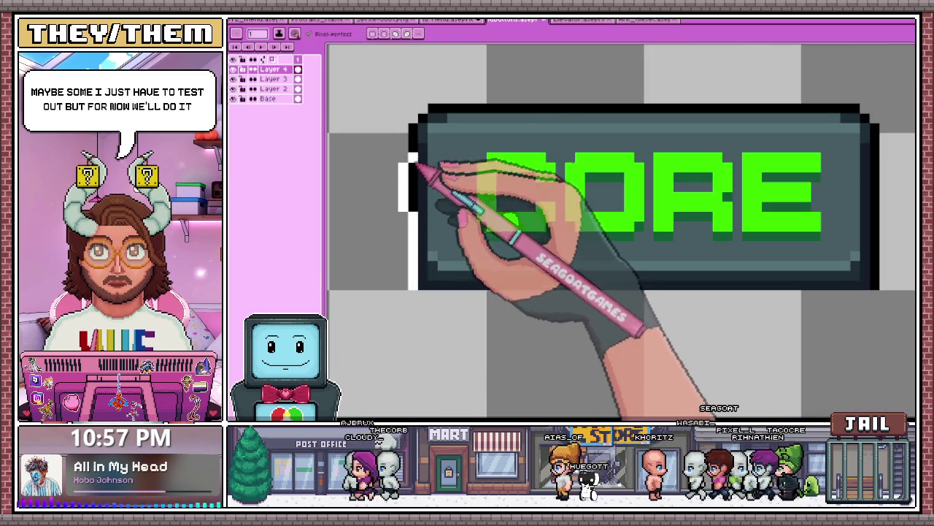
pyautogui.moveTo(418, 166); pyautogui.dragTo(417, 159)
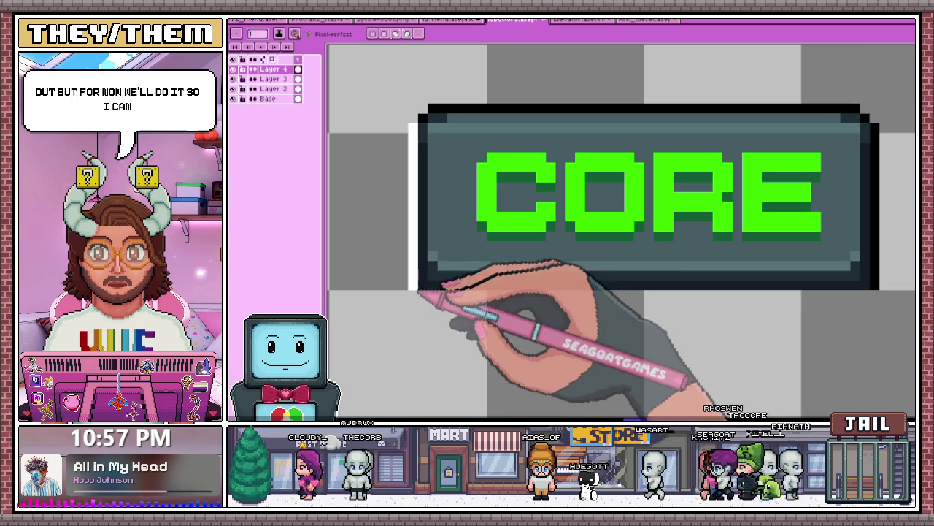
pyautogui.scroll(-1, 419, 292)
pyautogui.scroll(-2, 427, 188)
pyautogui.scroll(-1, 469, 209)
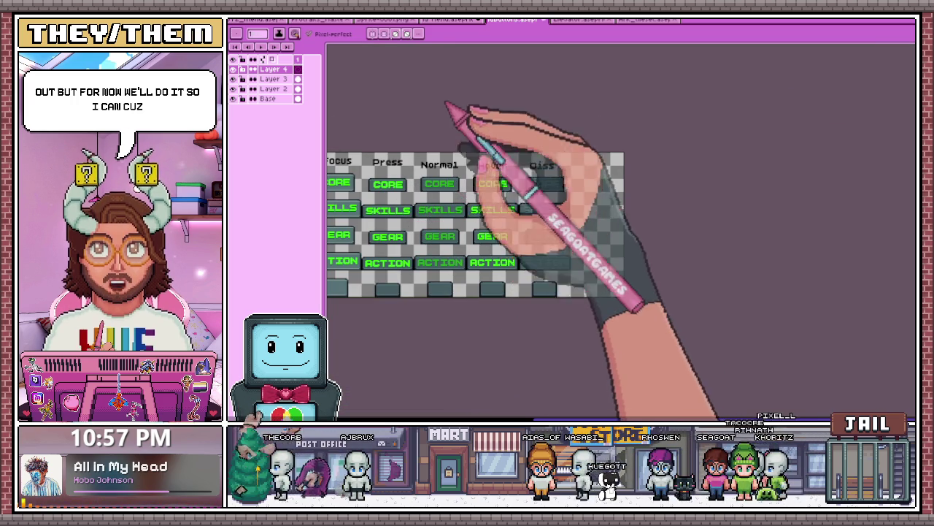
# - From the Base layer, zoom to the blank Focus button and bring up Insert Text in green BoldPixels size 16
pyautogui.click(269, 99)
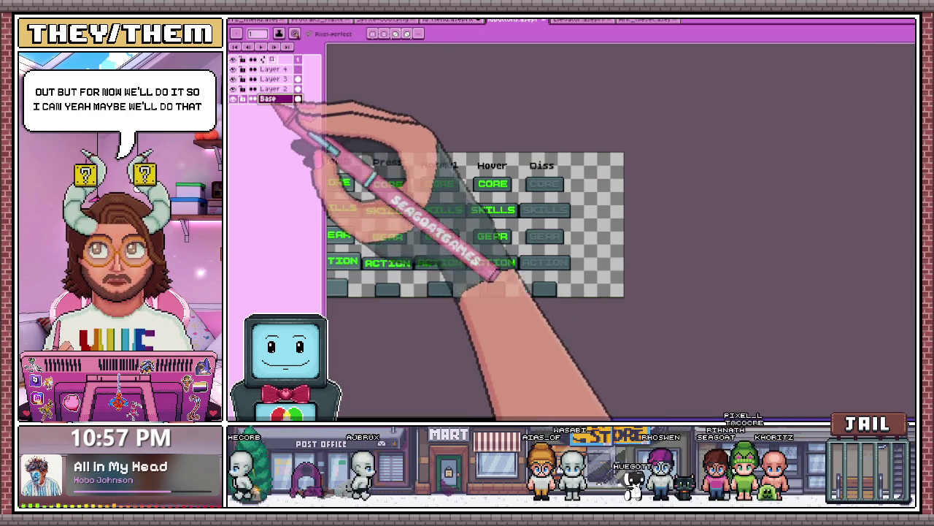
pyautogui.scroll(-1, 361, 309)
pyautogui.scroll(-2, 409, 310)
pyautogui.scroll(1, 427, 315)
pyautogui.scroll(3, 416, 306)
pyautogui.scroll(1, 427, 277)
pyautogui.scroll(1, 409, 219)
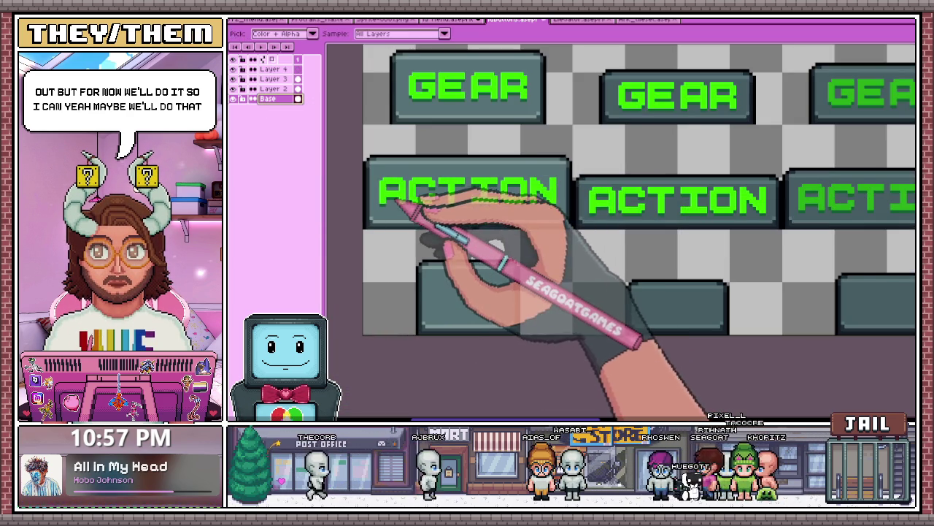
pyautogui.scroll(1, 406, 175)
pyautogui.scroll(1, 434, 248)
pyautogui.scroll(2, 432, 277)
pyautogui.scroll(-1, 436, 236)
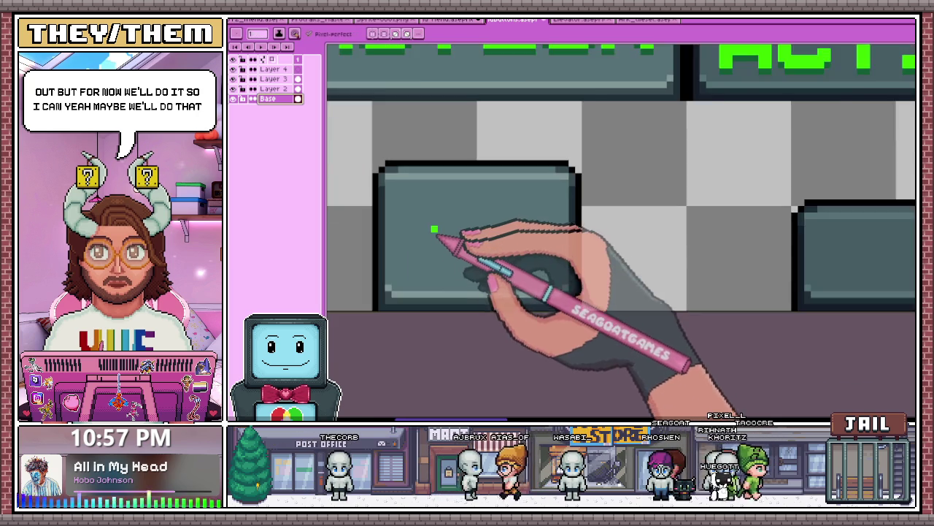
pyautogui.scroll(-1, 448, 209)
pyautogui.scroll(1, 434, 211)
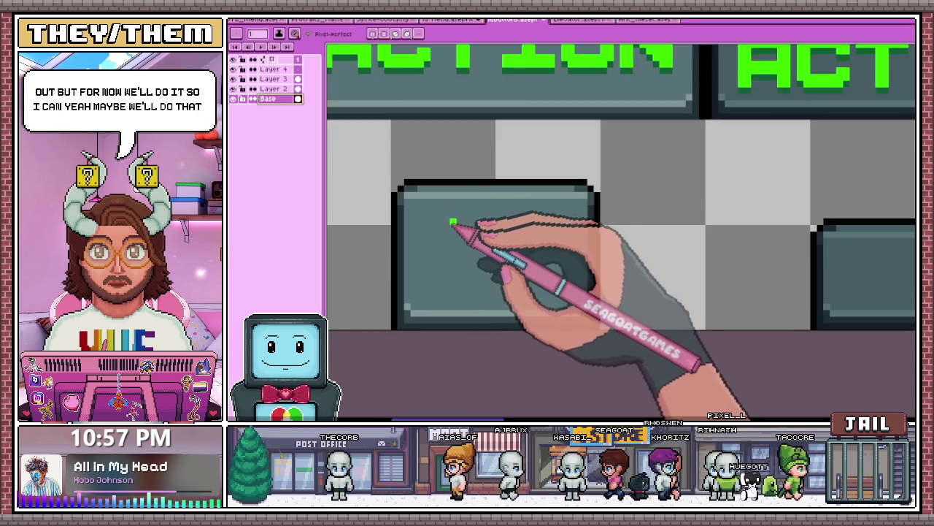
pyautogui.scroll(1, 444, 214)
pyautogui.hotkey('ctrl', 't')
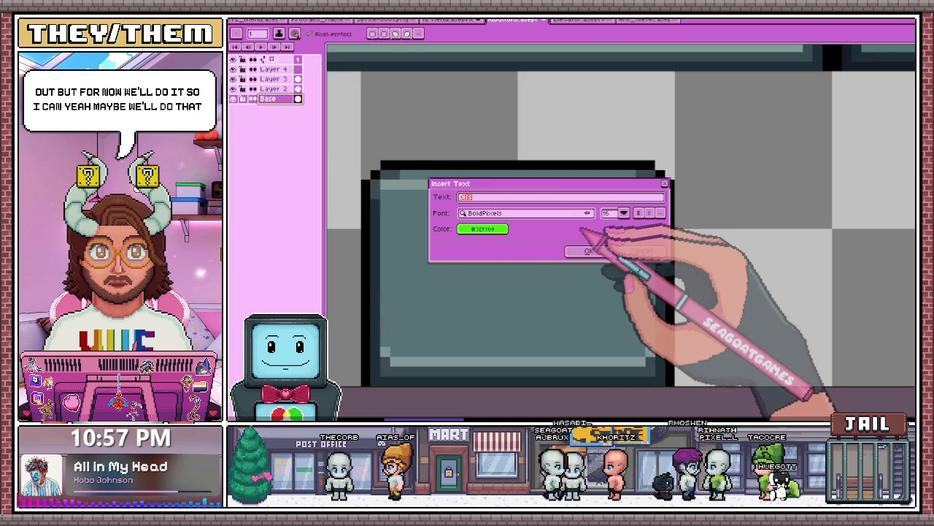
# - Paste the small green X, move it onto the empty Focus button, then discard it as undersized
pyautogui.click(588, 251)
pyautogui.scroll(-2, 590, 260)
pyautogui.scroll(-1, 678, 246)
pyautogui.scroll(-1, 754, 221)
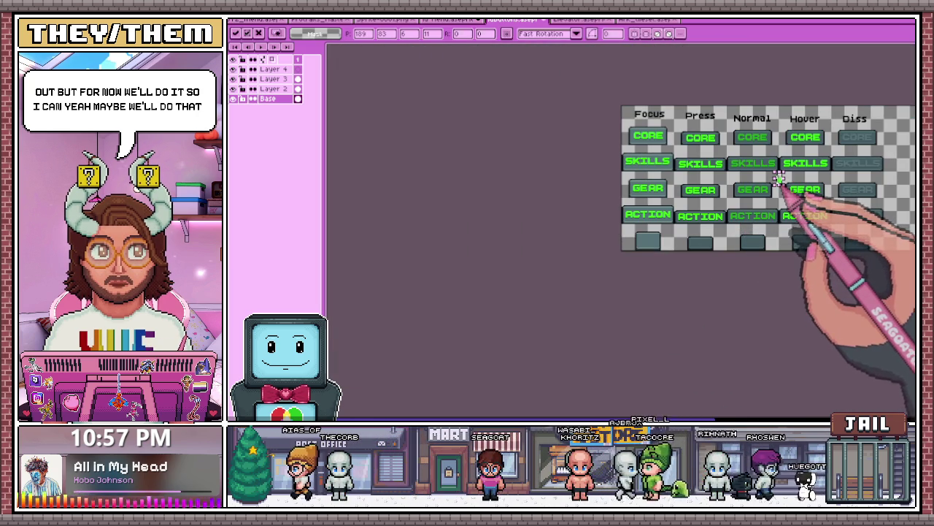
pyautogui.moveTo(778, 178); pyautogui.dragTo(646, 240)
pyautogui.scroll(3, 648, 241)
pyautogui.click(448, 187)
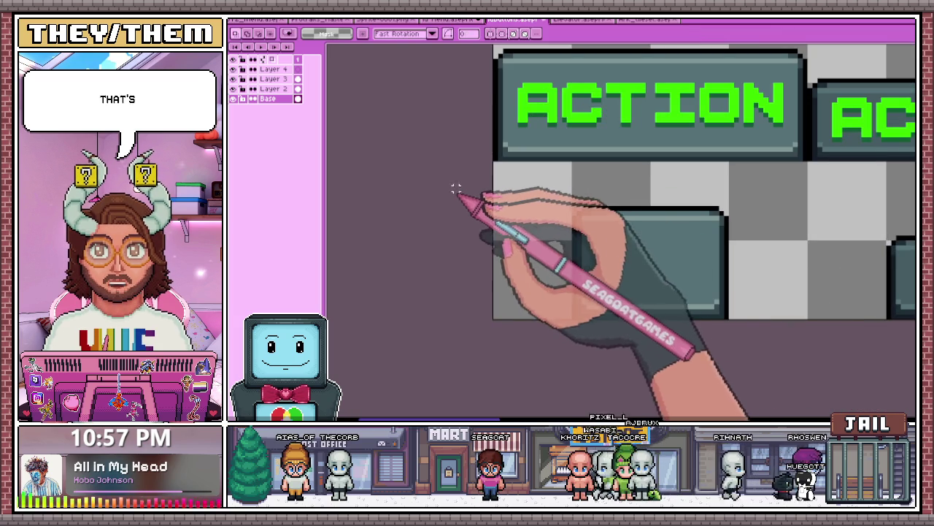
# - Insert the green X again at size 32 and paste it onto the sheet
pyautogui.hotkey('ctrl', 't')
pyautogui.write('32')
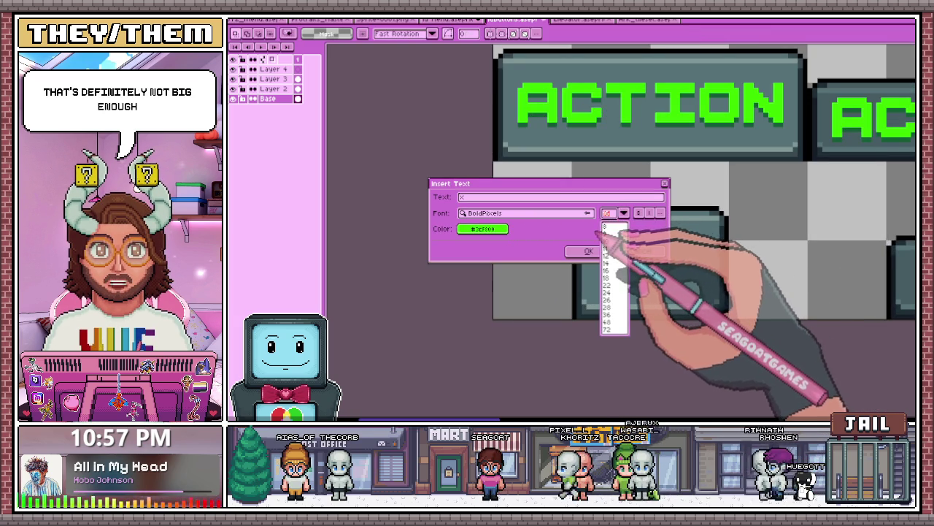
pyautogui.click(588, 251)
pyautogui.scroll(-2, 594, 260)
pyautogui.scroll(-2, 865, 126)
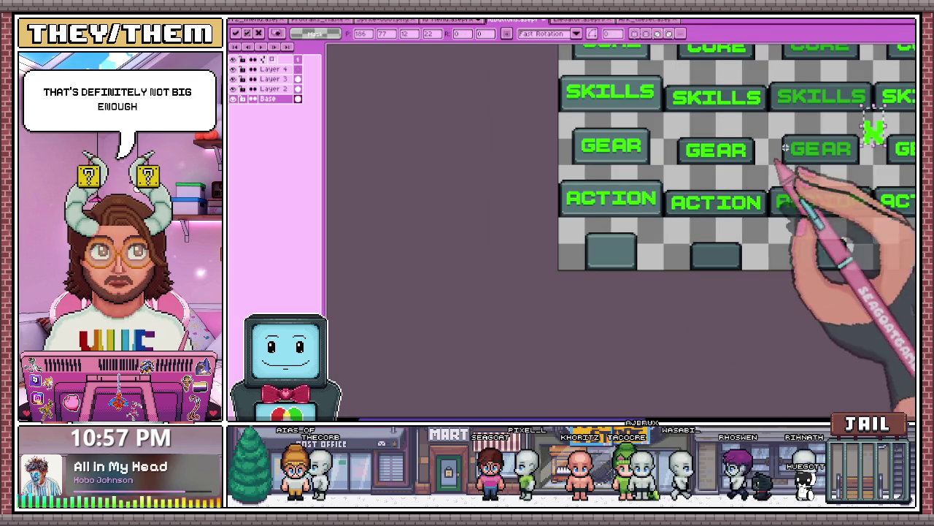
# - Zoom in on the X button and pencil extra green pixels down through the X's middle
pyautogui.scroll(2, 632, 263)
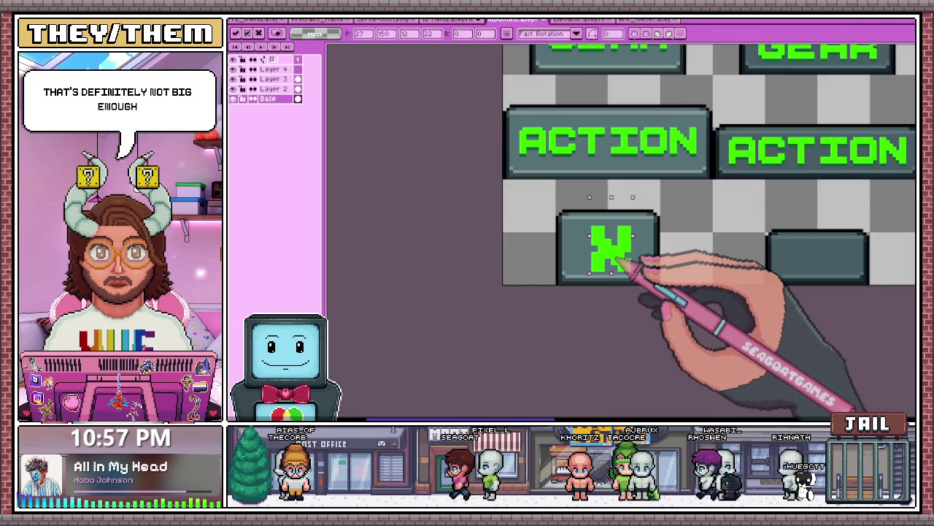
pyautogui.scroll(-3, 522, 226)
pyautogui.scroll(4, 573, 252)
pyautogui.scroll(1, 570, 249)
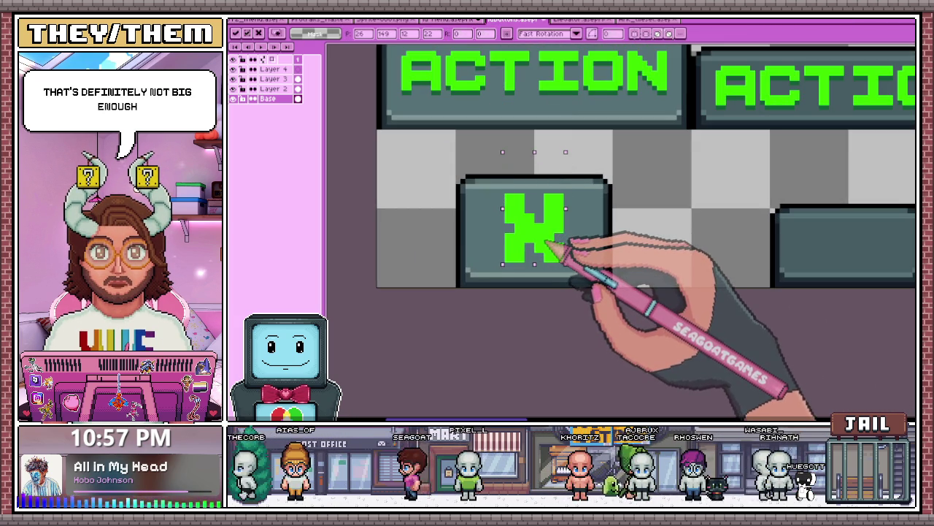
pyautogui.scroll(-2, 554, 292)
pyautogui.scroll(1, 521, 229)
pyautogui.scroll(-3, 484, 298)
pyautogui.scroll(-2, 479, 279)
pyautogui.scroll(4, 480, 270)
pyautogui.scroll(2, 511, 255)
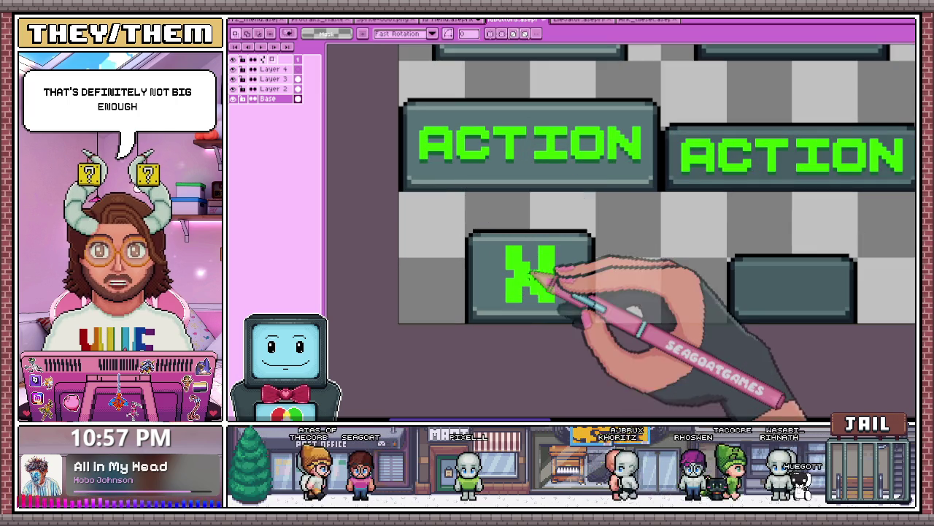
pyautogui.press('b')
pyautogui.scroll(2, 533, 278)
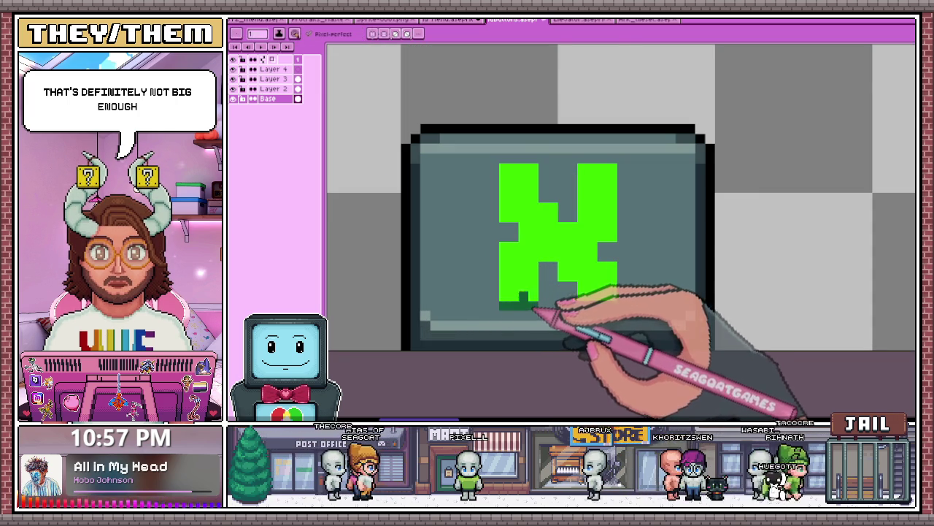
pyautogui.scroll(-3, 503, 226)
pyautogui.scroll(3, 540, 248)
pyautogui.scroll(1, 496, 211)
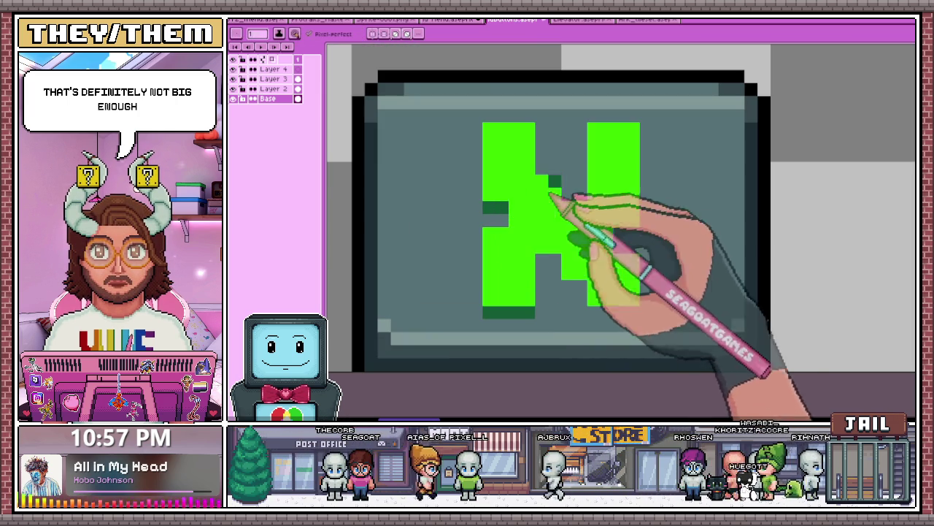
pyautogui.moveTo(554, 181); pyautogui.dragTo(555, 261)
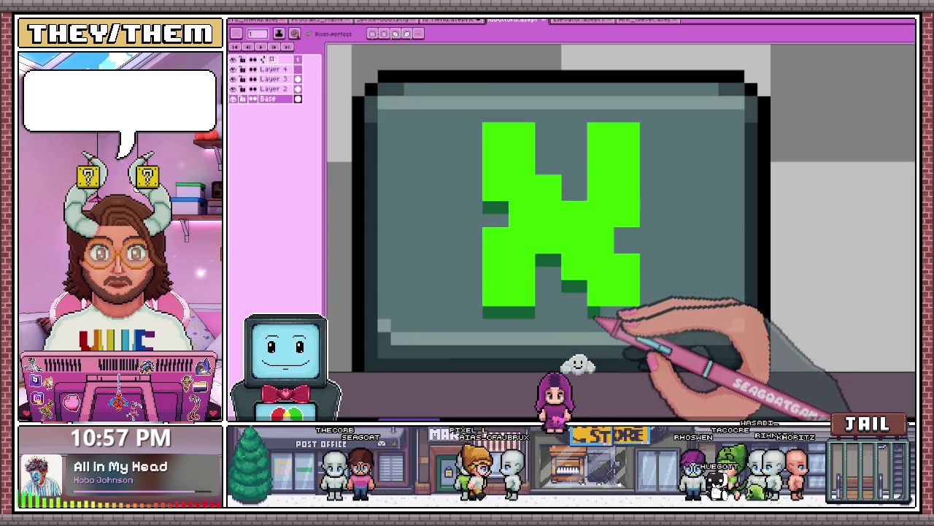
# - Select the X tab button with a rectangular marquee
pyautogui.scroll(-1, 632, 255)
pyautogui.scroll(-1, 640, 260)
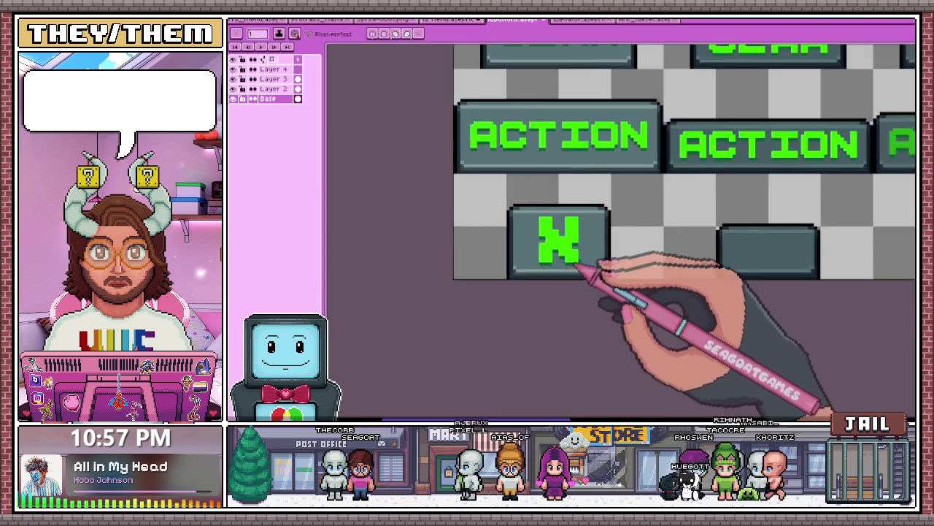
pyautogui.scroll(-3, 584, 274)
pyautogui.scroll(2, 576, 282)
pyautogui.scroll(4, 588, 271)
pyautogui.press('m')
pyautogui.scroll(1, 453, 191)
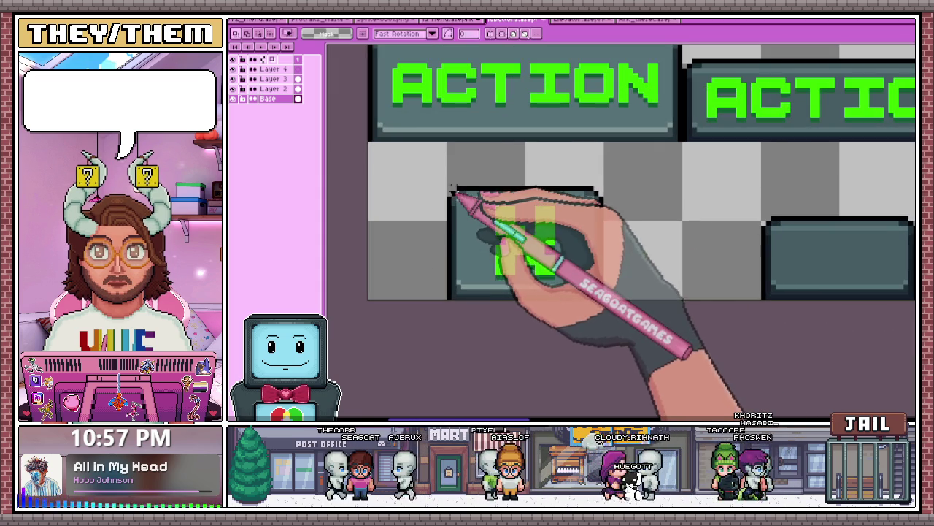
pyautogui.moveTo(451, 190); pyautogui.dragTo(597, 285)
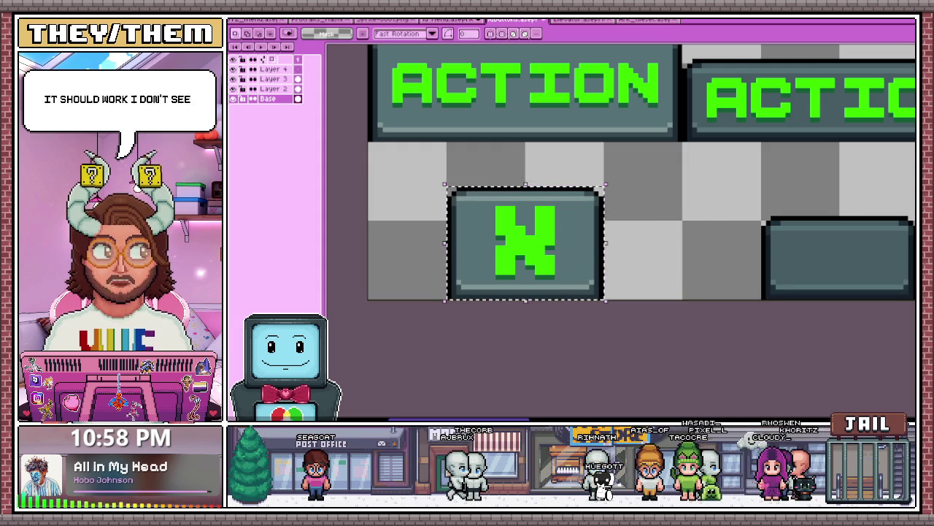
pyautogui.click(424, 203)
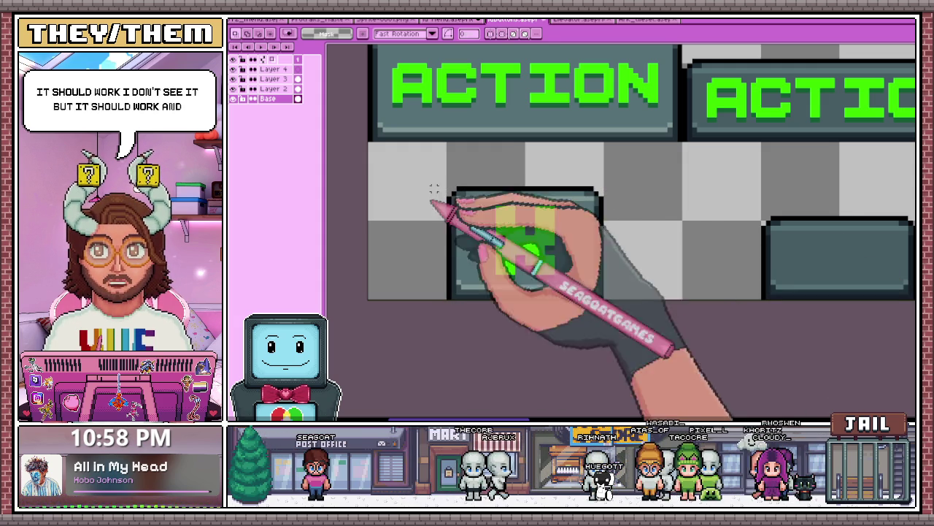
pyautogui.press('w')
pyautogui.click(524, 267)
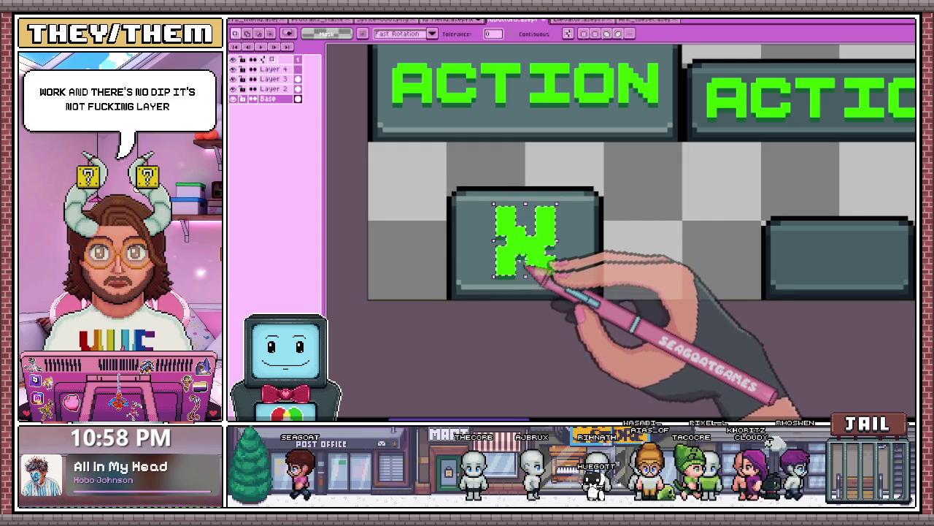
pyautogui.scroll(2, 524, 267)
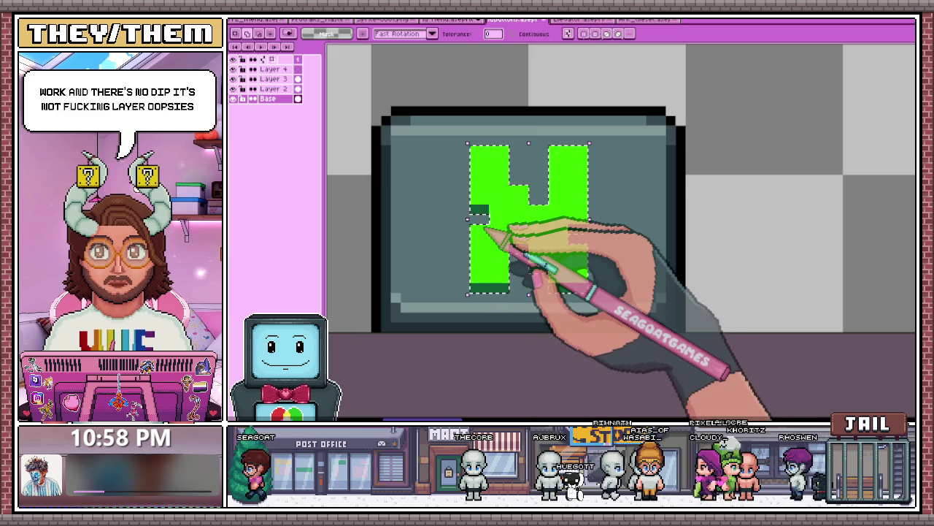
pyautogui.moveTo(511, 296); pyautogui.dragTo(496, 237)
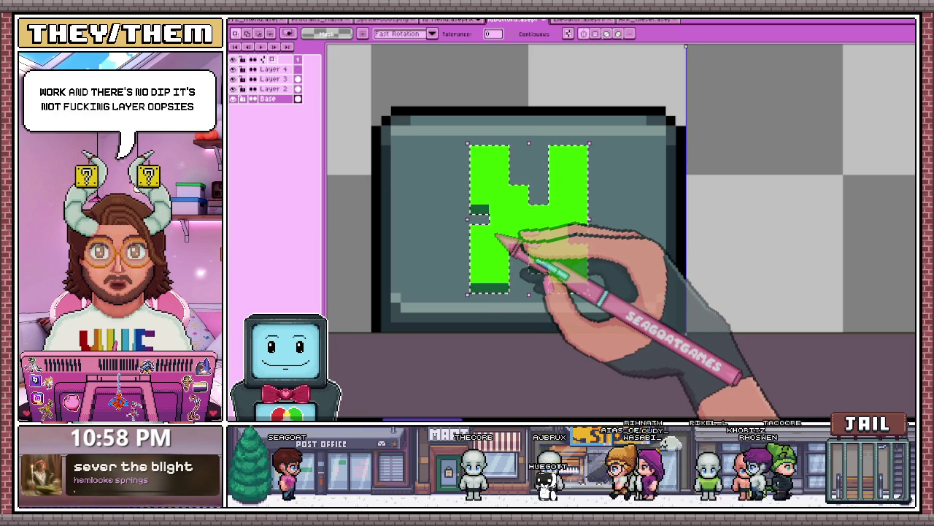
pyautogui.hotkey('ctrl', 'z')
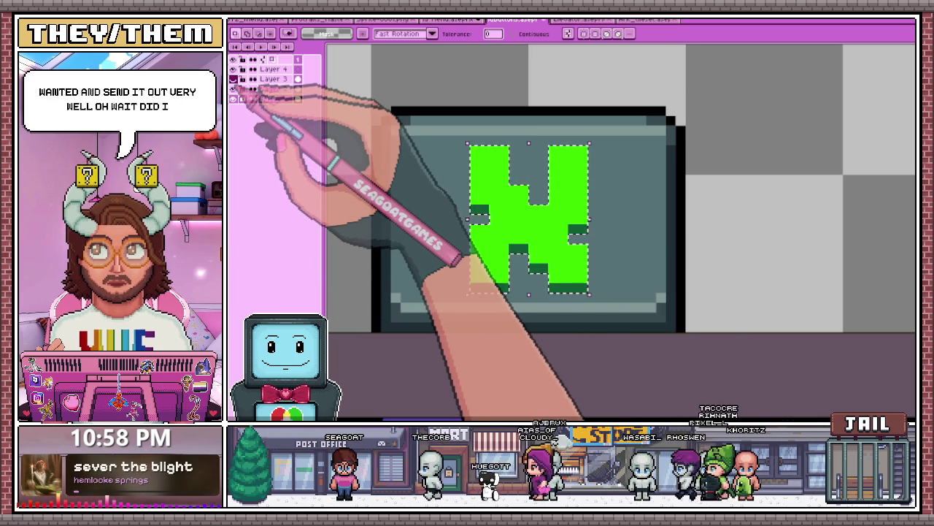
pyautogui.click(234, 99)
pyautogui.click(234, 99)
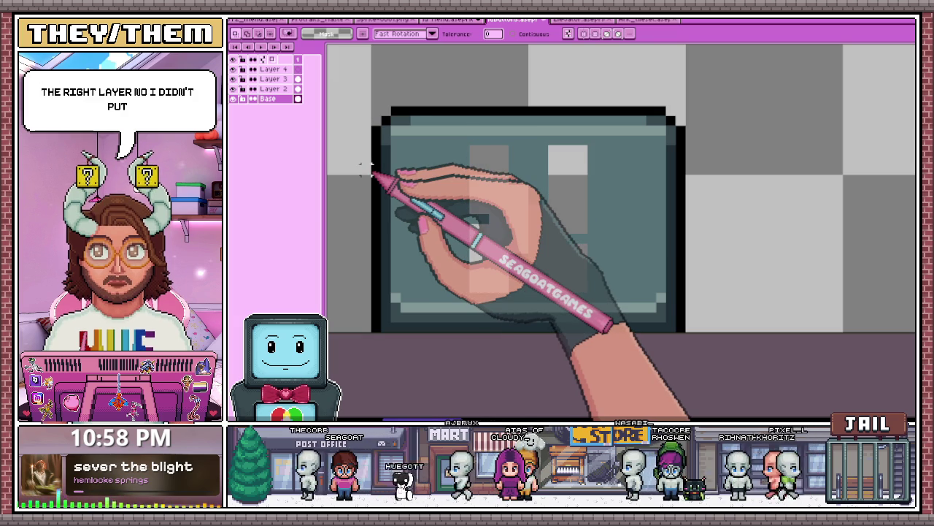
pyautogui.scroll(-3, 455, 263)
pyautogui.scroll(-2, 365, 204)
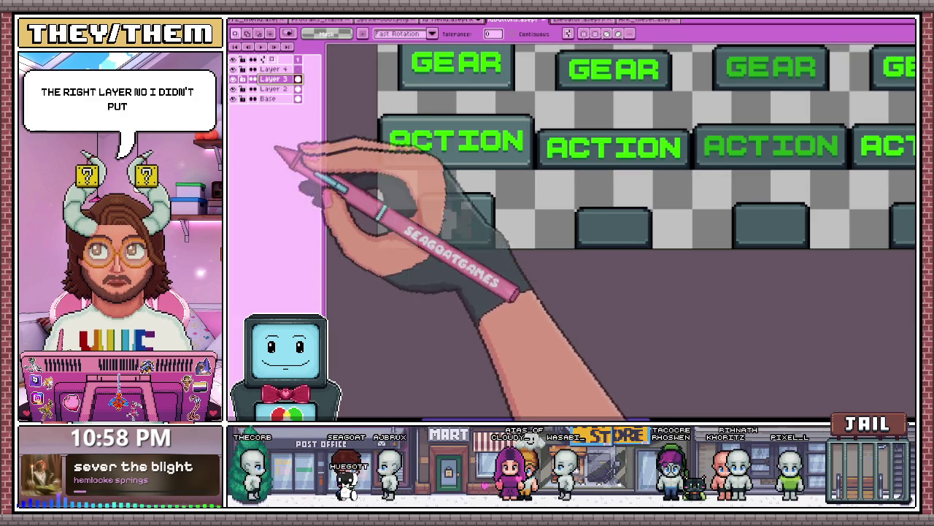
# - Rename Layer 2 to Text in its Layer Properties
pyautogui.scroll(-3, 344, 209)
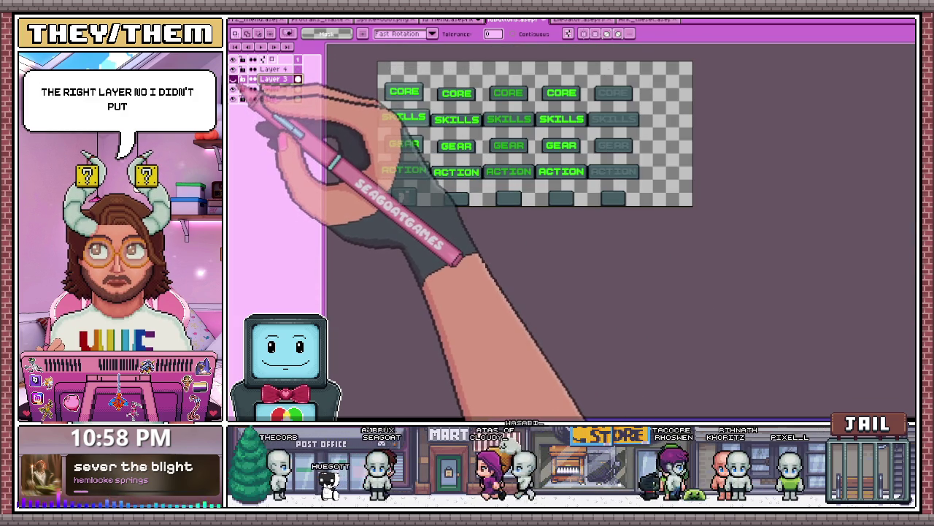
pyautogui.click(276, 69)
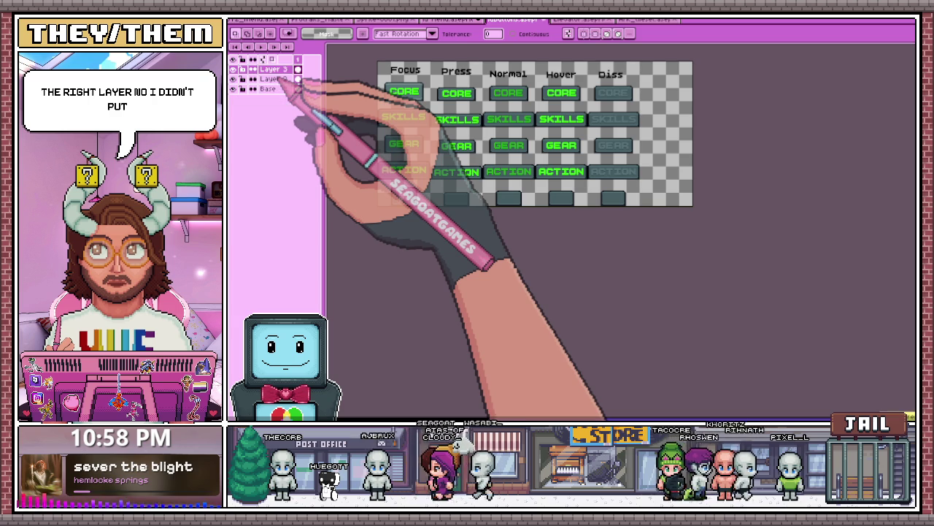
pyautogui.click(290, 89)
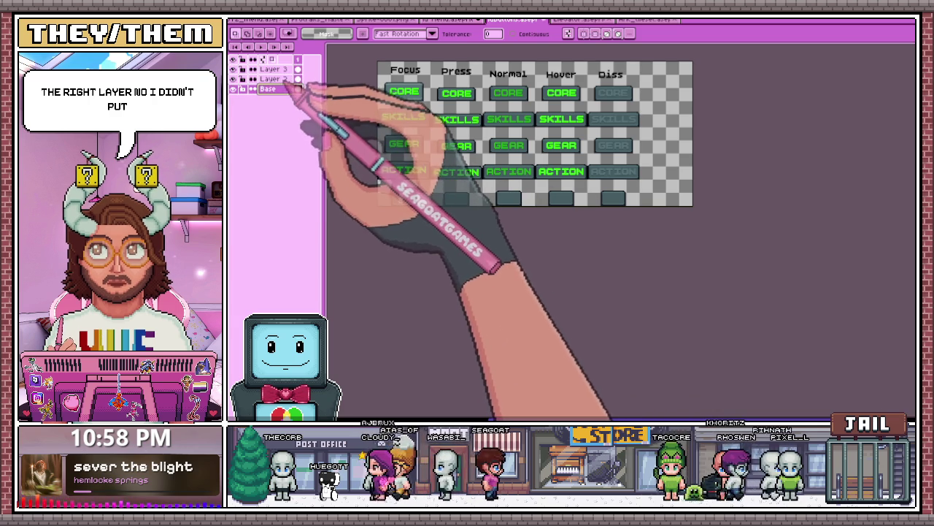
pyautogui.doubleClick(278, 79)
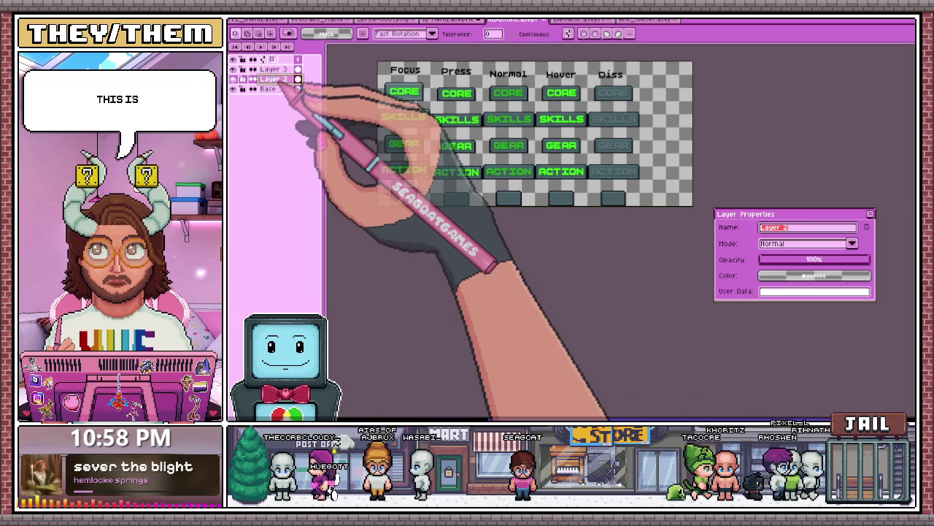
pyautogui.write('Text')
pyautogui.press('Return')
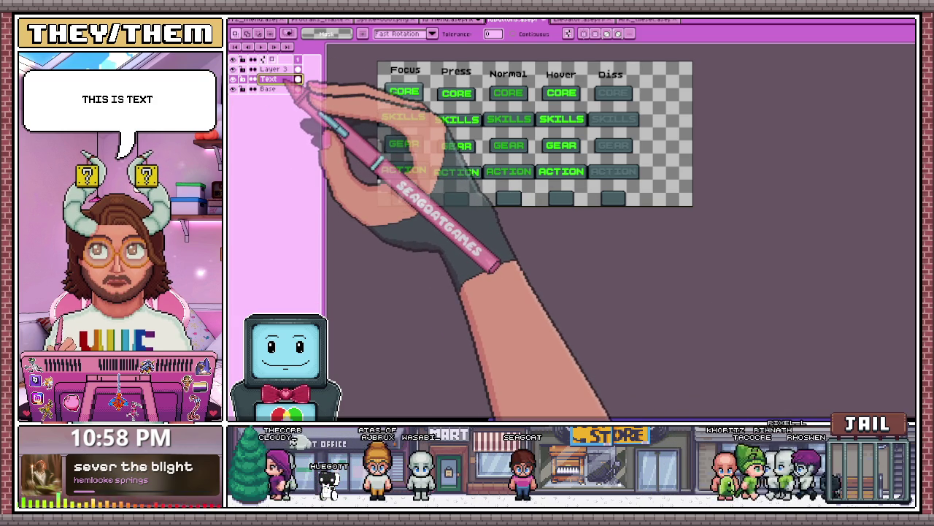
pyautogui.doubleClick(292, 78)
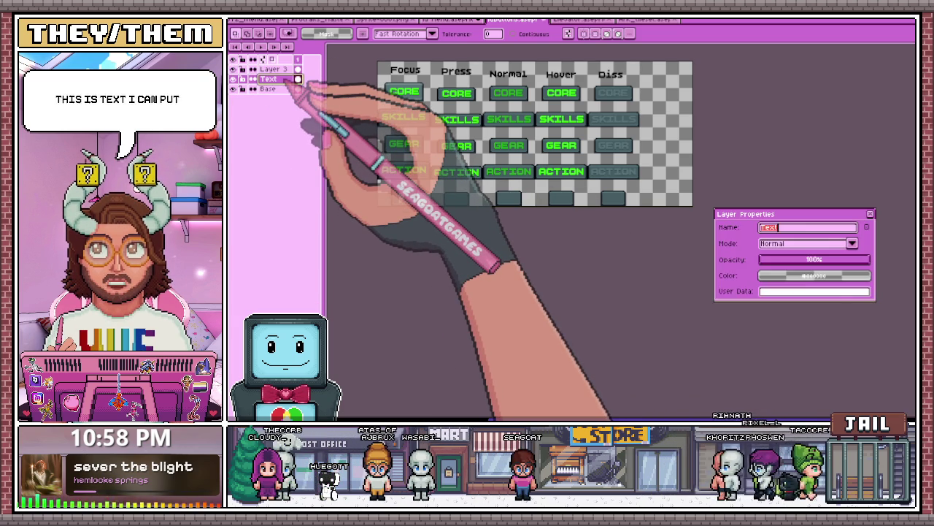
pyautogui.click(870, 213)
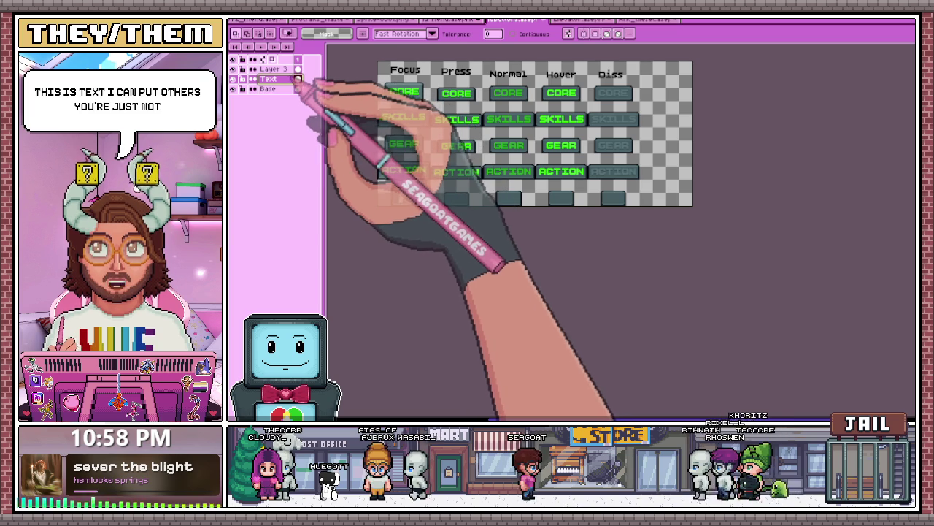
# - Rename Layer 3 to Labels, then make the Text layer active
pyautogui.doubleClick(281, 69)
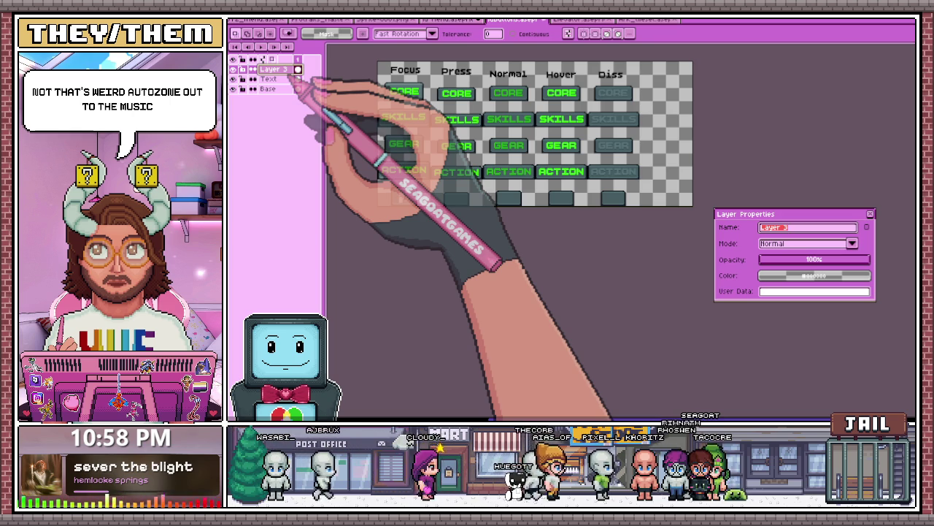
pyautogui.write('s')
pyautogui.press('Return')
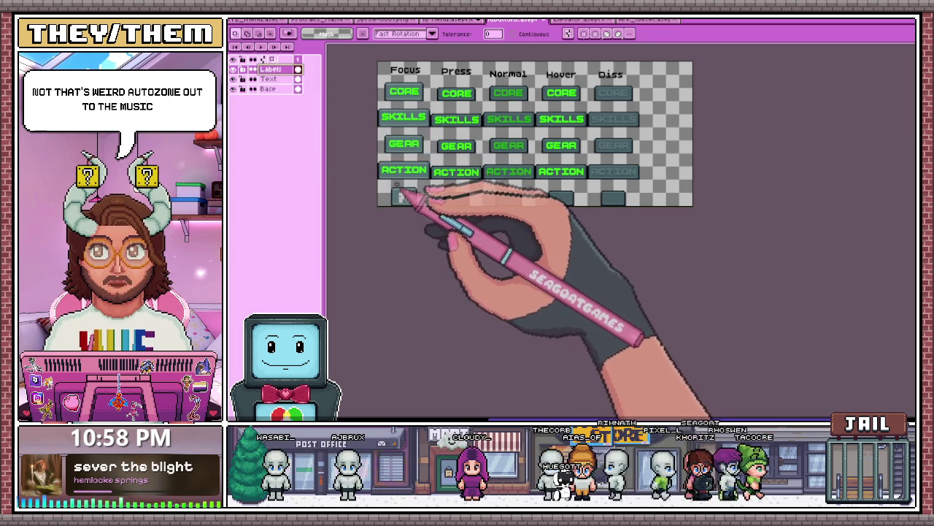
pyautogui.click(270, 79)
# - Hide the Text layer, make the Base layer active, then show the Text layer again
pyautogui.press('w')
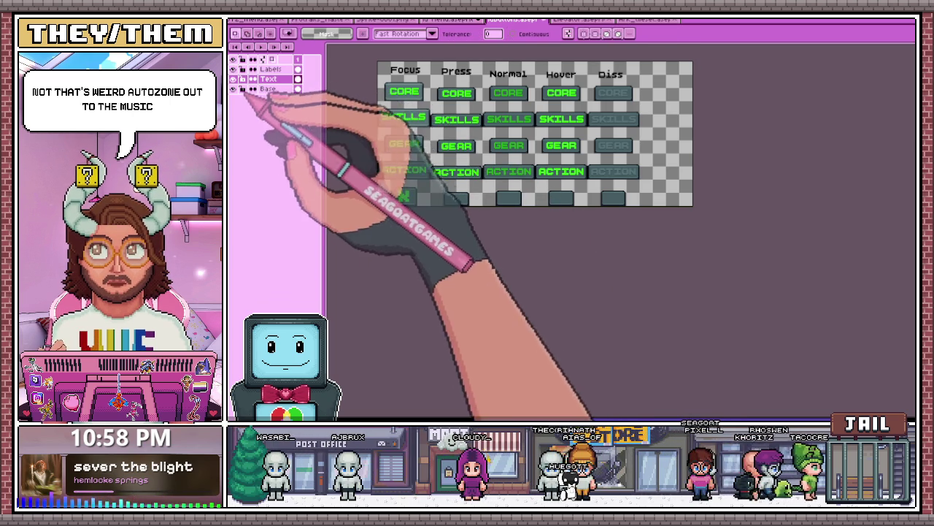
pyautogui.click(232, 78)
pyautogui.scroll(5, 427, 177)
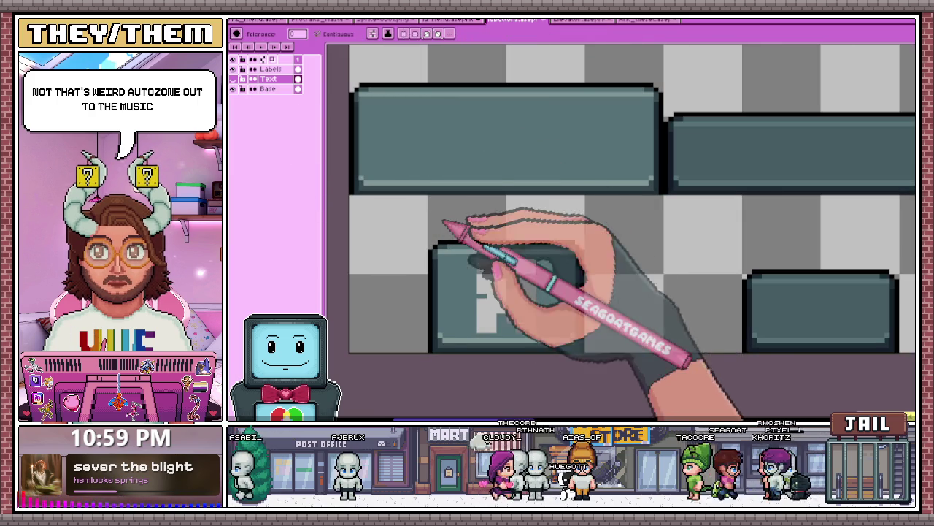
pyautogui.press('i')
pyautogui.click(269, 88)
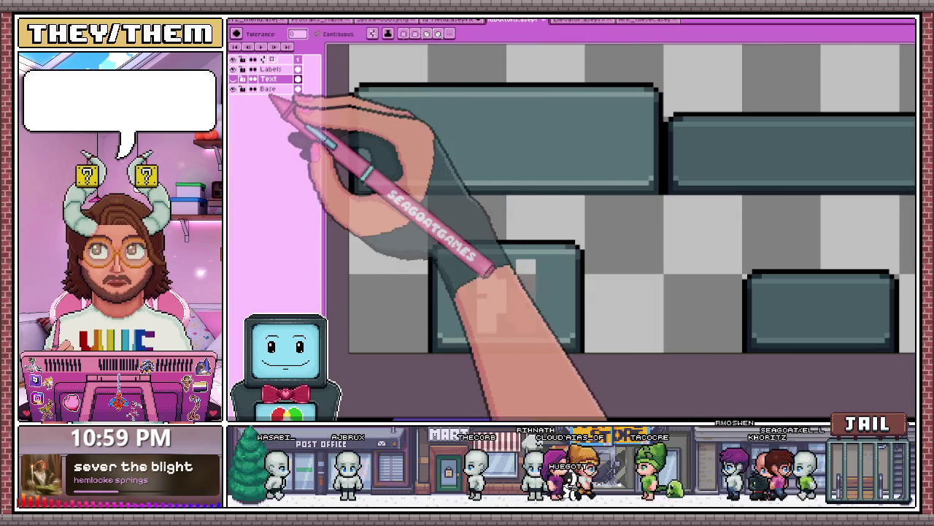
pyautogui.press('w')
pyautogui.scroll(-2, 584, 190)
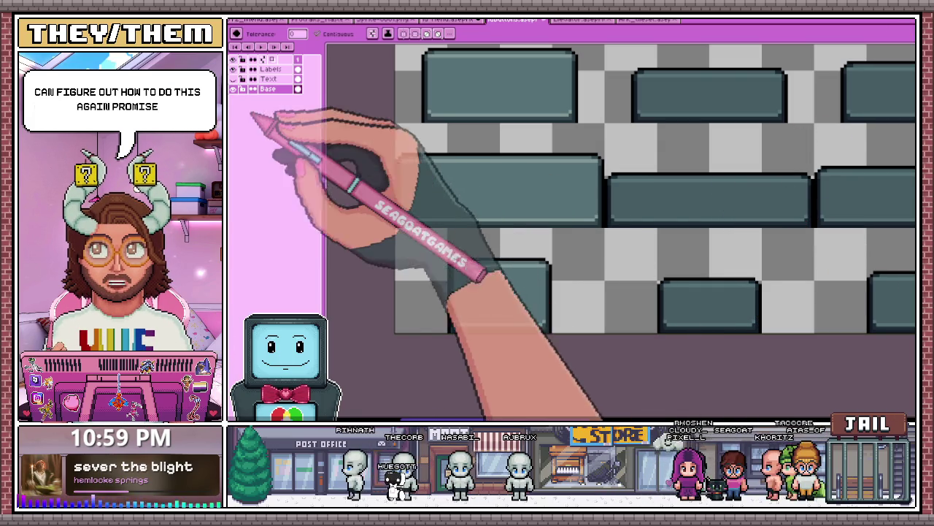
pyautogui.click(263, 80)
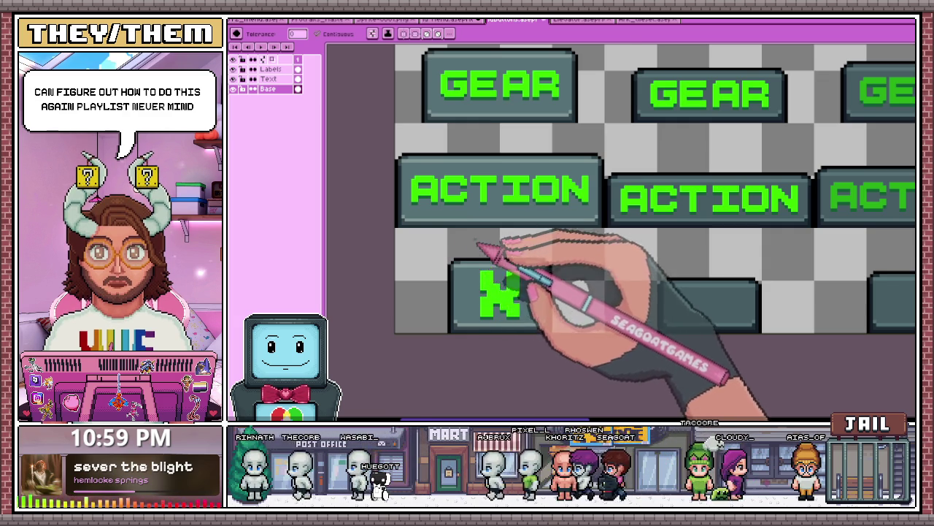
# - Drag a rectangular marquee around the whole green X tab button
pyautogui.scroll(-2, 482, 270)
pyautogui.press('m')
pyautogui.scroll(1, 473, 263)
pyautogui.scroll(2, 467, 248)
pyautogui.moveTo(451, 224); pyautogui.dragTo(657, 373)
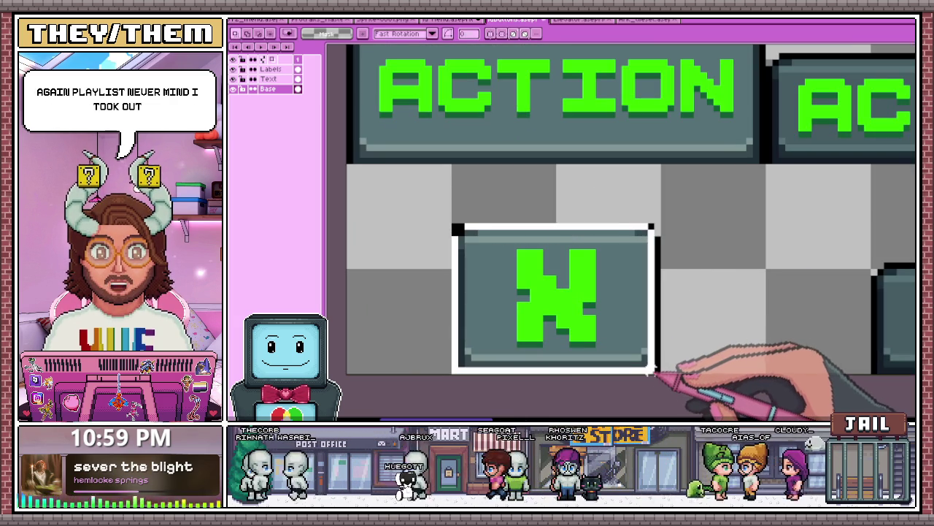
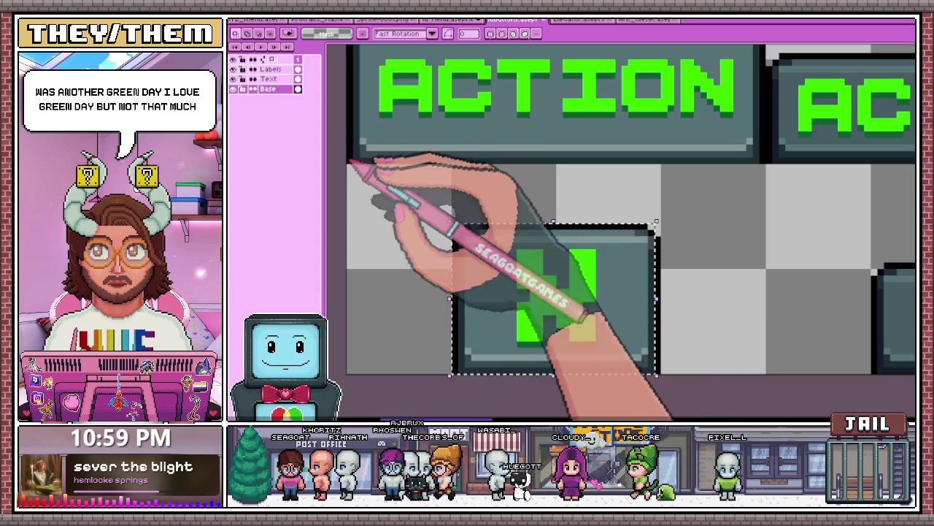
# - Hide the Base layer and marquee-select the green N on the small button
pyautogui.click(234, 89)
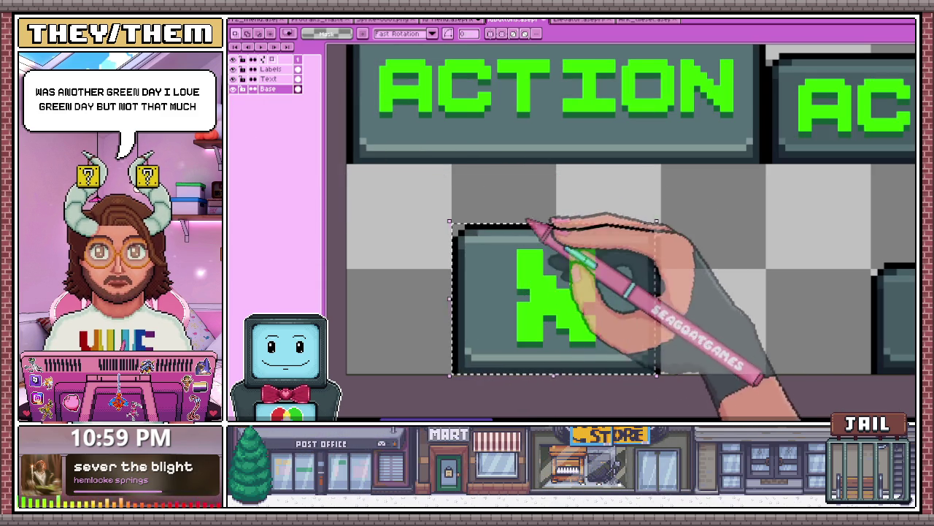
pyautogui.scroll(-3, 469, 203)
pyautogui.scroll(2, 452, 196)
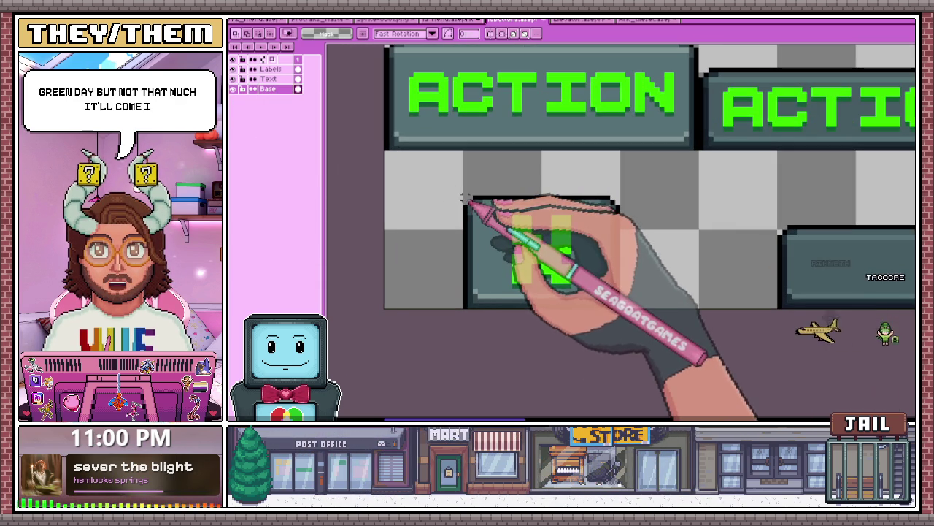
pyautogui.moveTo(465, 197); pyautogui.dragTo(621, 307)
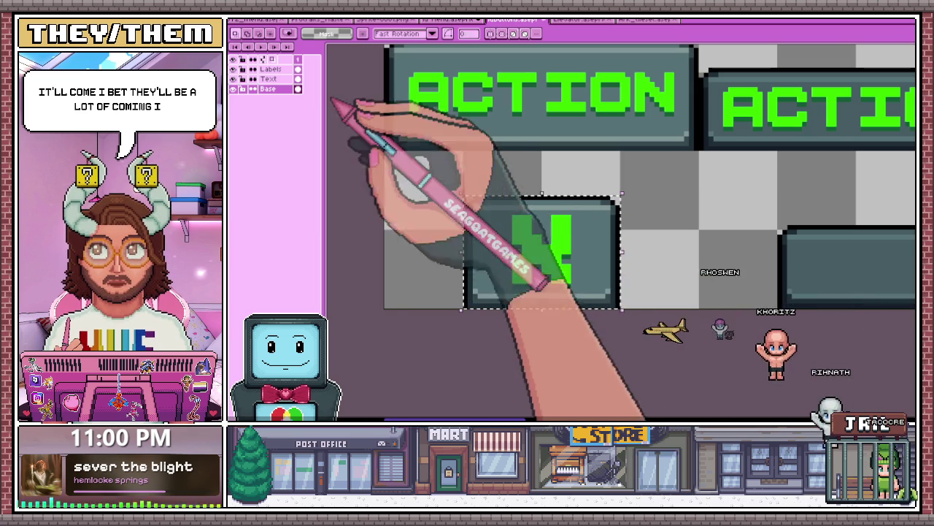
# - On the Text layer, copy the N onto the Press-column bottom button beside the original
pyautogui.click(277, 79)
pyautogui.scroll(-1, 591, 219)
pyautogui.scroll(1, 569, 212)
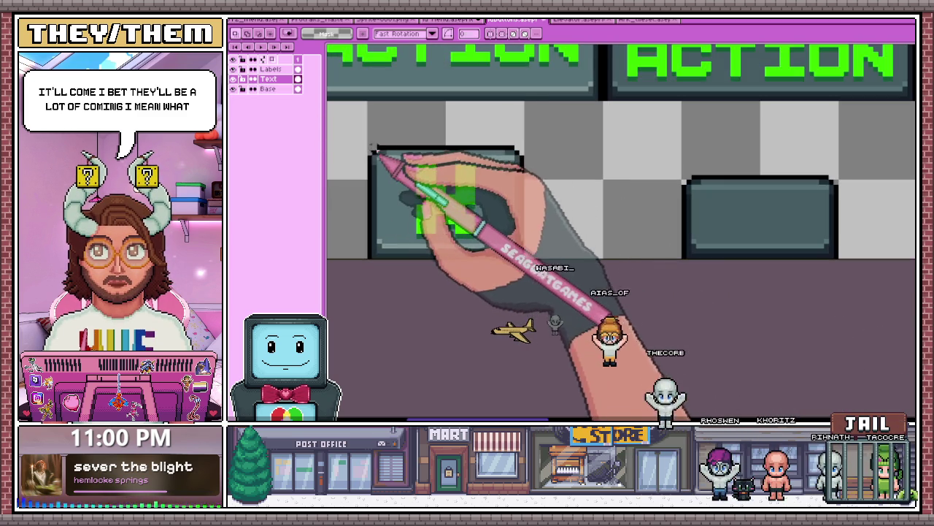
pyautogui.hotkey('ctrl', 'c')
pyautogui.hotkey('ctrl', 'v')
pyautogui.moveTo(490, 244)
pyautogui.mouseDown()
pyautogui.moveTo(582, 205)
pyautogui.moveTo(667, 247)
pyautogui.mouseUp()
pyautogui.scroll(-1, 772, 251)
pyautogui.scroll(-1, 469, 198)
pyautogui.scroll(2, 575, 228)
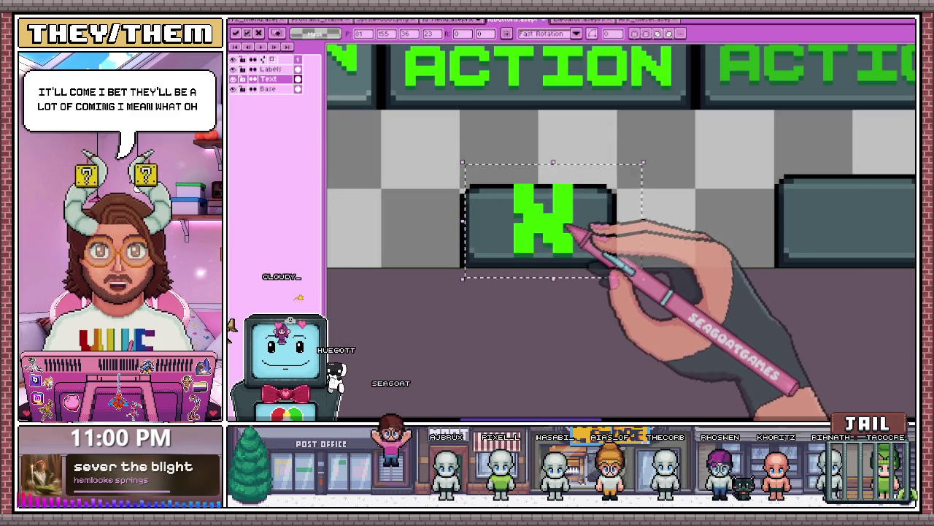
pyautogui.scroll(-1, 562, 232)
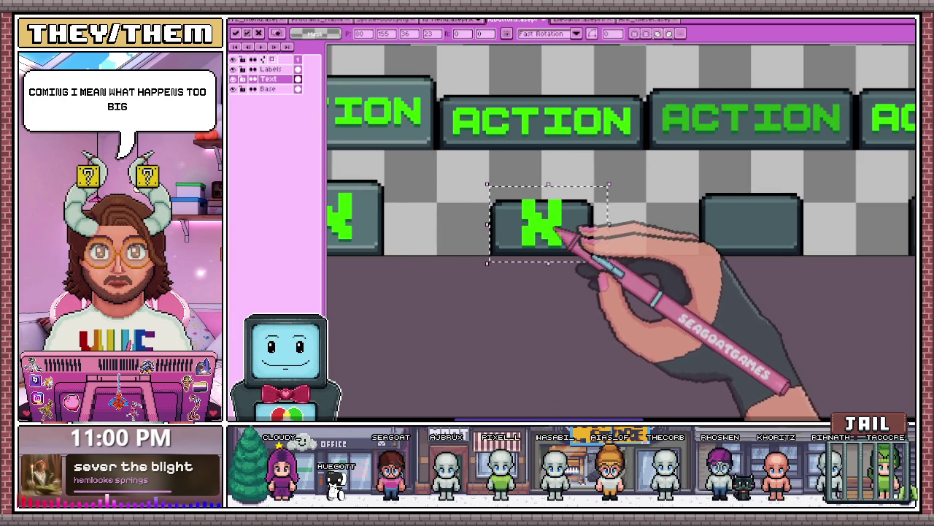
pyautogui.scroll(-1, 562, 232)
pyautogui.scroll(2, 559, 234)
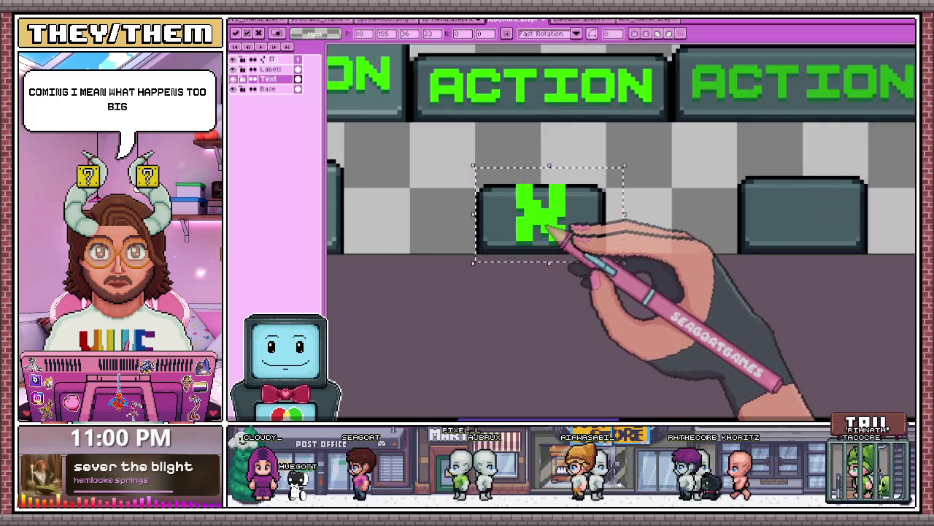
pyautogui.scroll(1, 560, 223)
pyautogui.moveTo(546, 215); pyautogui.dragTo(548, 222)
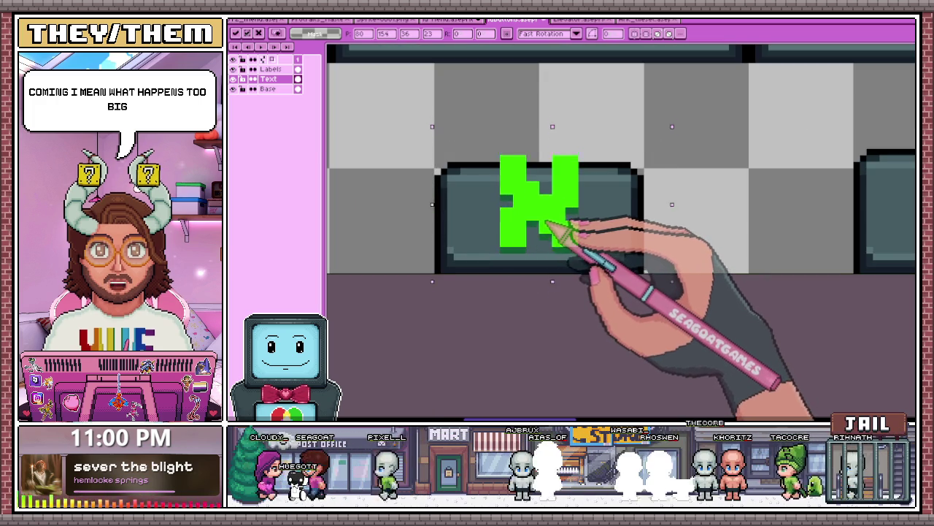
# - Bring up the Insert Text settings on the small button
pyautogui.scroll(-2, 546, 226)
pyautogui.scroll(-3, 548, 278)
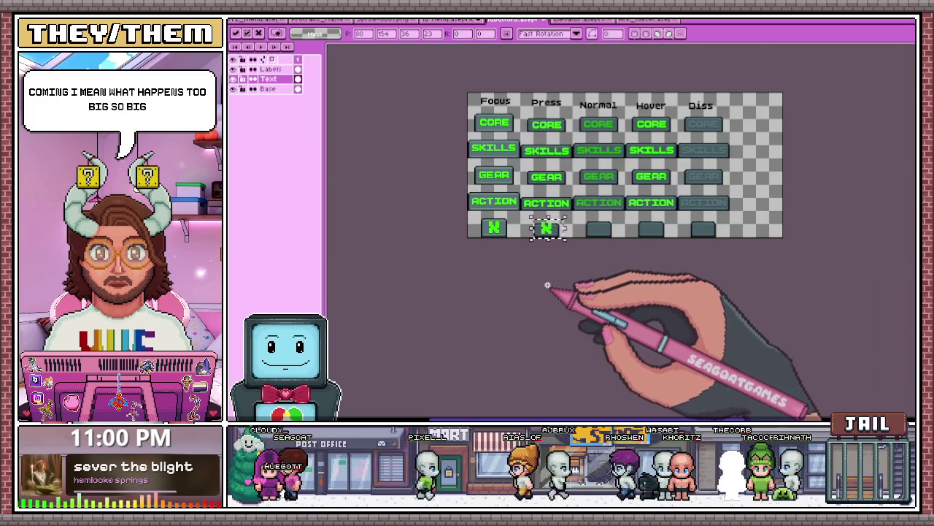
pyautogui.scroll(2, 547, 229)
pyautogui.scroll(1, 671, 241)
pyautogui.scroll(1, 652, 243)
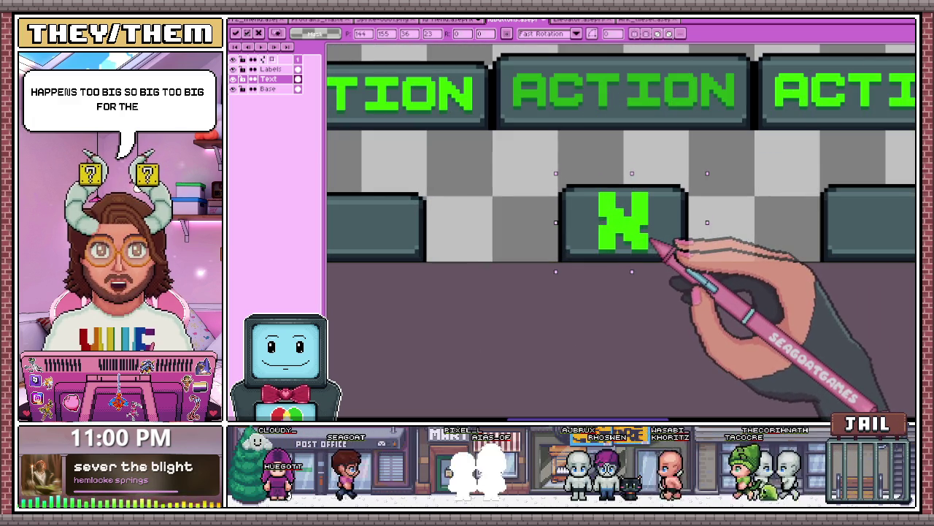
pyautogui.scroll(-3, 594, 246)
pyautogui.scroll(2, 630, 325)
pyautogui.scroll(-2, 563, 246)
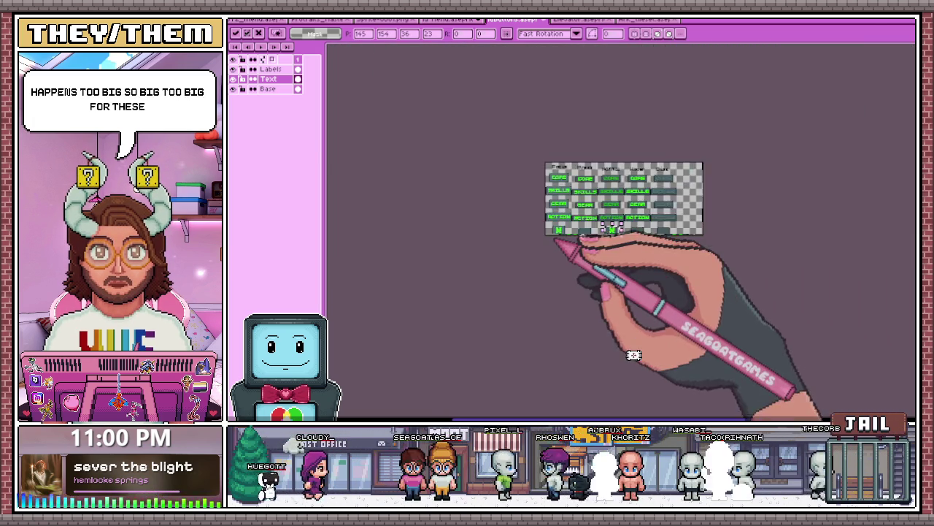
pyautogui.scroll(2, 567, 265)
pyautogui.scroll(1, 567, 265)
pyautogui.click(486, 223)
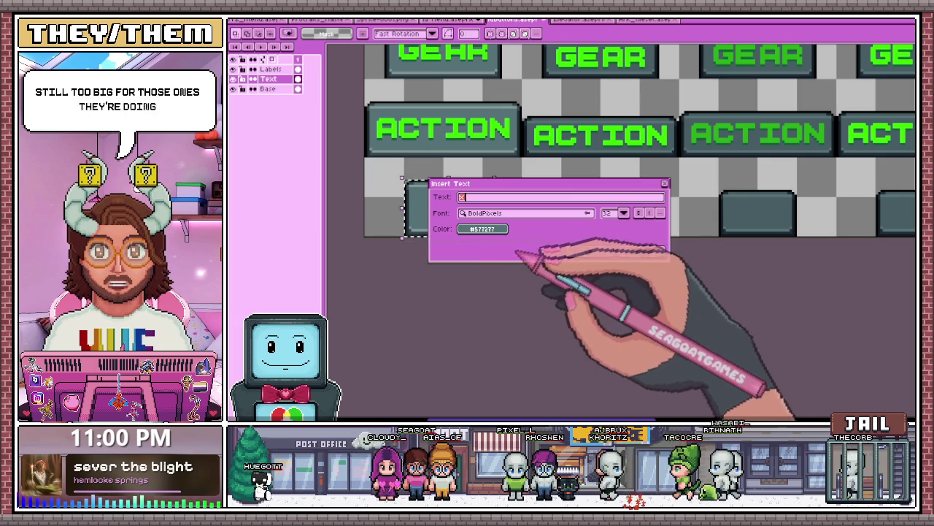
# - Place a CORE text label and nudge it onto the disabled CORE button
pyautogui.click(643, 252)
pyautogui.scroll(-3, 540, 241)
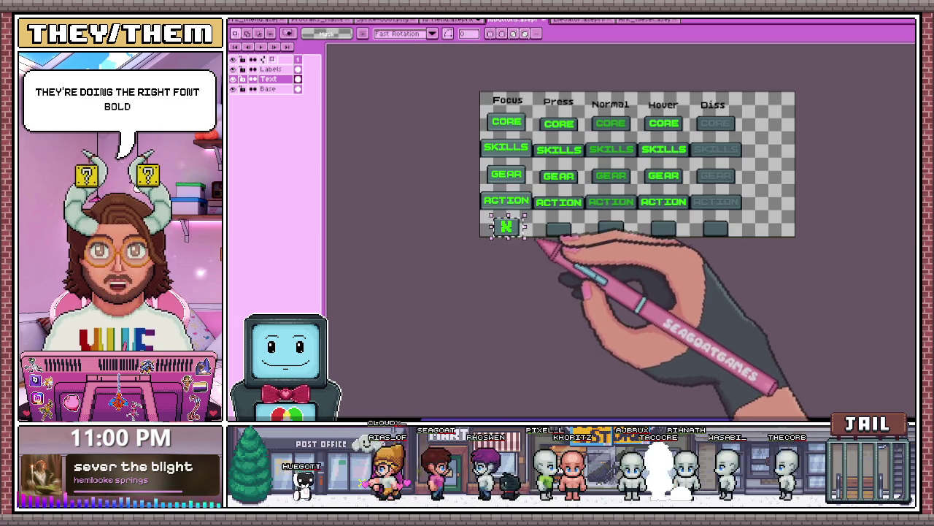
pyautogui.scroll(2, 505, 140)
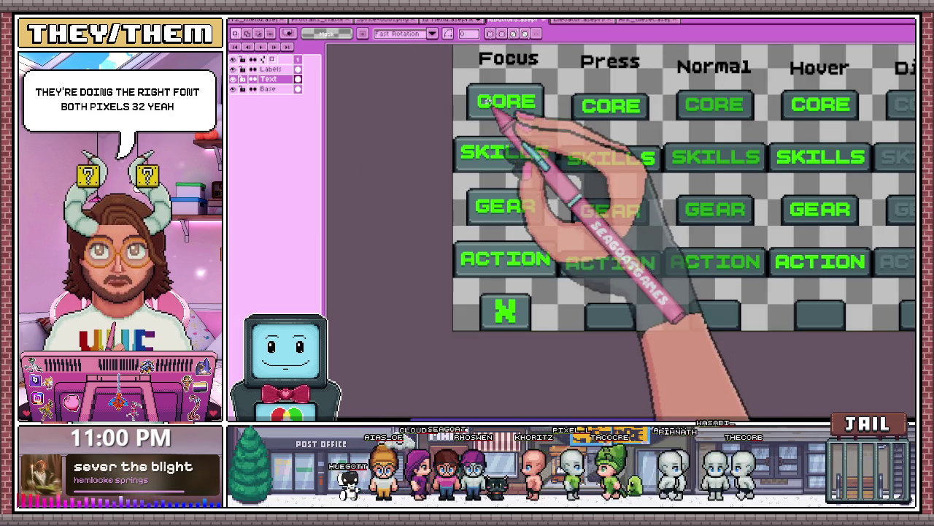
pyautogui.click(507, 144)
pyautogui.write('CORE')
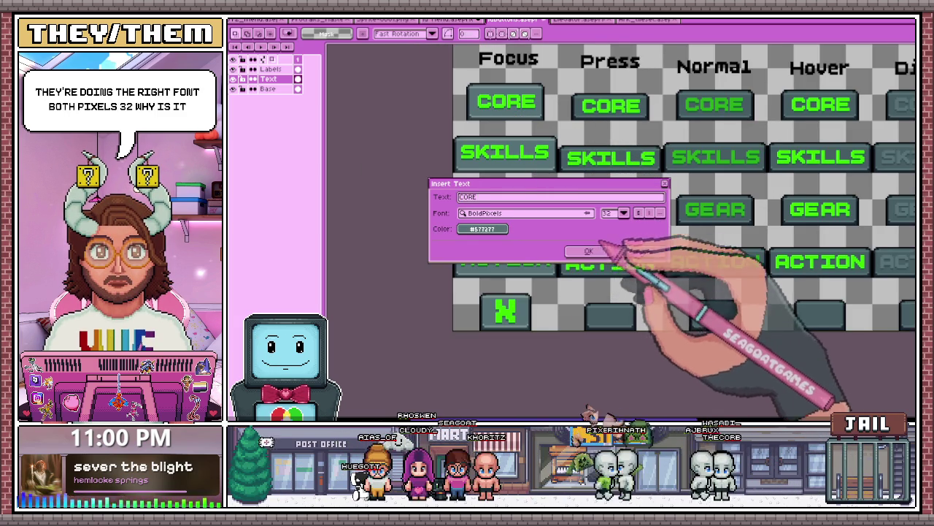
pyautogui.click(589, 251)
pyautogui.scroll(-2, 730, 226)
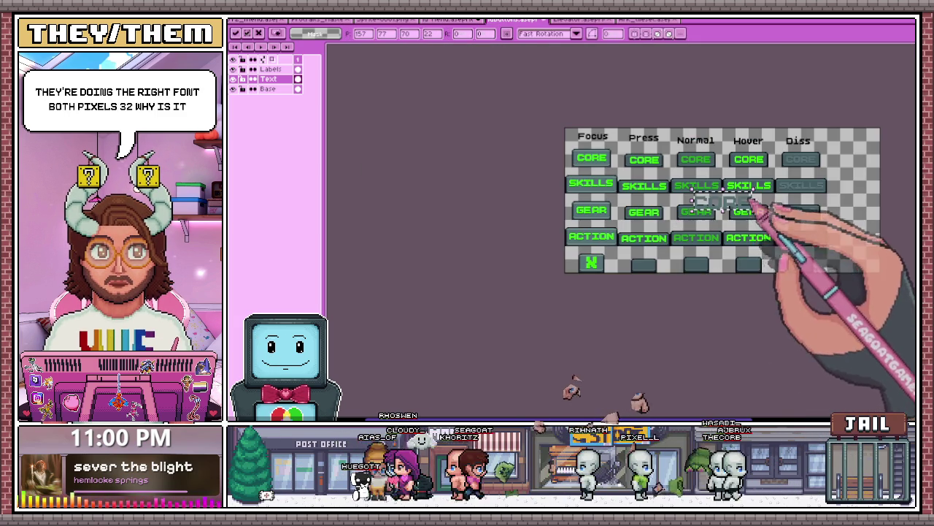
pyautogui.scroll(3, 767, 208)
pyautogui.scroll(-3, 752, 218)
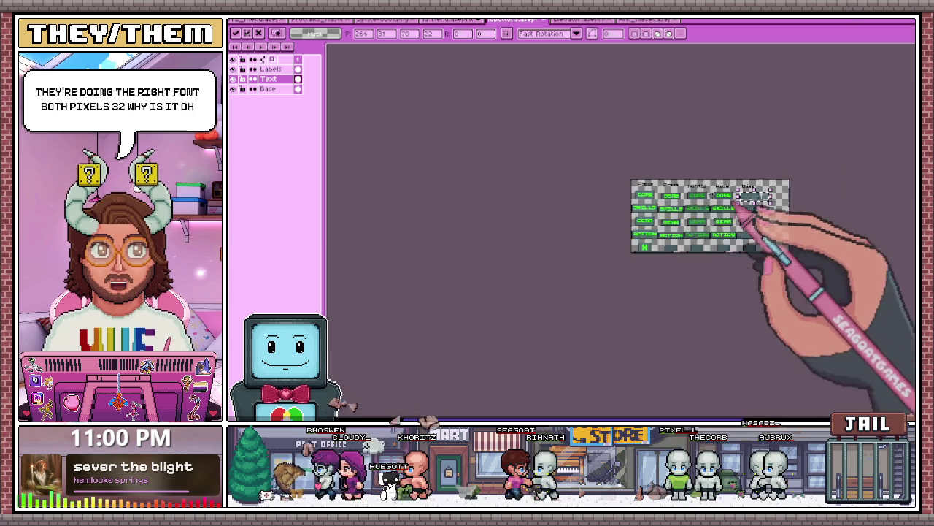
pyautogui.scroll(2, 635, 255)
pyautogui.scroll(-2, 646, 261)
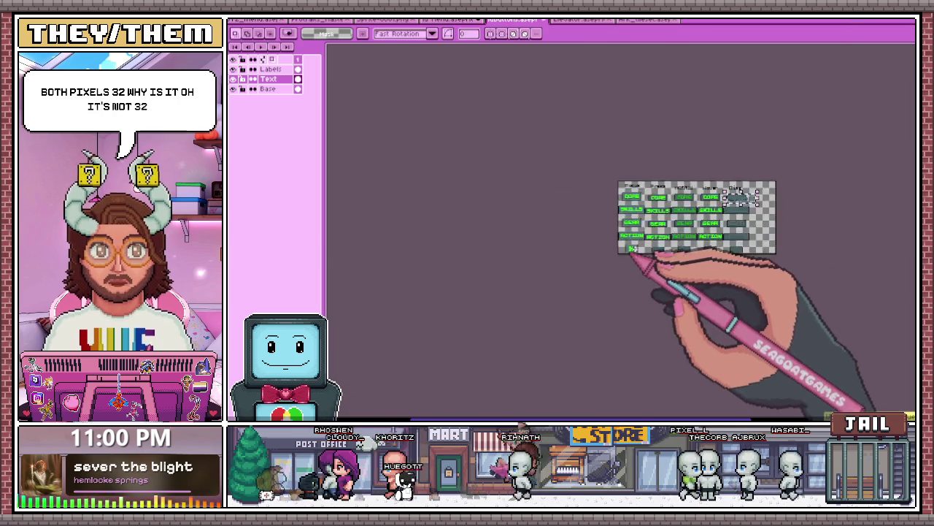
pyautogui.scroll(-1, 688, 271)
pyautogui.scroll(3, 671, 293)
pyautogui.press('Left')
pyautogui.press('Left')
pyautogui.press('Left')
pyautogui.press('Up')
pyautogui.press('Up')
pyautogui.press('Up')
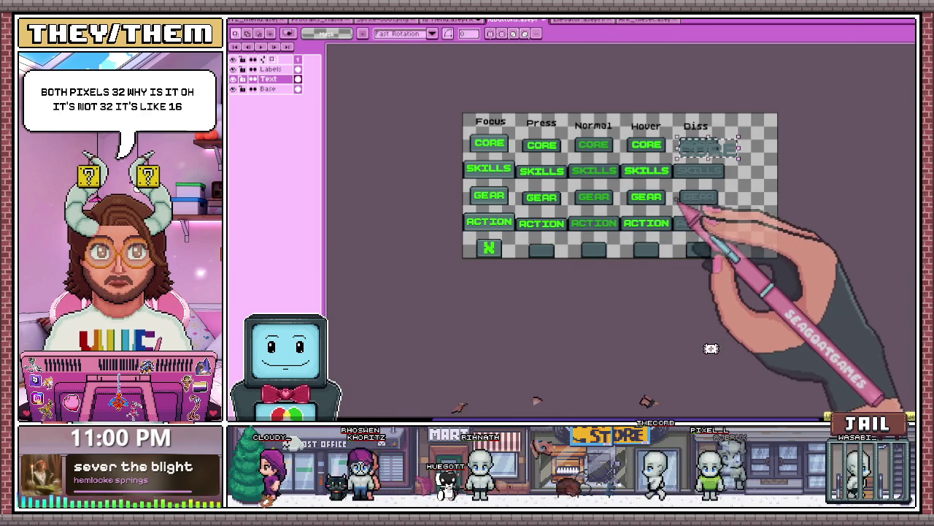
# - Confirm labels use size-16 BoldPixels text, try X as the text, cancel, and reopen Insert Text
pyautogui.hotkey('ctrl', 't')
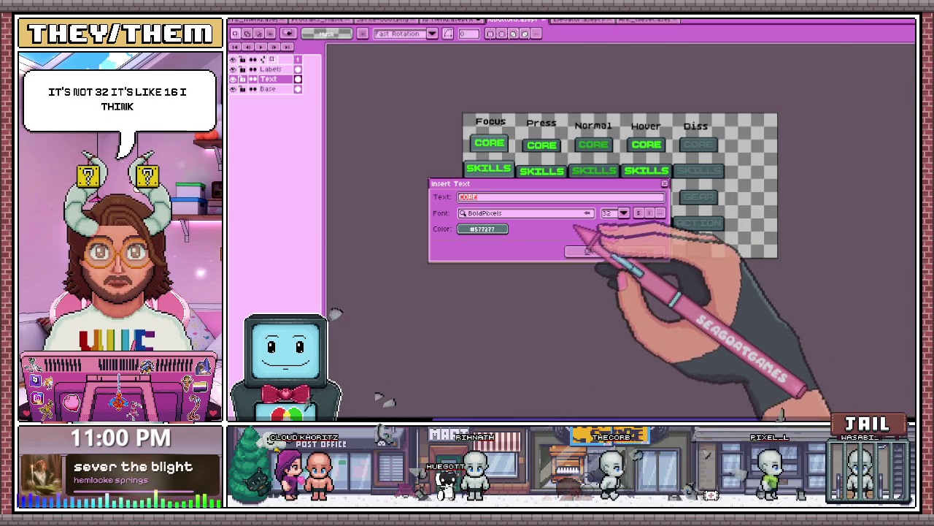
pyautogui.click(622, 212)
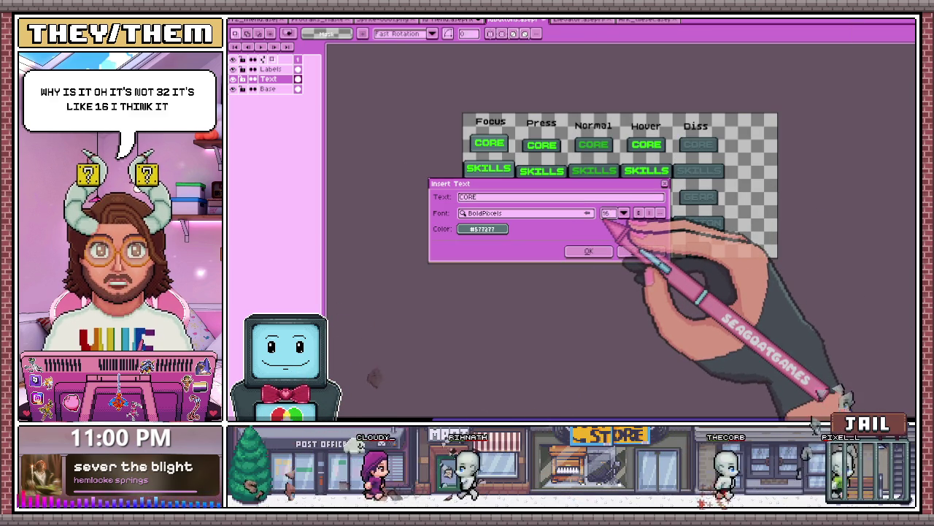
pyautogui.moveTo(548, 191)
pyautogui.mouseDown()
pyautogui.moveTo(708, 115)
pyautogui.moveTo(740, 167)
pyautogui.moveTo(751, 168)
pyautogui.mouseUp()
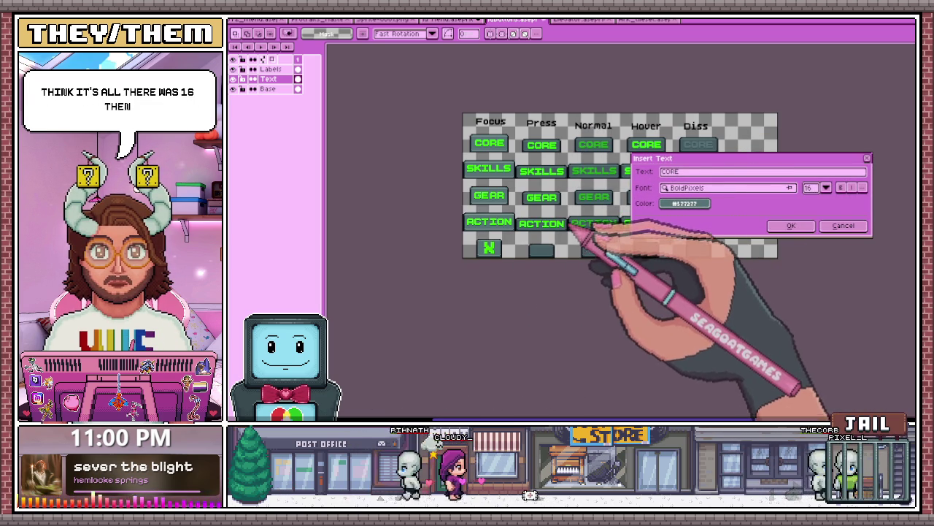
pyautogui.doubleClick(686, 171)
pyautogui.write('X')
pyautogui.click(686, 204)
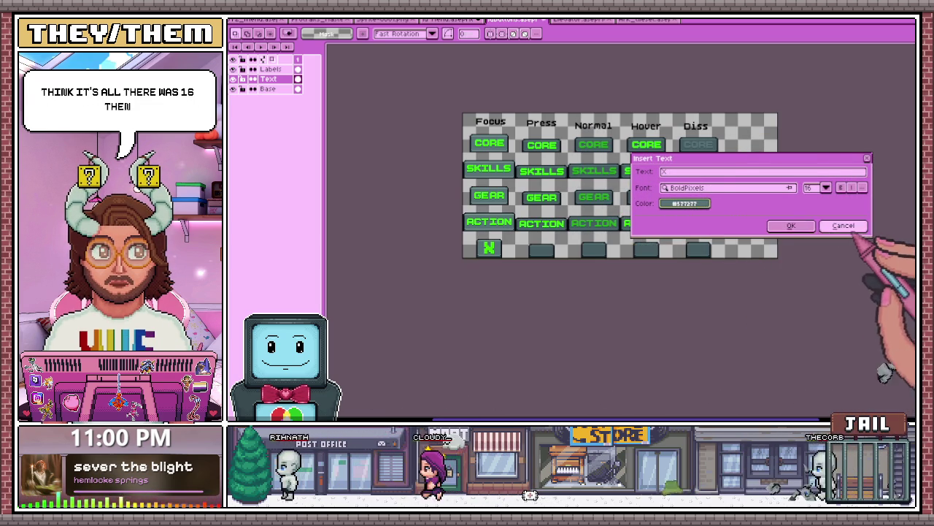
pyautogui.click(843, 226)
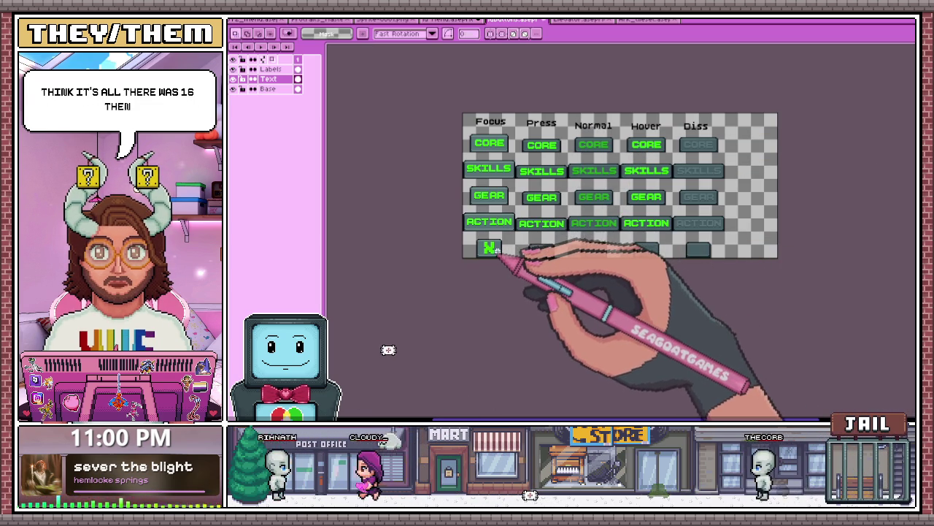
pyautogui.scroll(3, 488, 248)
pyautogui.scroll(2, 438, 234)
pyautogui.hotkey('ctrl', 't')
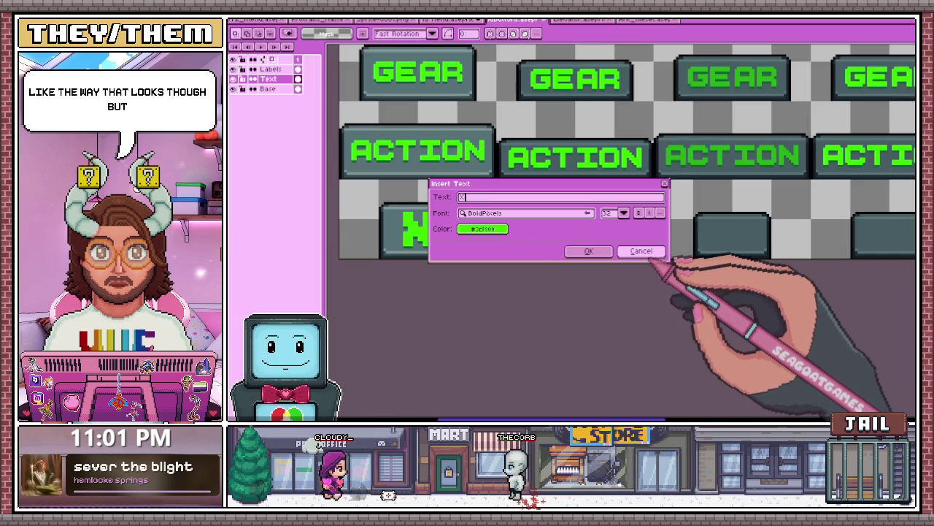
# - Place the green X text and position it on the Press-column bottom close button
pyautogui.click(608, 213)
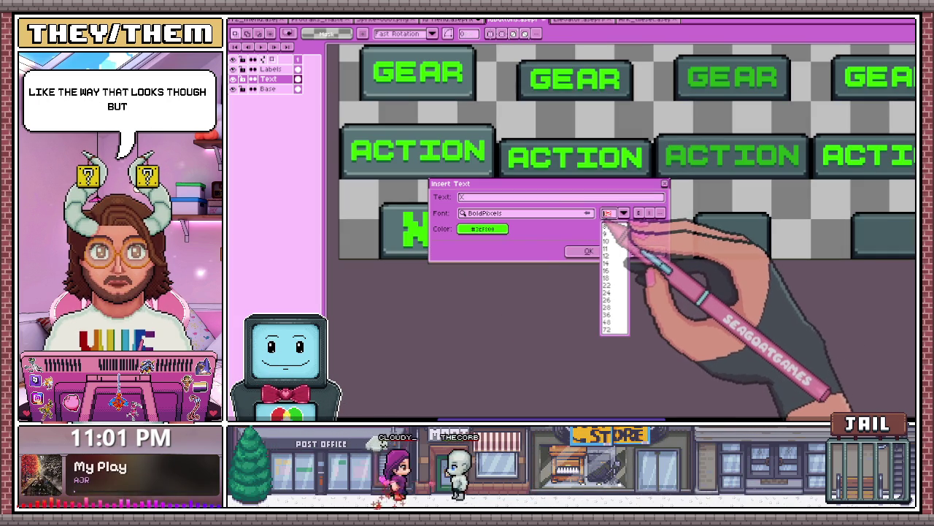
pyautogui.click(588, 250)
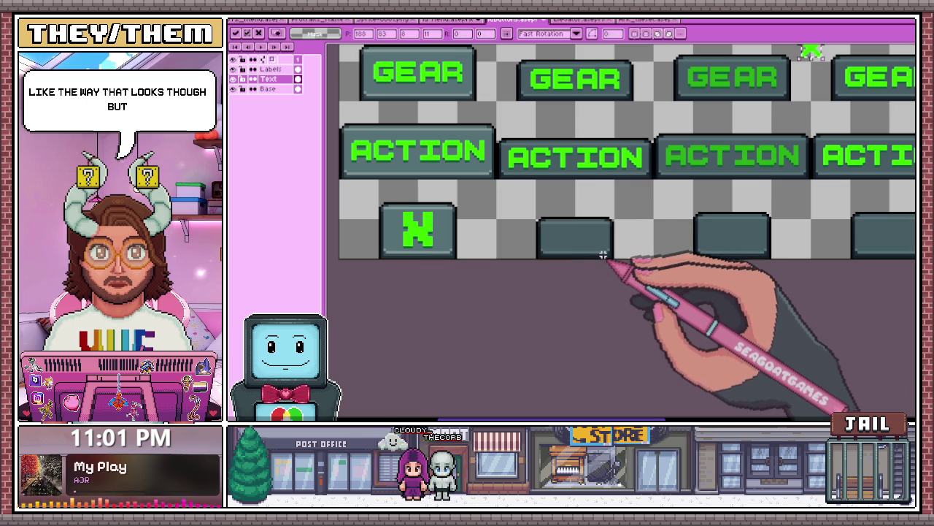
pyautogui.scroll(-3, 657, 219)
pyautogui.scroll(2, 657, 204)
pyautogui.moveTo(656, 188)
pyautogui.mouseDown()
pyautogui.moveTo(557, 202)
pyautogui.moveTo(581, 203)
pyautogui.moveTo(453, 376)
pyautogui.moveTo(475, 367)
pyautogui.mouseUp()
pyautogui.scroll(3, 557, 203)
pyautogui.scroll(-2, 584, 204)
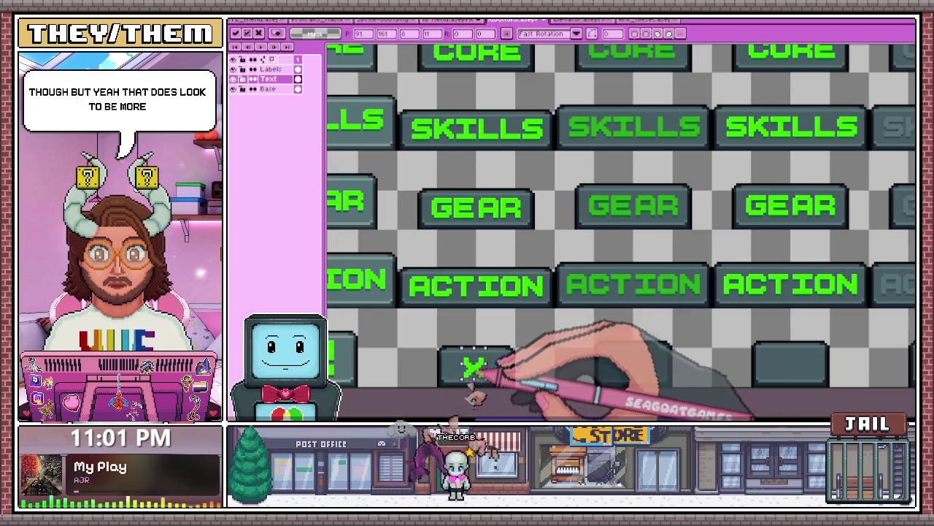
pyautogui.scroll(-2, 471, 350)
pyautogui.scroll(2, 475, 365)
pyautogui.scroll(-2, 473, 361)
pyautogui.scroll(3, 473, 361)
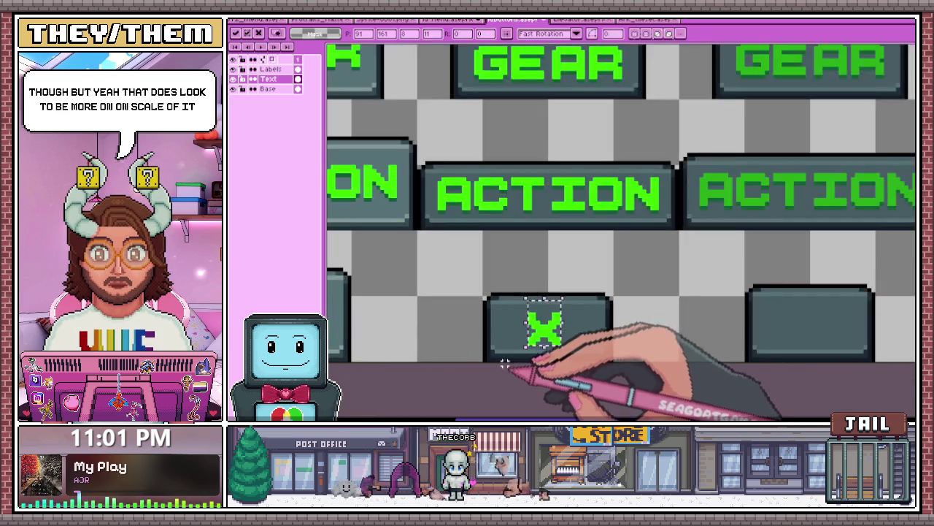
pyautogui.scroll(-2, 578, 335)
pyautogui.moveTo(584, 333)
pyautogui.mouseDown()
pyautogui.moveTo(387, 319)
pyautogui.moveTo(562, 342)
pyautogui.mouseUp()
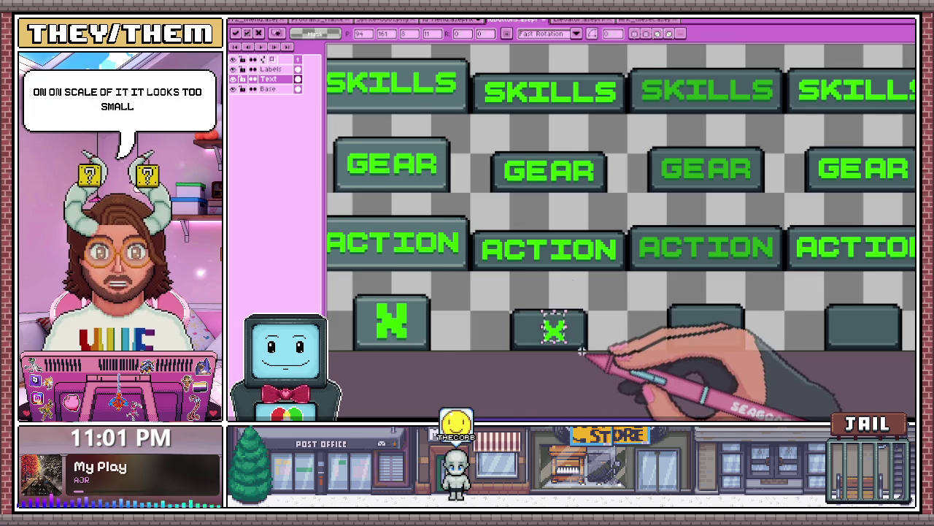
# - Marquee-select the Press-column X button and zoom in on it
pyautogui.scroll(2, 576, 349)
pyautogui.scroll(1, 474, 290)
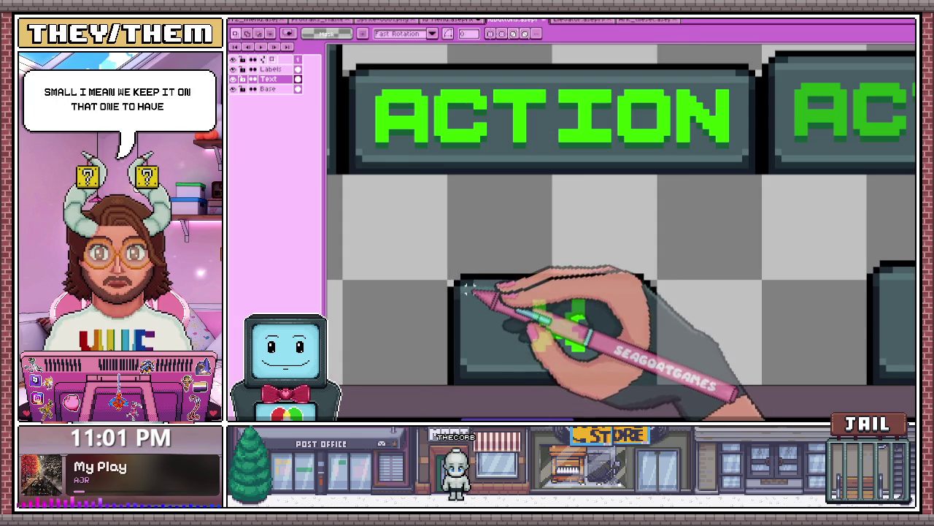
pyautogui.moveTo(451, 278); pyautogui.dragTo(651, 381)
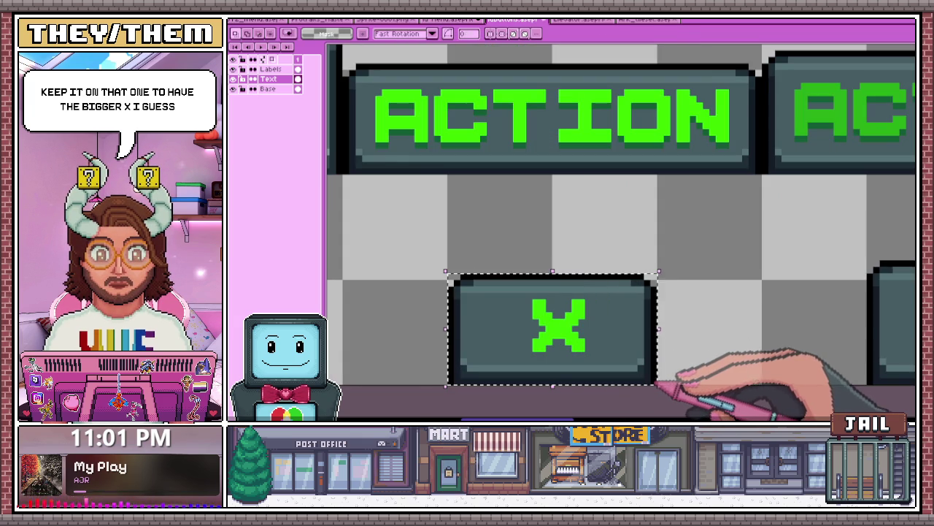
pyautogui.scroll(-1, 646, 351)
pyautogui.scroll(-1, 646, 351)
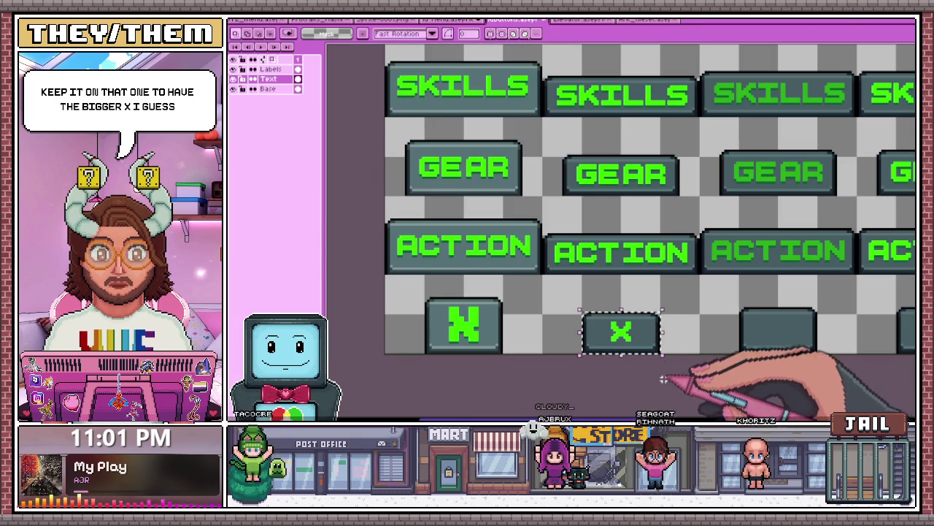
pyautogui.scroll(-3, 438, 146)
pyautogui.scroll(1, 504, 211)
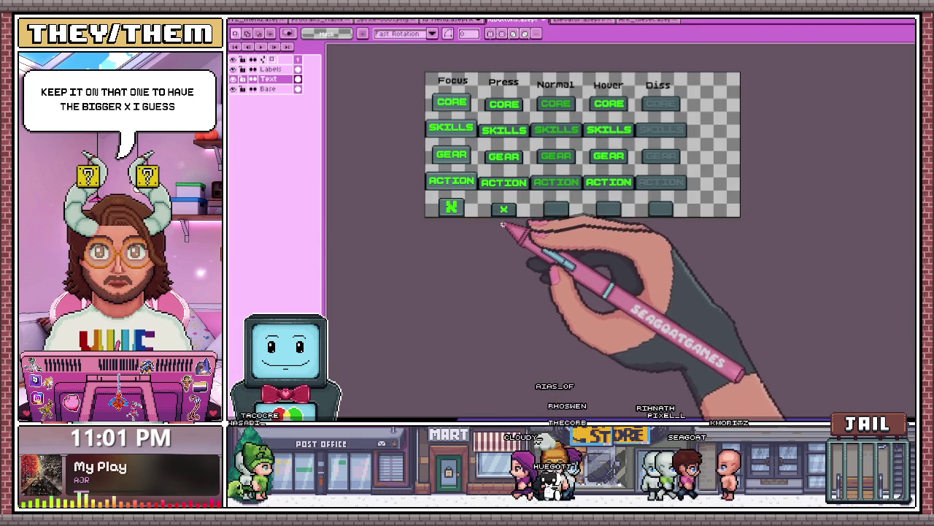
pyautogui.scroll(2, 504, 211)
pyautogui.scroll(1, 430, 146)
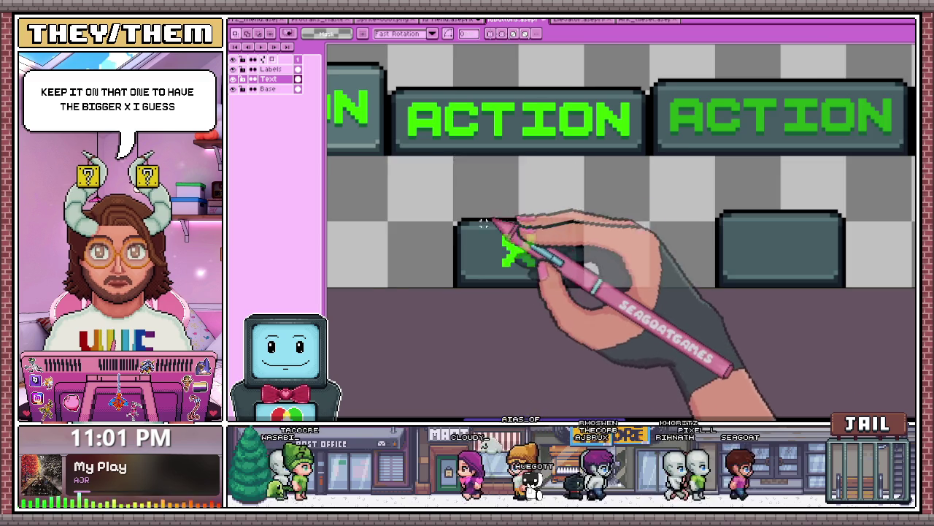
pyautogui.press('b')
pyautogui.scroll(-1, 499, 208)
pyautogui.scroll(1, 500, 226)
pyautogui.scroll(1, 504, 263)
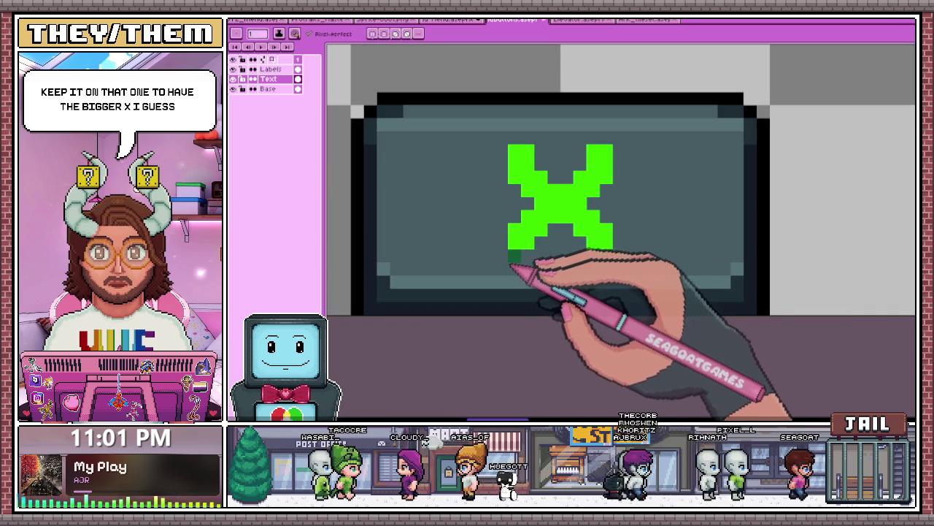
# - Draw dark green shadow pixels along the X's bottom edge and under its left leg
pyautogui.moveTo(555, 245)
pyautogui.mouseDown()
pyautogui.moveTo(584, 248)
pyautogui.moveTo(563, 261)
pyautogui.mouseUp()
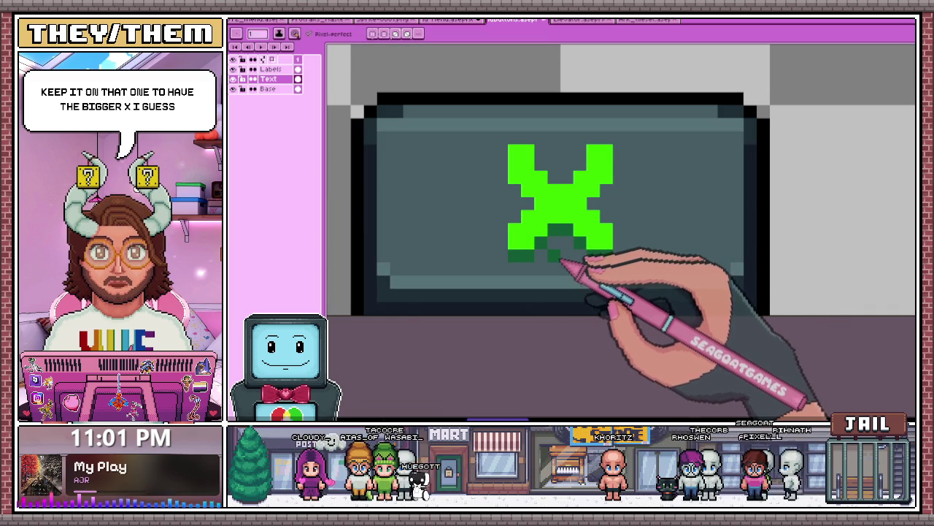
pyautogui.click(527, 202)
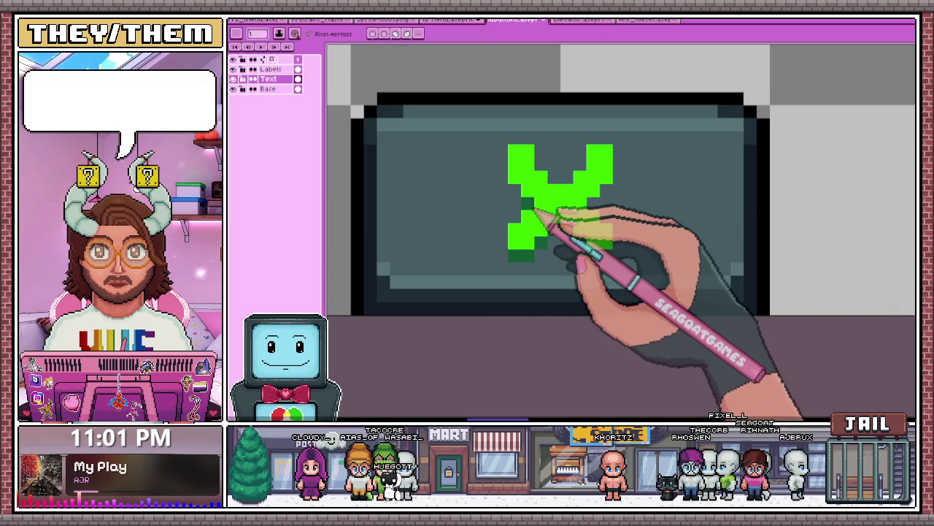
pyautogui.scroll(-2, 559, 204)
pyautogui.scroll(-2, 546, 219)
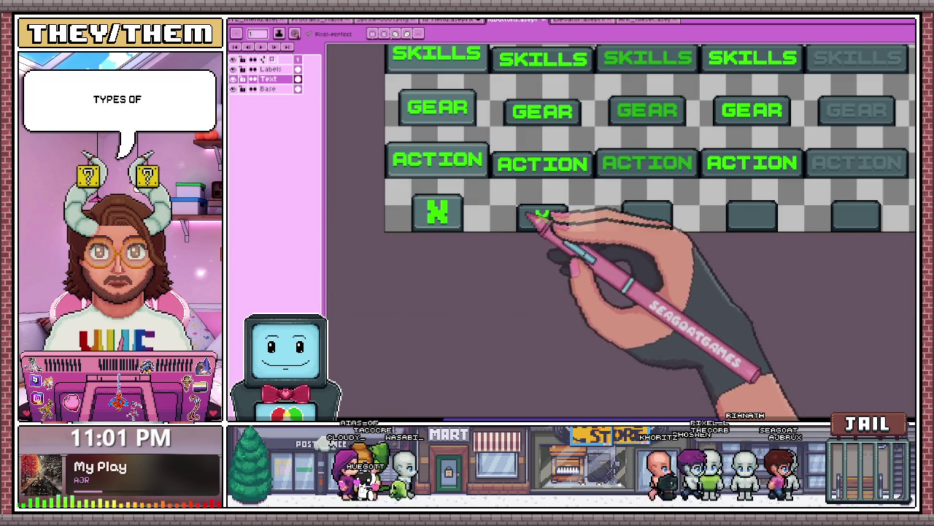
# - Marquee-select the shaded X close button
pyautogui.press('m')
pyautogui.scroll(2, 541, 224)
pyautogui.scroll(1, 547, 209)
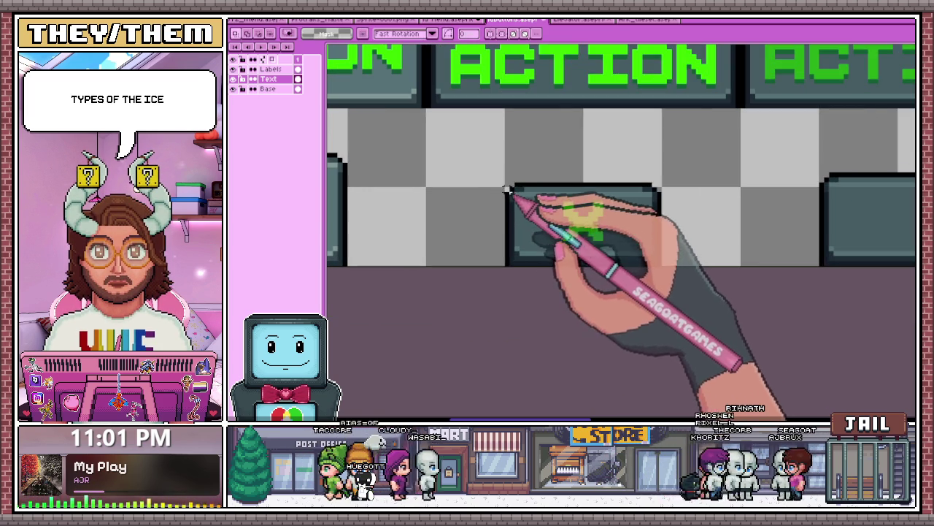
pyautogui.moveTo(505, 182); pyautogui.dragTo(667, 266)
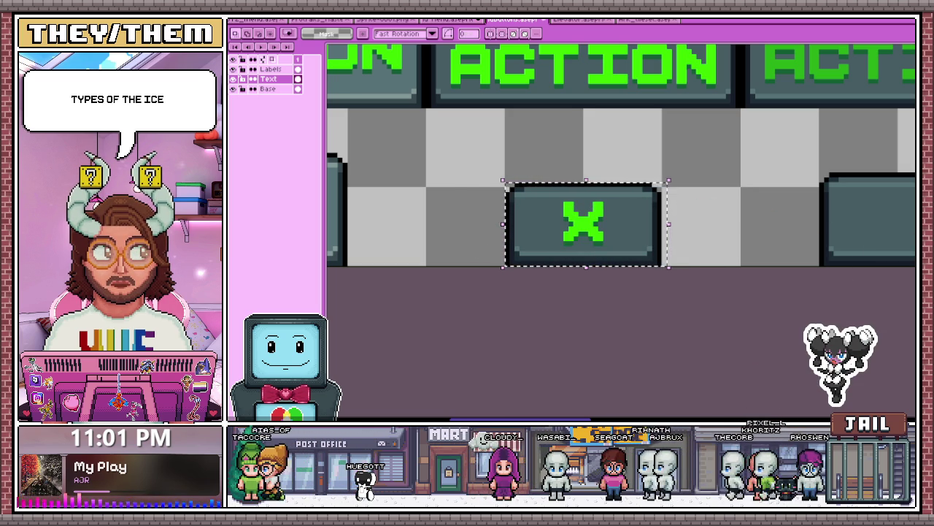
pyautogui.scroll(-1, 489, 197)
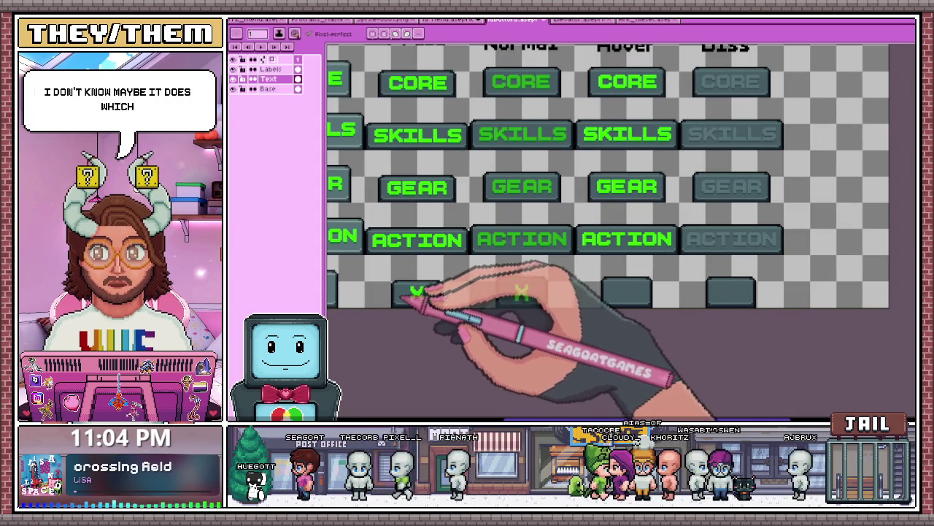
# - Paste the X button into the Normal column and bucket-fill the X with the Normal ACTION green
pyautogui.scroll(2, 414, 299)
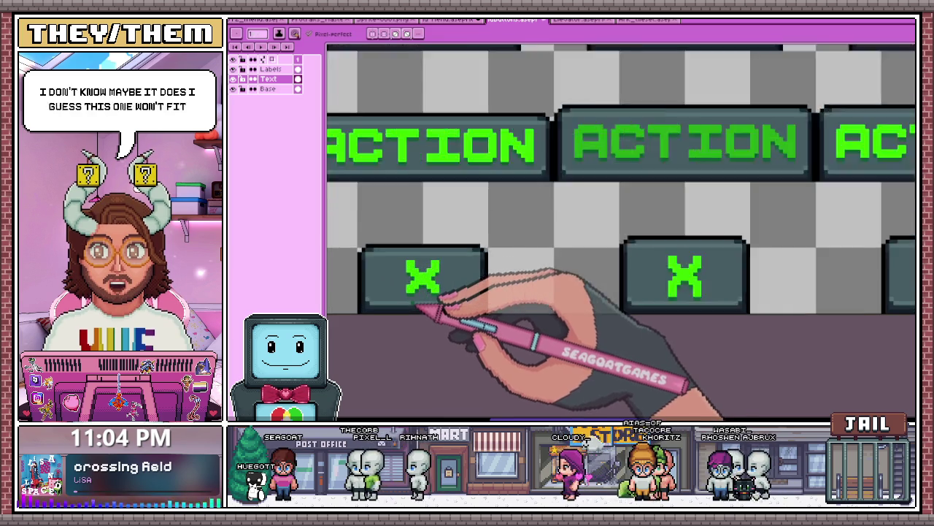
pyautogui.scroll(1, 420, 307)
pyautogui.scroll(-3, 428, 282)
pyautogui.scroll(-3, 531, 267)
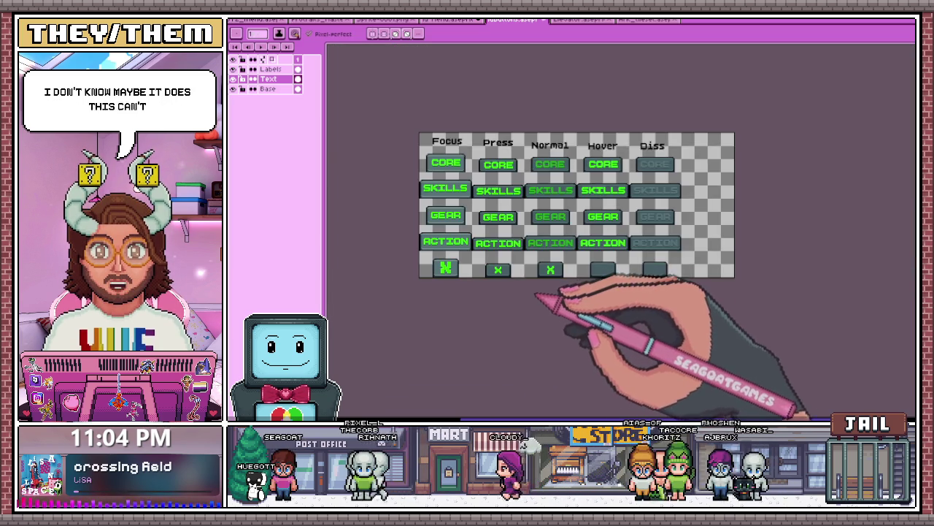
pyautogui.scroll(2, 535, 295)
pyautogui.scroll(2, 605, 292)
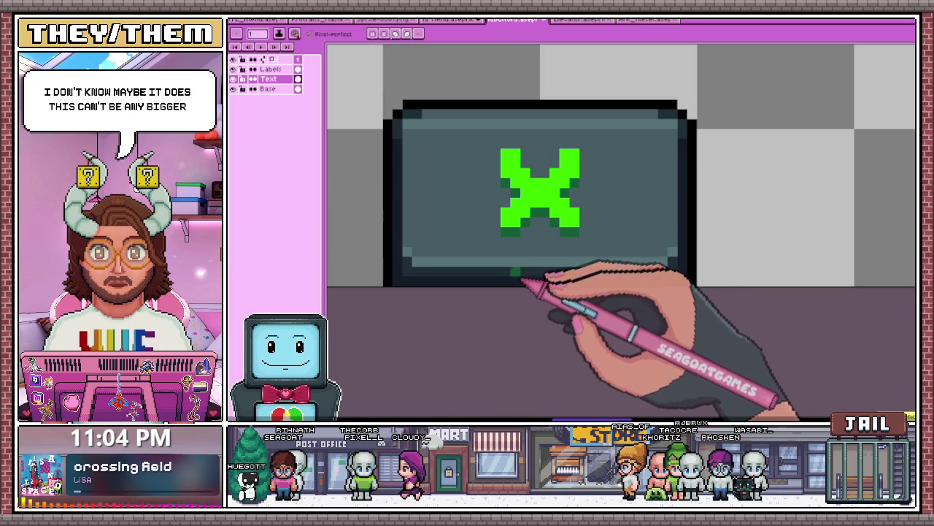
pyautogui.scroll(-2, 526, 281)
pyautogui.scroll(2, 560, 288)
pyautogui.scroll(1, 525, 270)
pyautogui.scroll(-2, 511, 261)
pyautogui.scroll(-3, 509, 321)
pyautogui.scroll(-1, 526, 314)
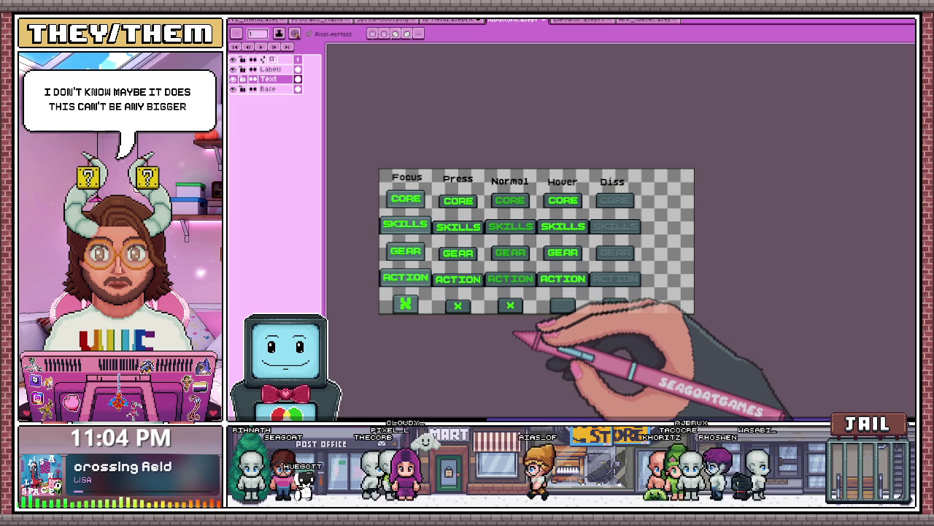
pyautogui.scroll(3, 490, 277)
pyautogui.scroll(1, 462, 152)
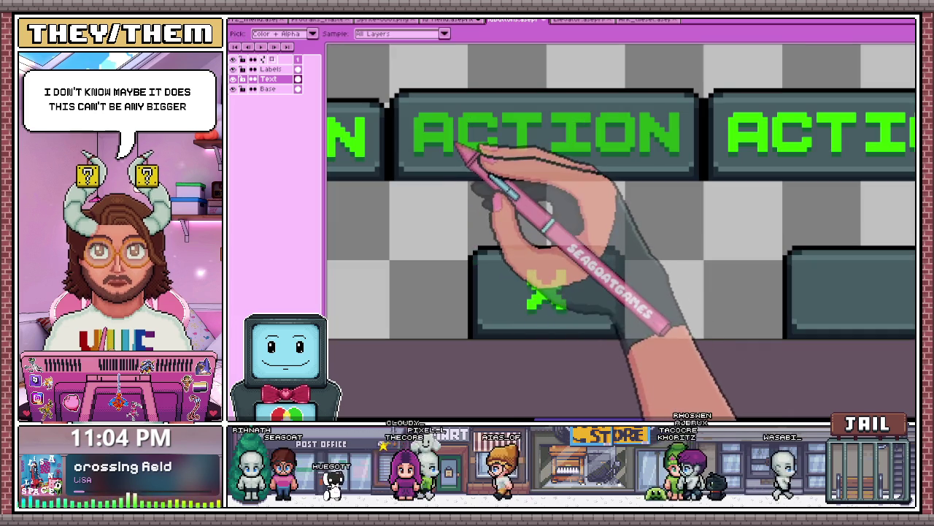
pyautogui.scroll(1, 562, 284)
pyautogui.press('w')
pyautogui.scroll(-2, 590, 302)
pyautogui.scroll(-2, 567, 299)
pyautogui.scroll(-2, 559, 319)
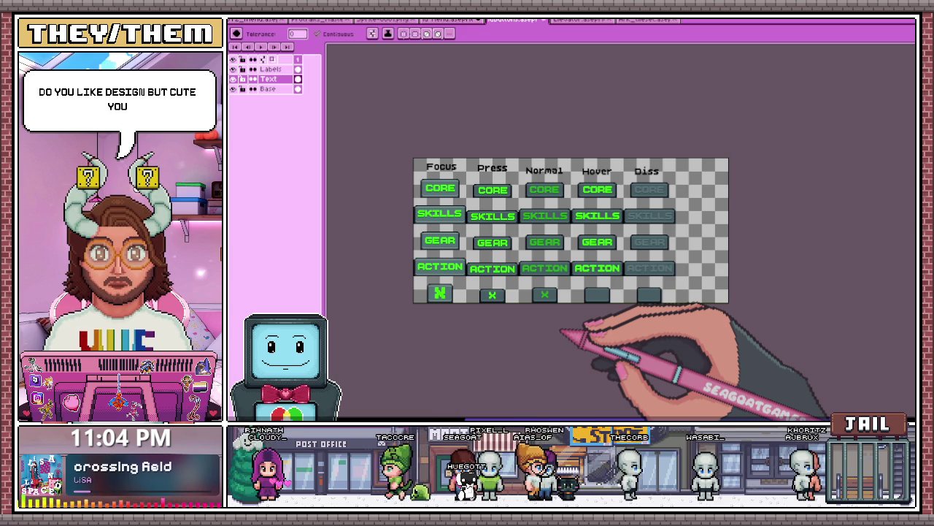
pyautogui.scroll(3, 562, 332)
pyautogui.scroll(3, 499, 257)
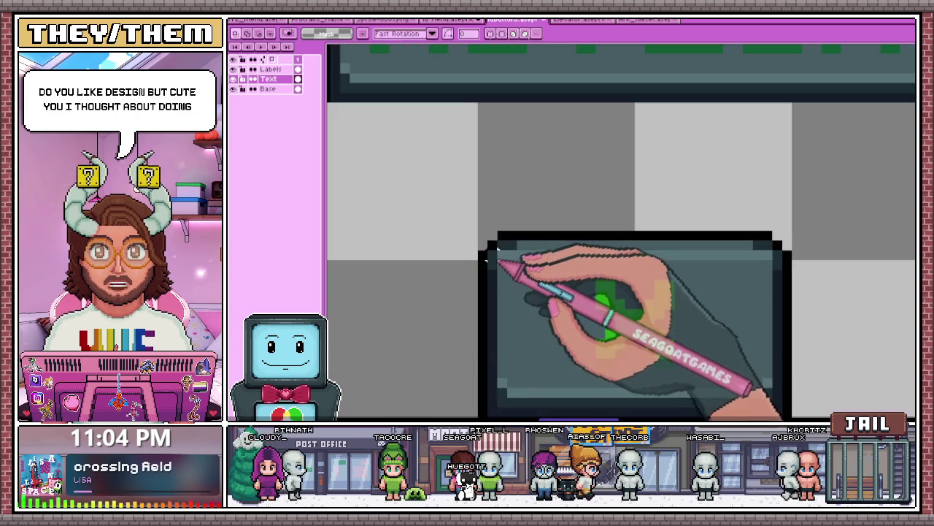
# - Drag a rectangular selection around the Normal-column muted-green X button
pyautogui.scroll(-2, 489, 234)
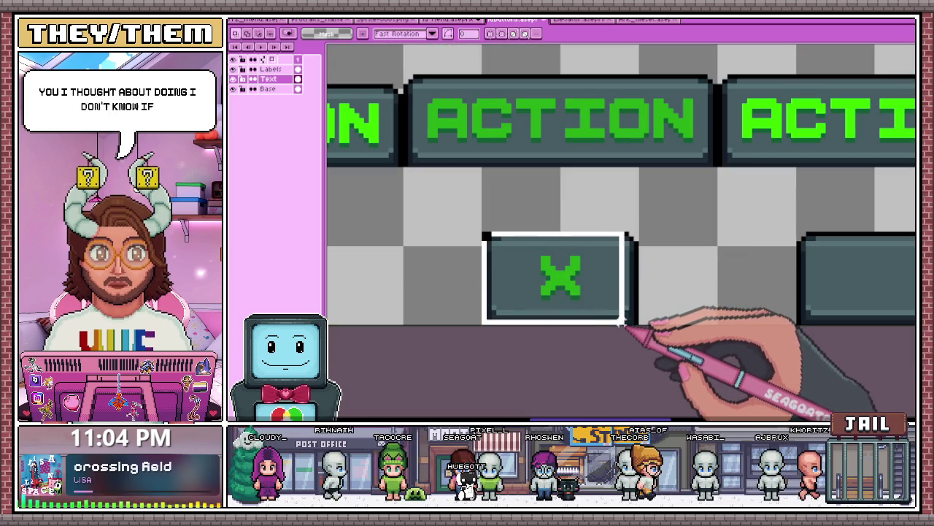
pyautogui.moveTo(595, 312); pyautogui.dragTo(640, 325)
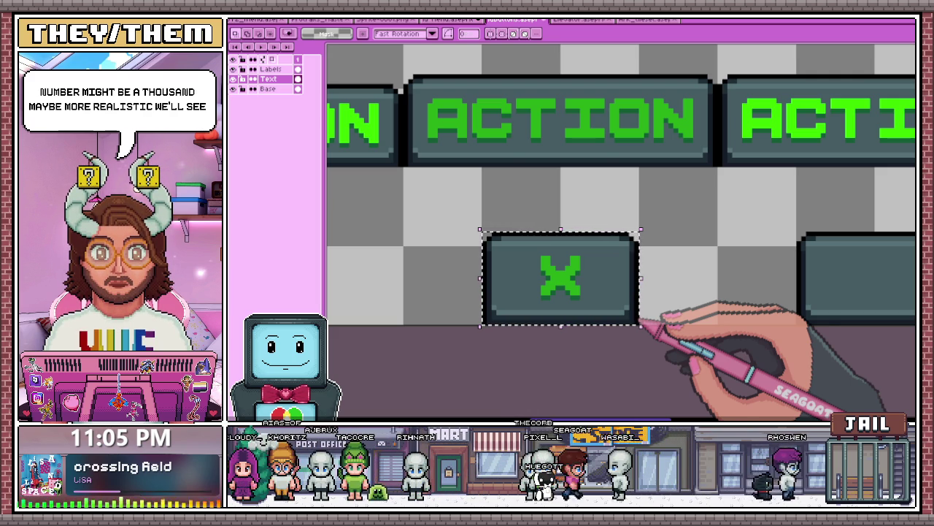
pyautogui.scroll(-1, 456, 189)
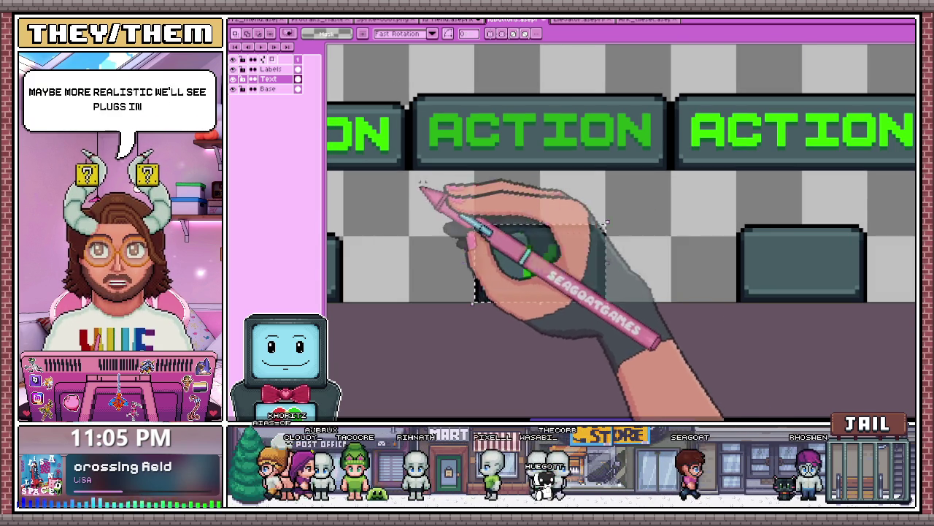
pyautogui.scroll(-1, 420, 192)
# - Deselect, then select the X close button and copy it into the Hover column
pyautogui.click(500, 273)
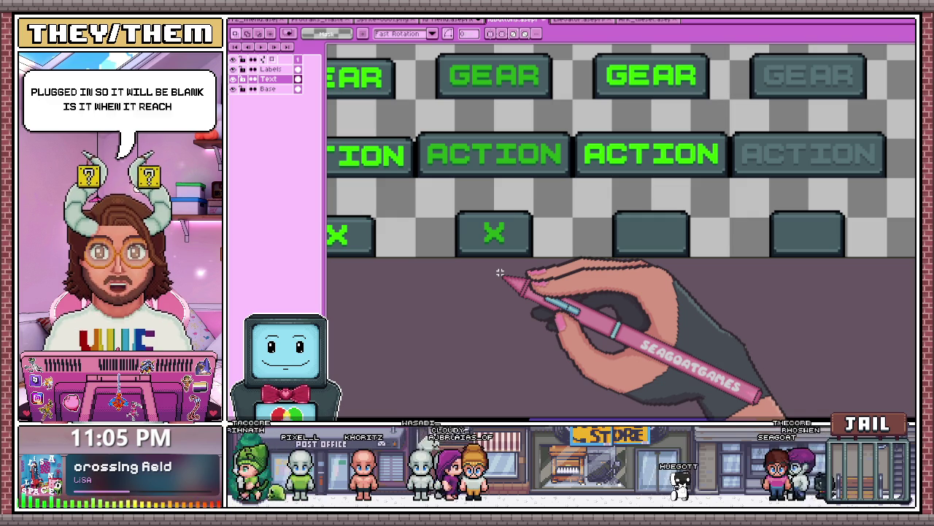
pyautogui.scroll(-5, 562, 168)
pyautogui.scroll(1, 576, 201)
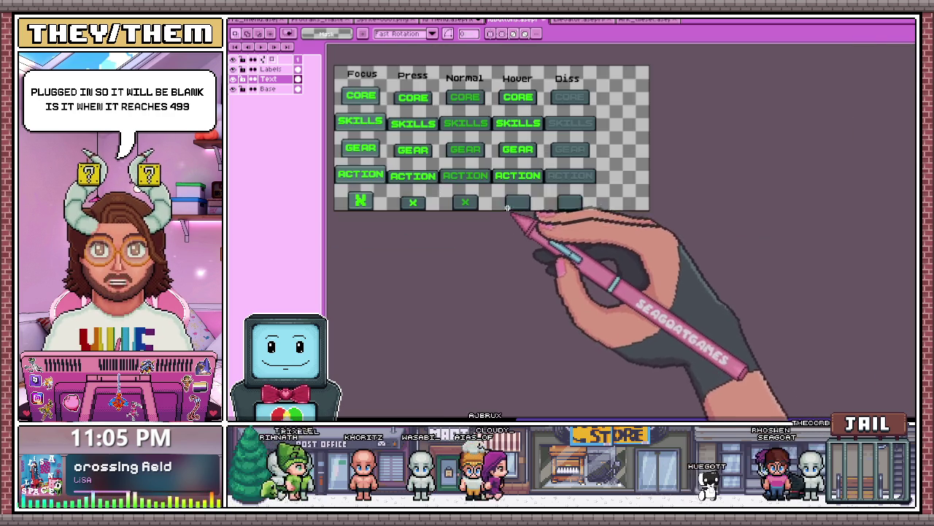
pyautogui.scroll(3, 413, 203)
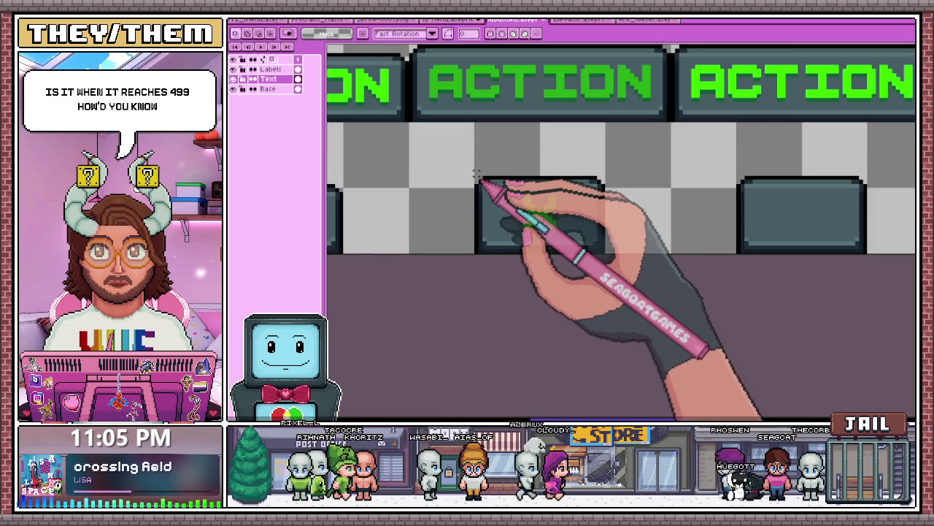
pyautogui.moveTo(477, 178); pyautogui.dragTo(602, 254)
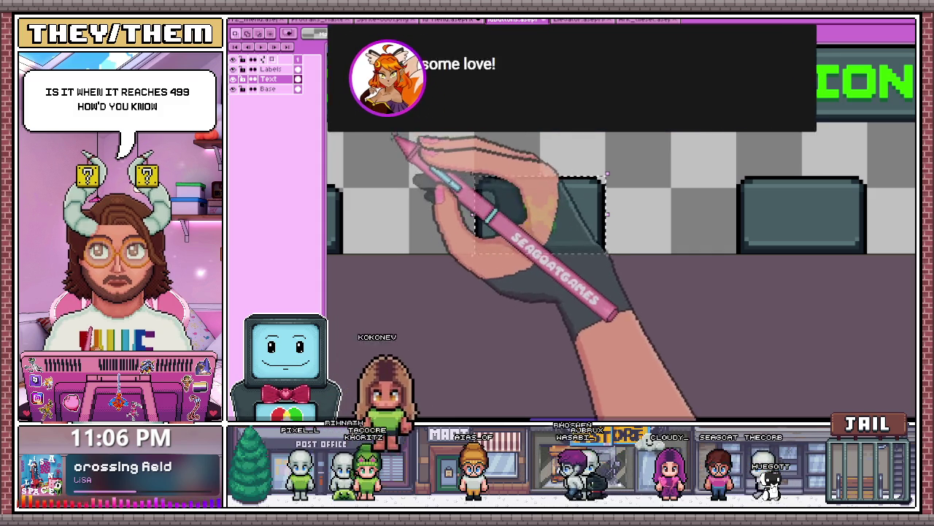
pyautogui.scroll(-2, 377, 282)
pyautogui.scroll(1, 377, 282)
pyautogui.scroll(1, 376, 281)
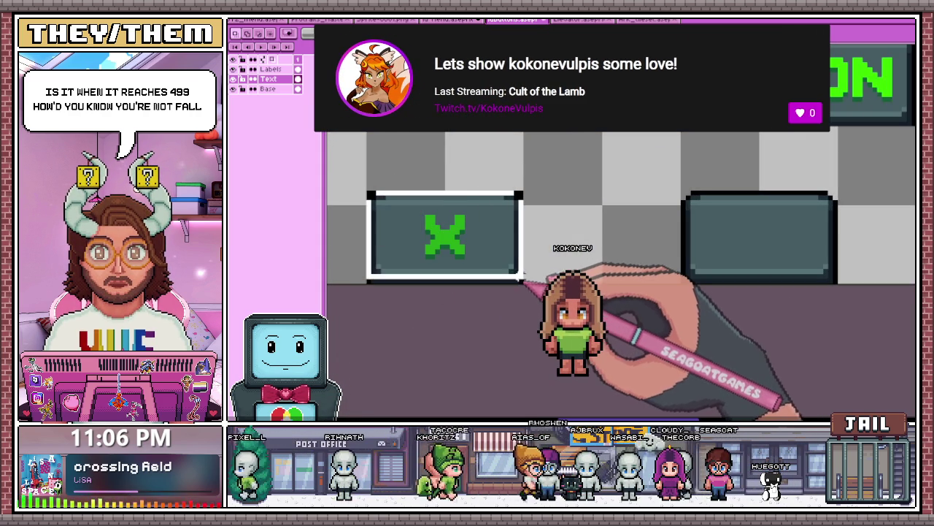
pyautogui.scroll(-1, 511, 281)
pyautogui.scroll(-1, 491, 266)
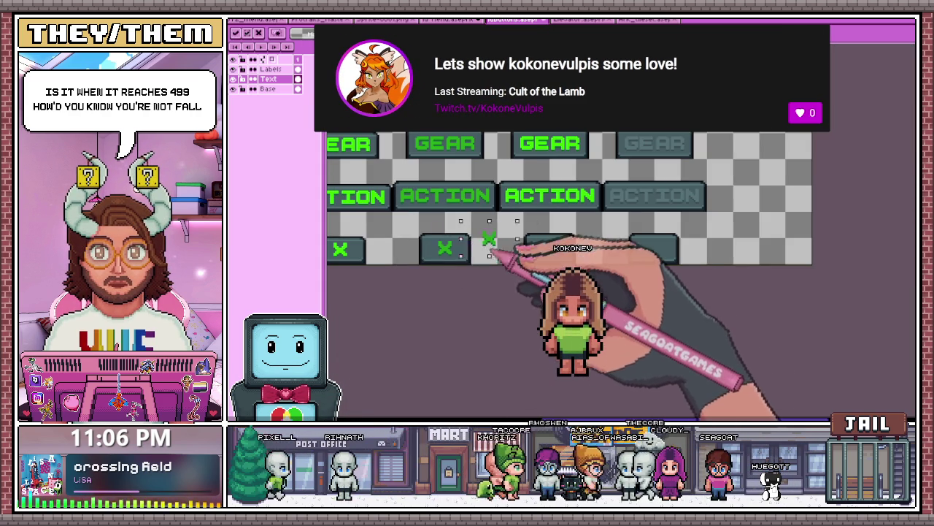
pyautogui.scroll(1, 504, 252)
pyautogui.scroll(1, 540, 241)
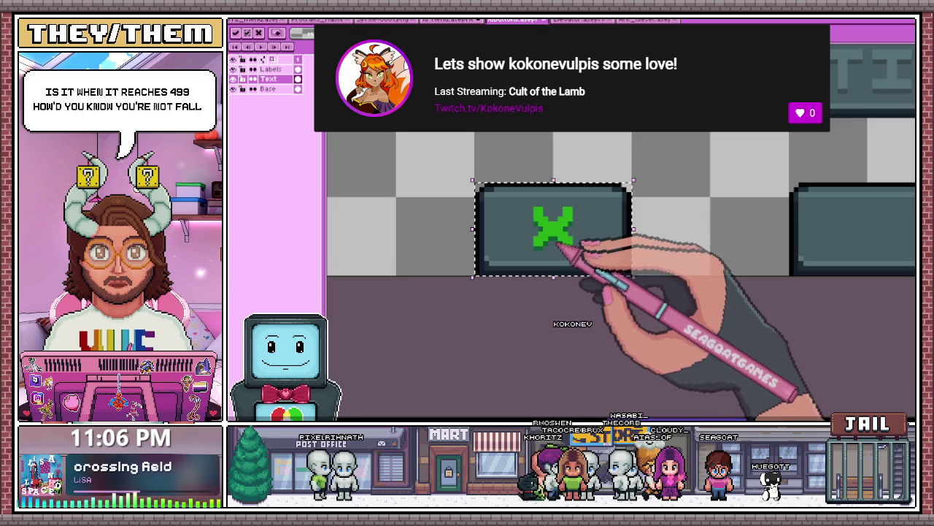
pyautogui.scroll(-2, 442, 226)
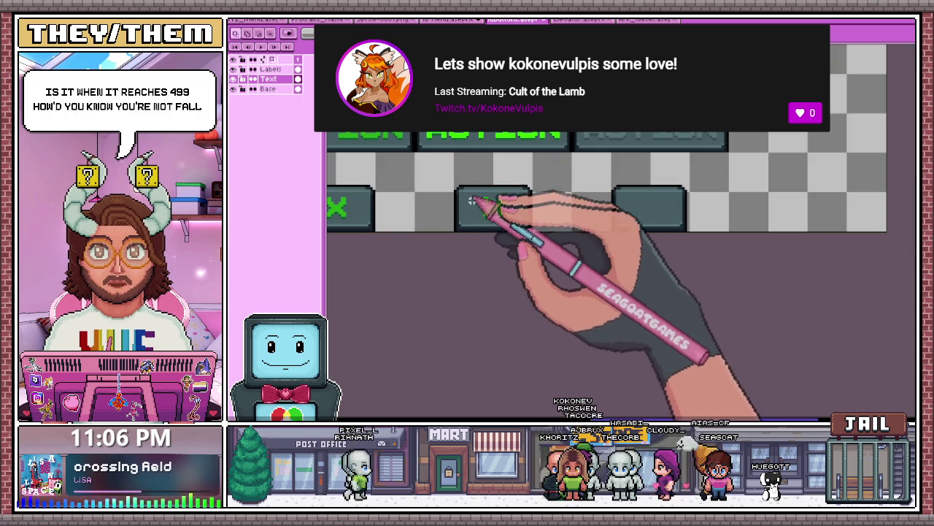
# - Refill the Hover X bright green, then switch to the CORE/SKILLS/GEAR/ACTION tab-menu document
pyautogui.press('w')
pyautogui.scroll(1, 475, 202)
pyautogui.scroll(-1, 496, 200)
pyautogui.scroll(-1, 489, 193)
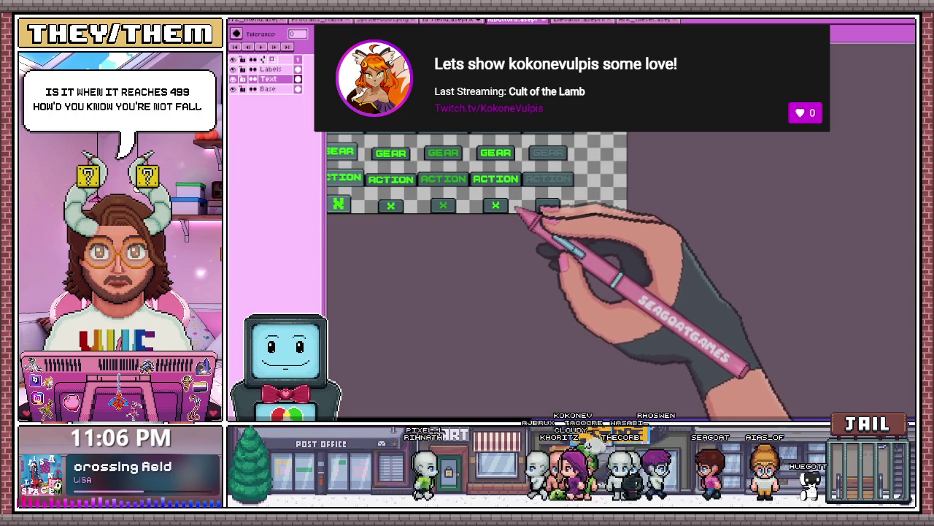
pyautogui.scroll(3, 501, 209)
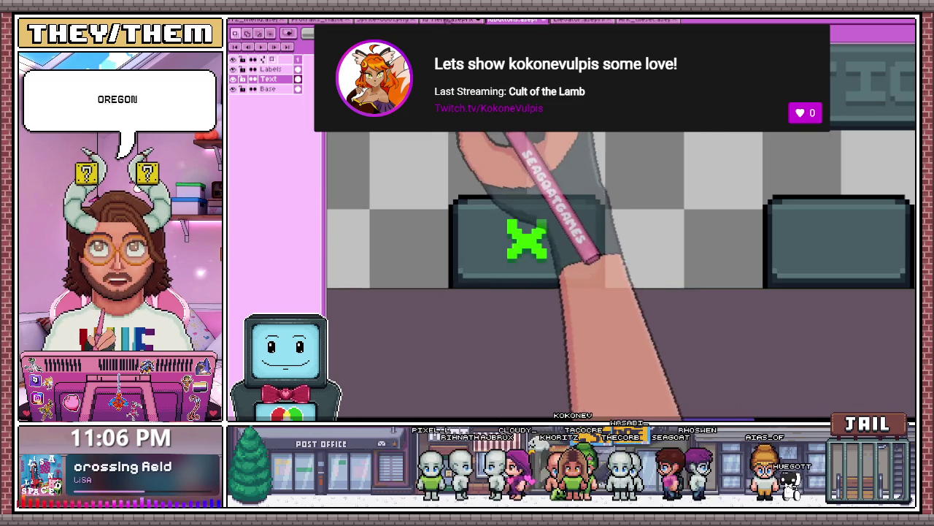
pyautogui.hotkey('ctrl', 'Tab')
pyautogui.hotkey('ctrl', 'v')
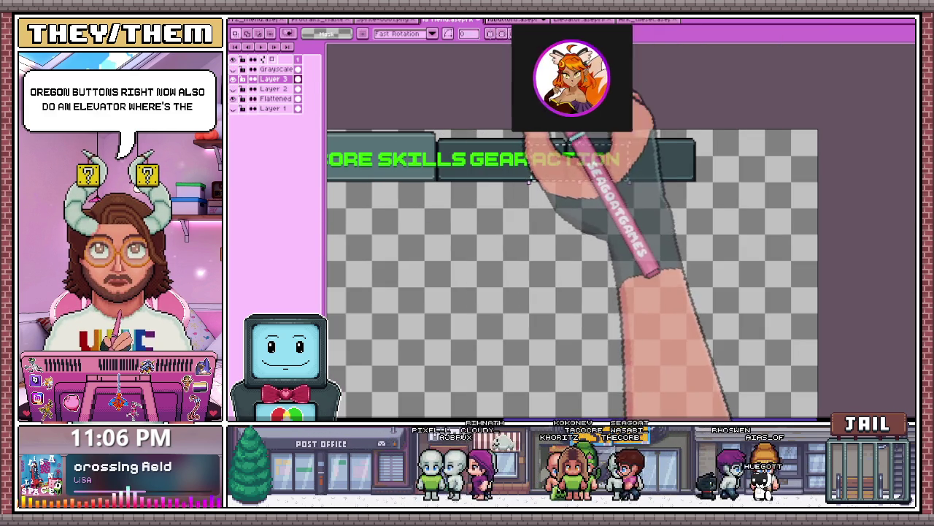
pyautogui.click(580, 20)
pyautogui.click(292, 63)
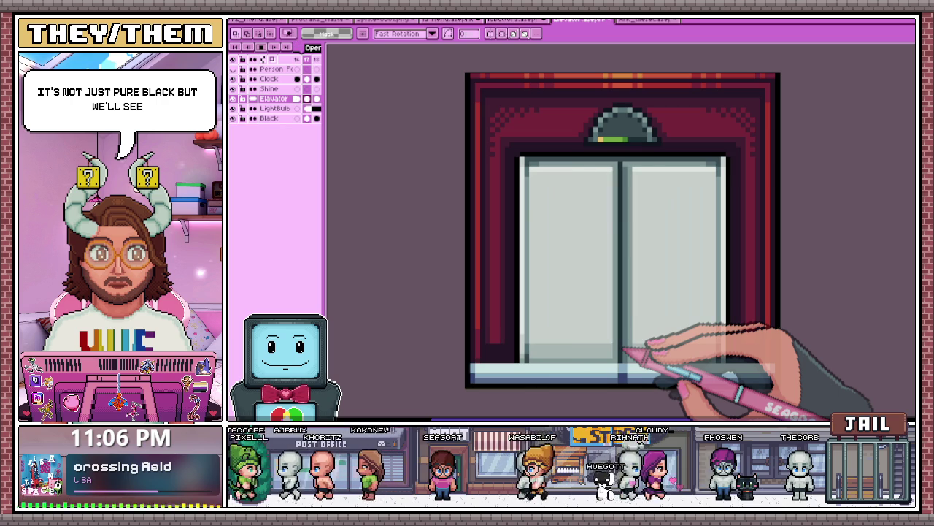
pyautogui.click(646, 20)
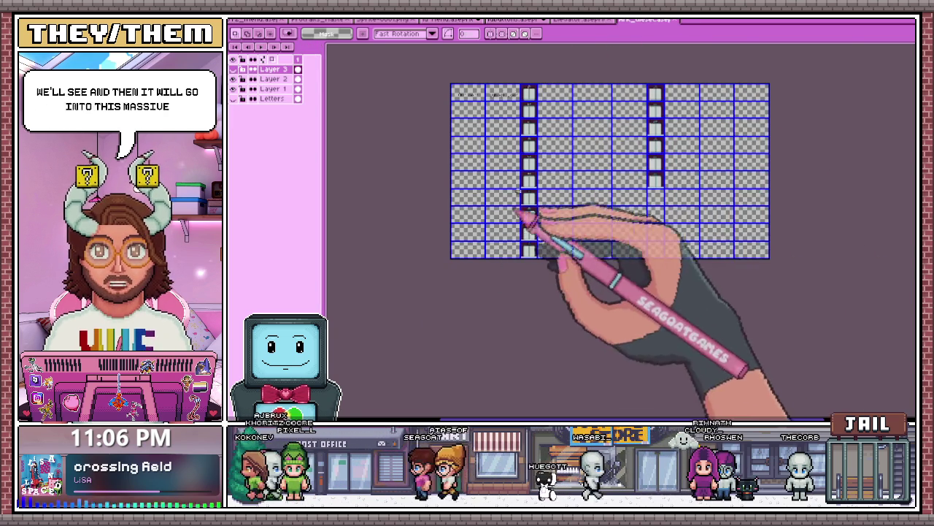
# - Zoom in and out over the elevator map sheet, then return to the CORE/SKILLS/GEAR/ACTION mockup
pyautogui.scroll(3, 526, 190)
pyautogui.scroll(-2, 456, 97)
pyautogui.scroll(-2, 511, 124)
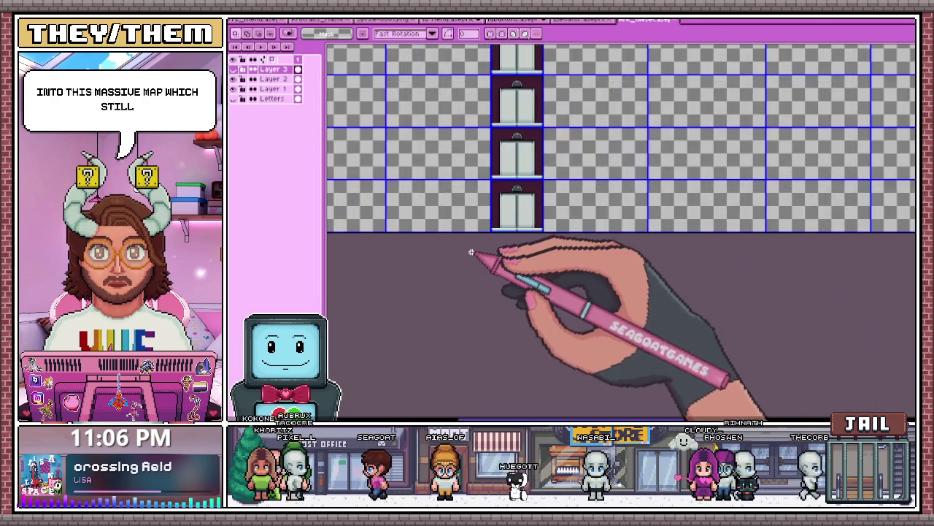
pyautogui.scroll(2, 542, 142)
pyautogui.scroll(-2, 549, 137)
pyautogui.scroll(2, 549, 137)
pyautogui.scroll(-2, 521, 194)
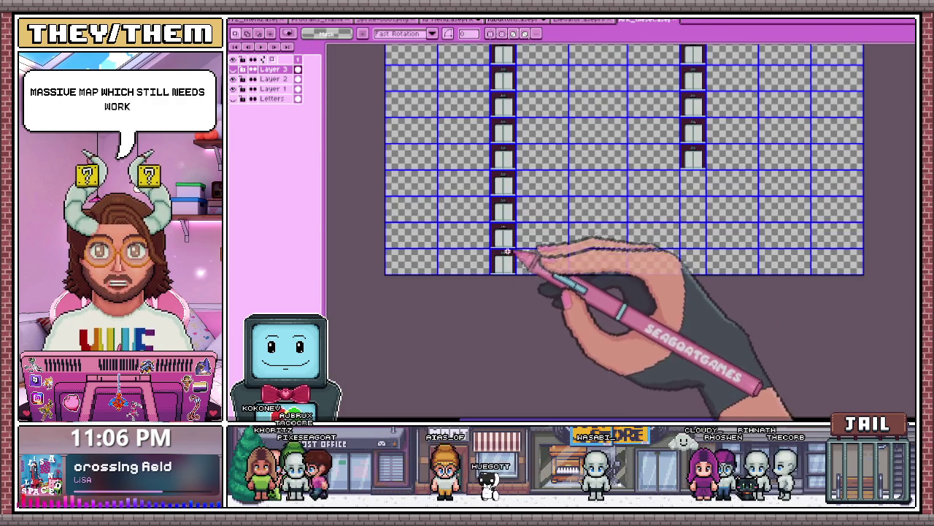
pyautogui.scroll(1, 501, 141)
pyautogui.scroll(2, 495, 124)
pyautogui.scroll(1, 490, 129)
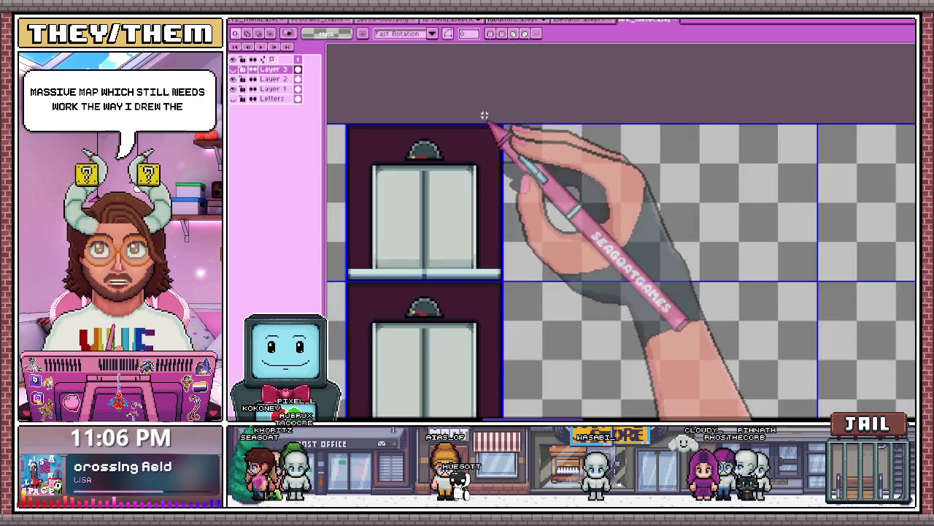
pyautogui.scroll(1, 379, 160)
pyautogui.scroll(1, 379, 160)
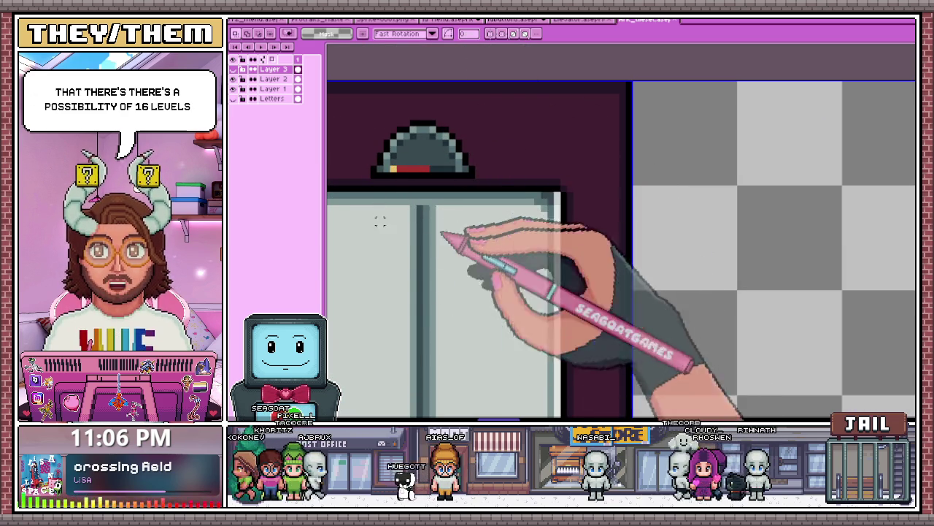
pyautogui.scroll(-2, 555, 139)
pyautogui.scroll(-2, 489, 99)
pyautogui.scroll(-2, 471, 109)
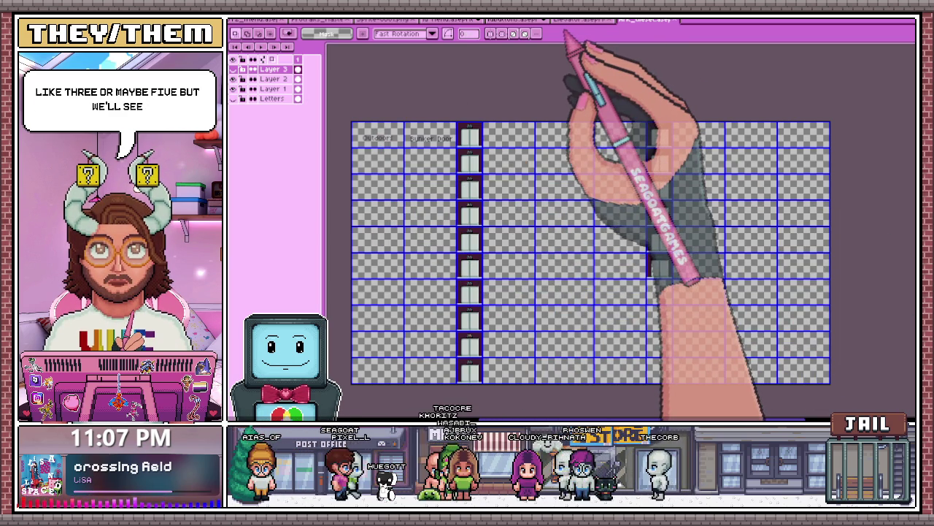
pyautogui.click(459, 19)
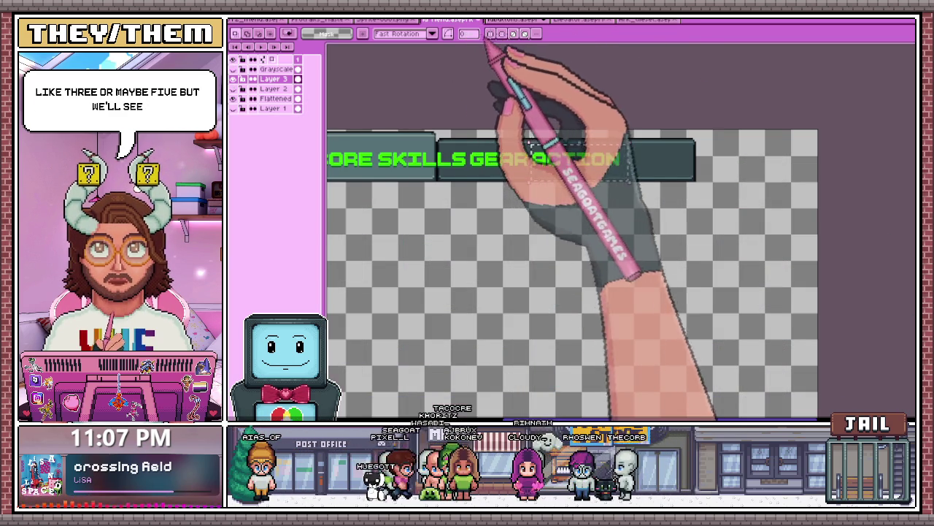
# - Copy the X sprite into the empty disabled (Diss) button slot on the button sheet
pyautogui.click(515, 20)
pyautogui.moveTo(493, 243)
pyautogui.mouseDown()
pyautogui.moveTo(438, 214)
pyautogui.moveTo(581, 284)
pyautogui.mouseUp()
pyautogui.scroll(2, 440, 199)
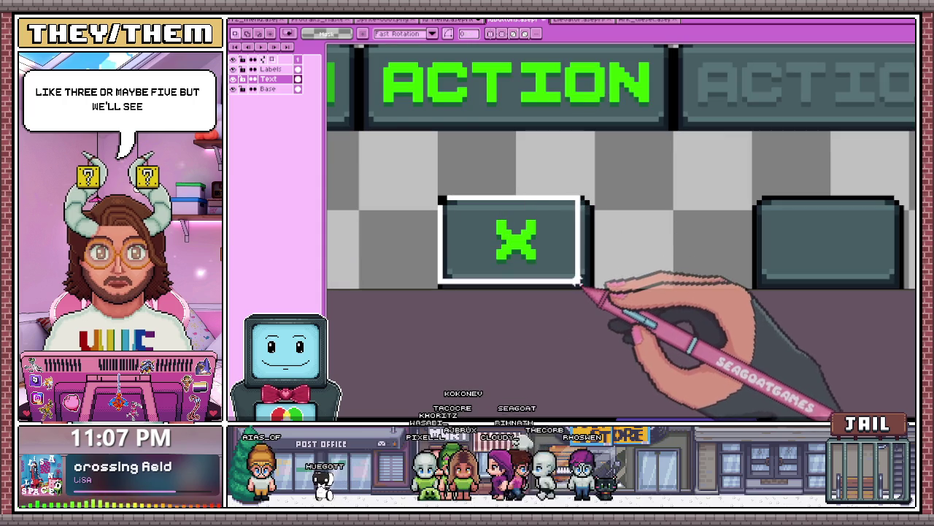
pyautogui.scroll(-2, 586, 286)
pyautogui.scroll(-1, 583, 264)
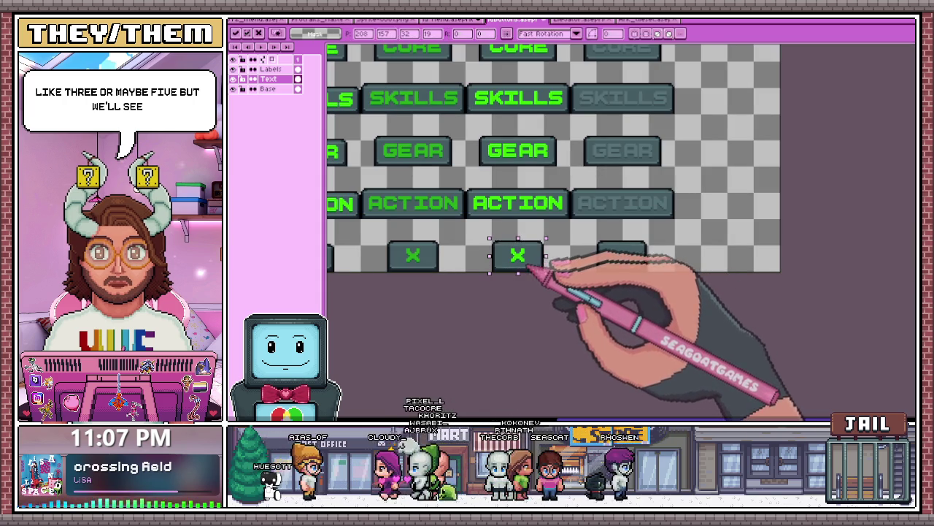
pyautogui.moveTo(549, 269); pyautogui.dragTo(632, 272)
pyautogui.scroll(2, 624, 256)
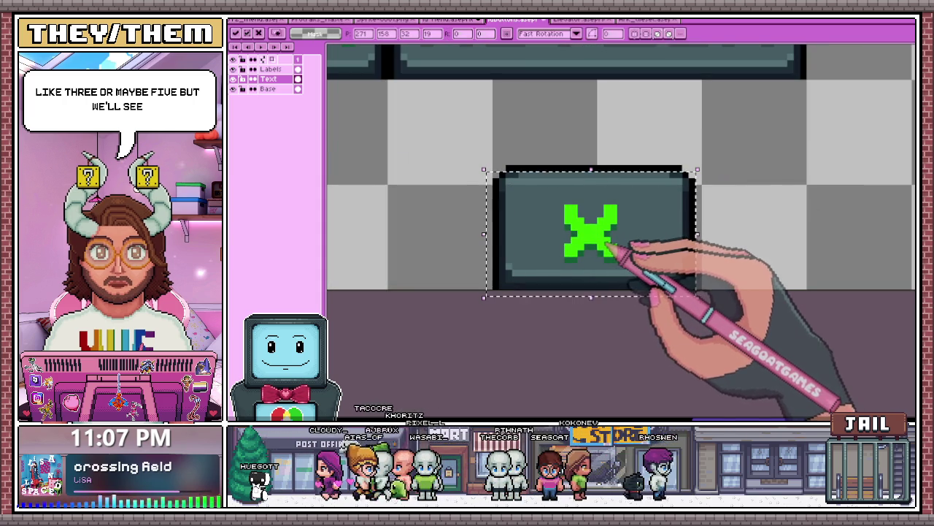
pyautogui.hotkey('ctrl', 'd')
pyautogui.scroll(-2, 605, 246)
# - Sample the disabled buttons' dark grey with the eyedropper for the bucket fill
pyautogui.press('w')
pyautogui.scroll(1, 588, 230)
pyautogui.scroll(1, 583, 227)
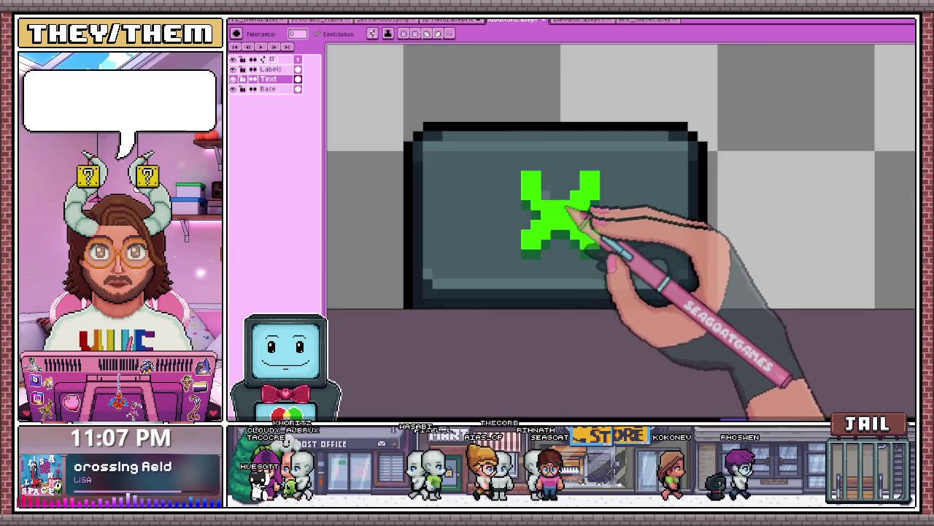
pyautogui.click(574, 219)
pyautogui.press('Delete')
pyautogui.scroll(-1, 554, 212)
pyautogui.press('i')
pyautogui.scroll(2, 541, 248)
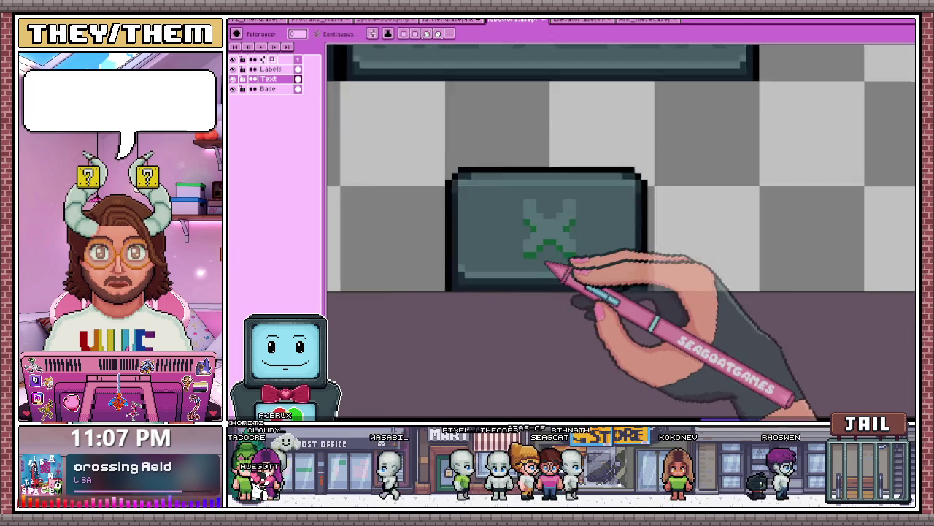
pyautogui.press('w')
pyautogui.scroll(-1, 502, 162)
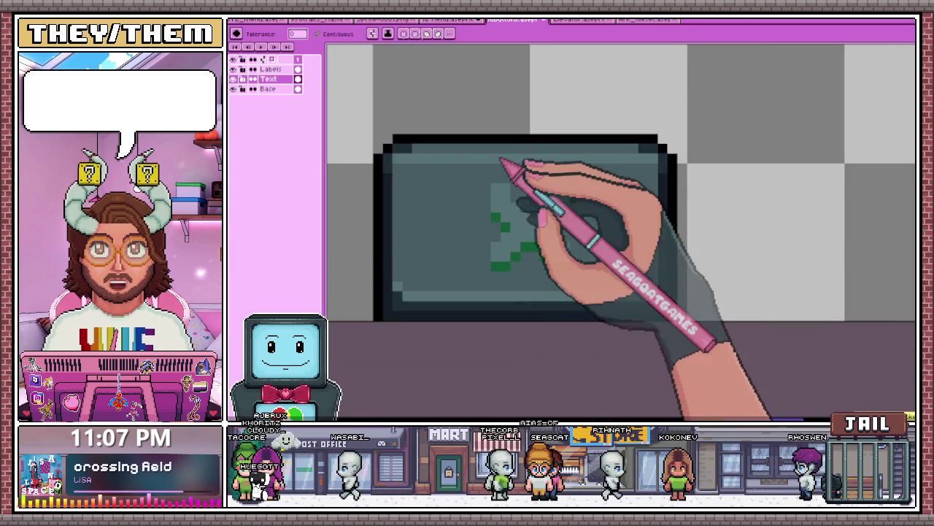
pyautogui.scroll(-1, 505, 167)
pyautogui.press('i')
pyautogui.press('w')
pyautogui.scroll(1, 504, 219)
pyautogui.scroll(1, 538, 273)
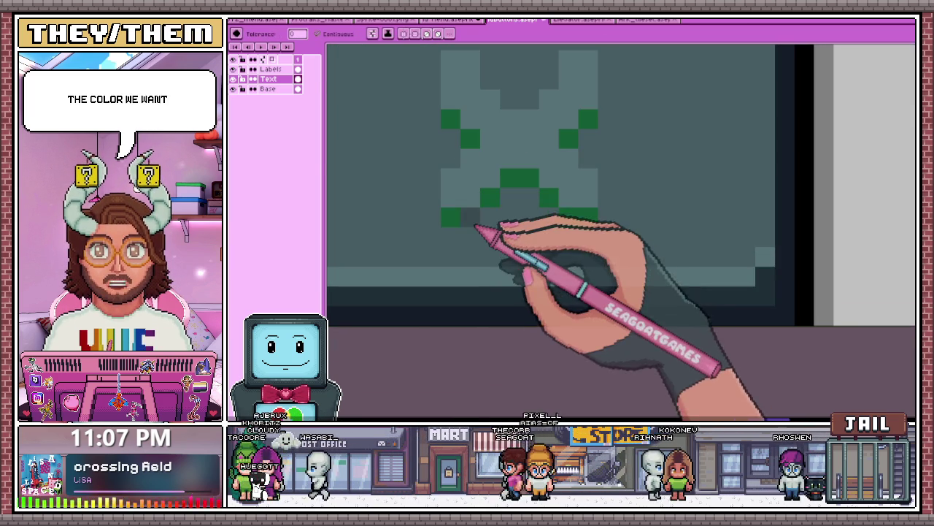
# - Bucket-fill all the copied X's green pixels with the dark grey
pyautogui.click(520, 178)
pyautogui.click(471, 139)
pyautogui.click(450, 119)
pyautogui.click(569, 139)
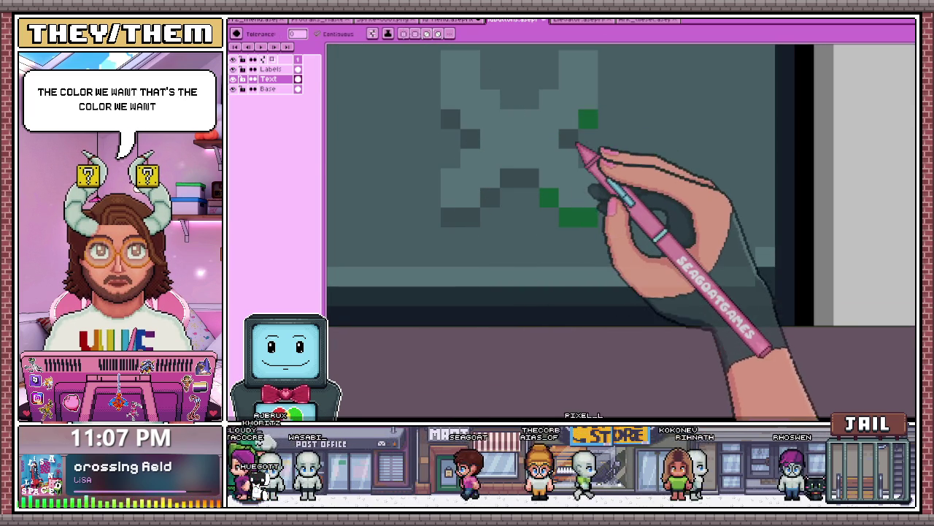
pyautogui.click(587, 119)
pyautogui.scroll(-2, 584, 212)
pyautogui.scroll(-3, 605, 233)
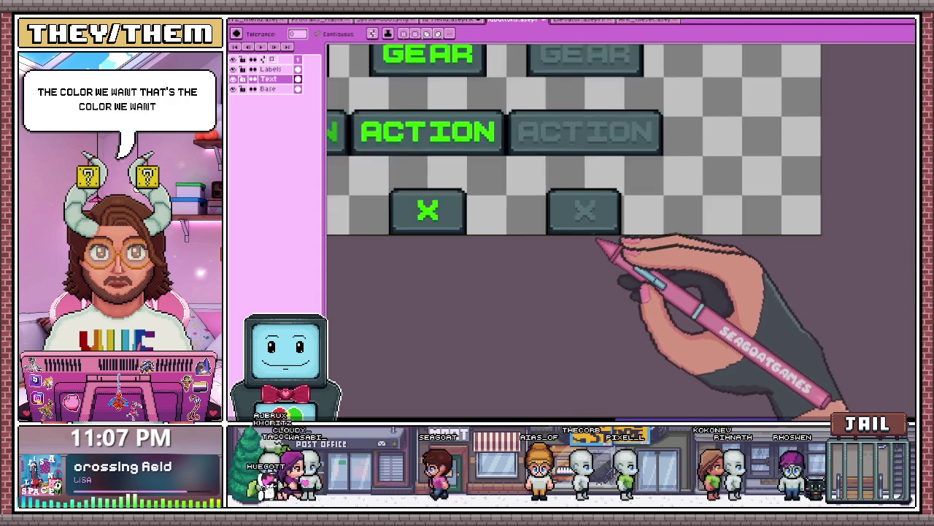
pyautogui.scroll(-3, 554, 233)
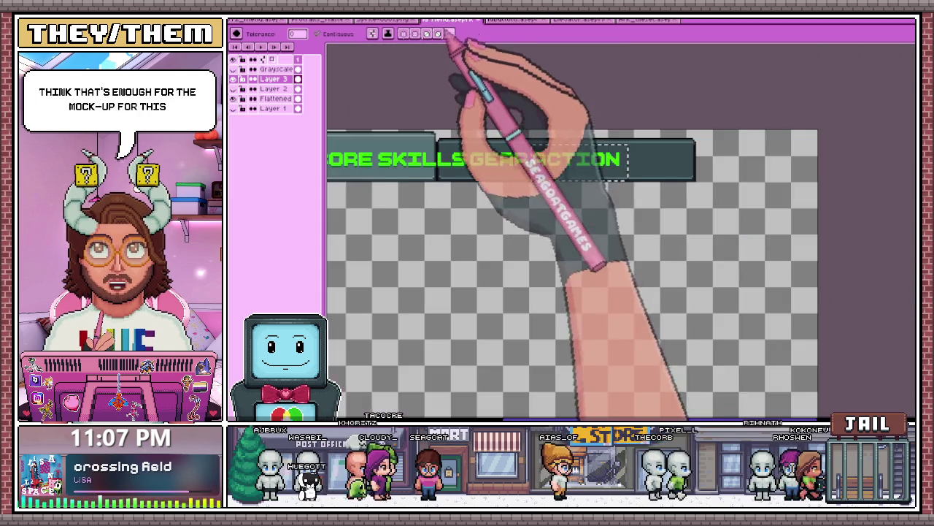
pyautogui.click(452, 19)
pyautogui.scroll(-2, 511, 204)
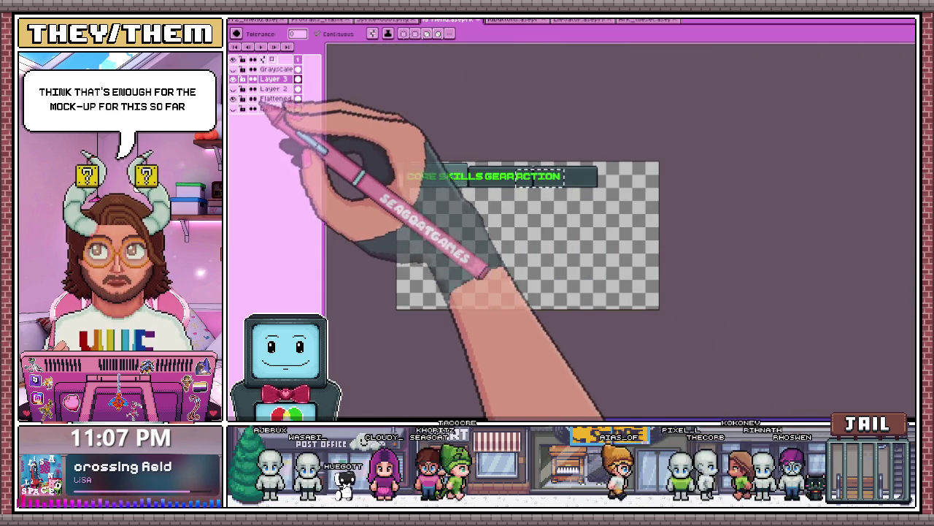
# - Hide the tab background and label layers, close the Menu mockup, and create a blank sprite
pyautogui.click(235, 108)
pyautogui.click(241, 79)
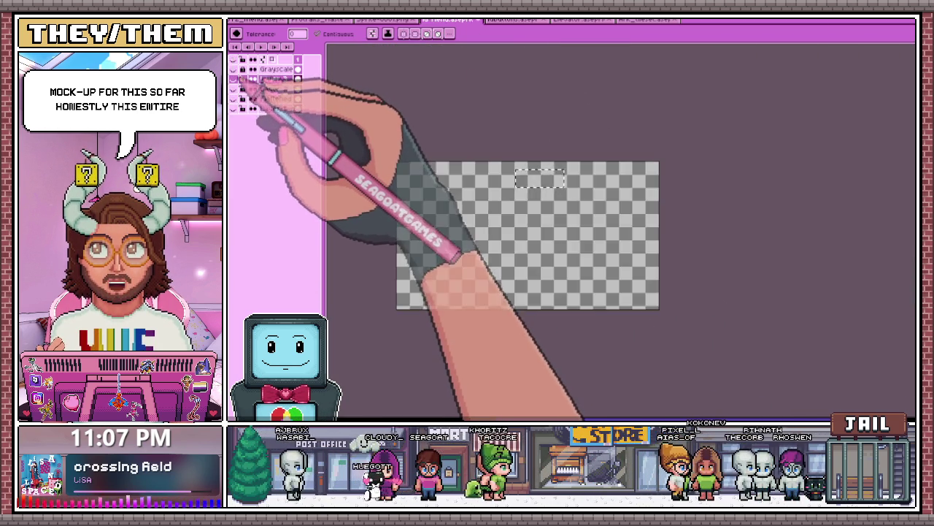
pyautogui.click(476, 19)
pyautogui.click(548, 240)
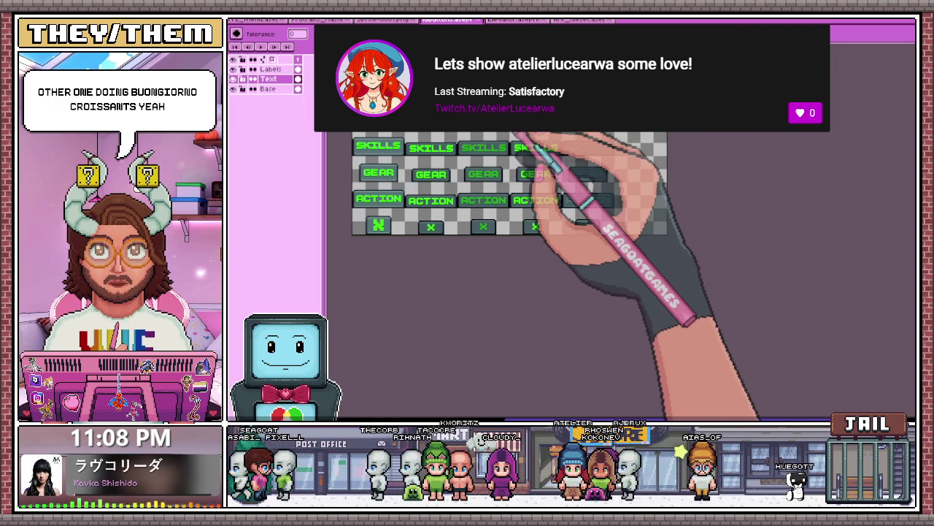
pyautogui.hotkey('ctrl', 'n')
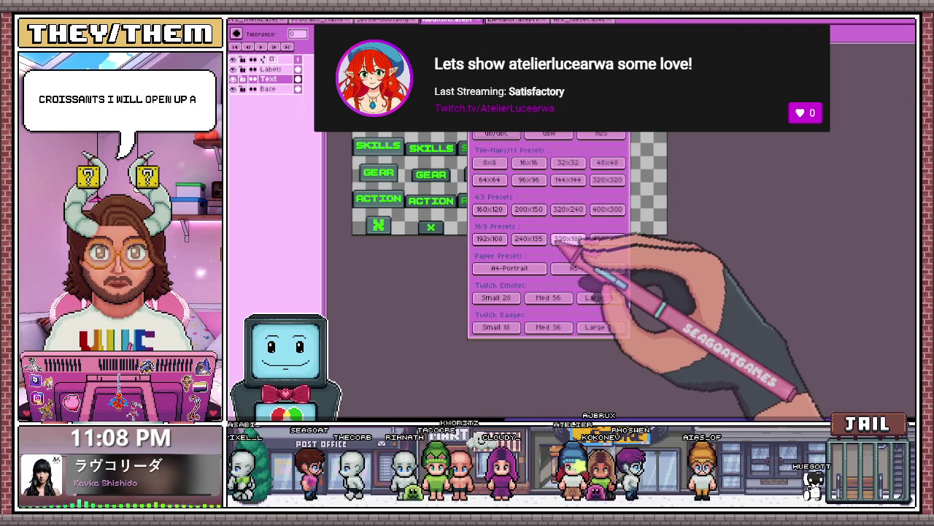
pyautogui.press('Escape')
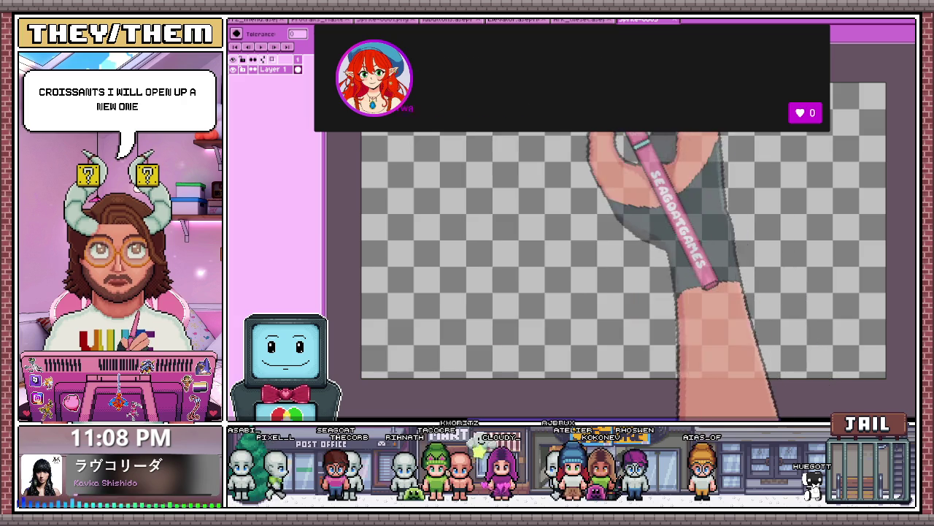
# - Marquee-select and copy the Focus-state CORE button on the button sheet
pyautogui.hotkey('ctrl', 'Tab')
pyautogui.hotkey('ctrl', 'shift', 'Tab')
pyautogui.hotkey('ctrl', 'shift', 'Tab')
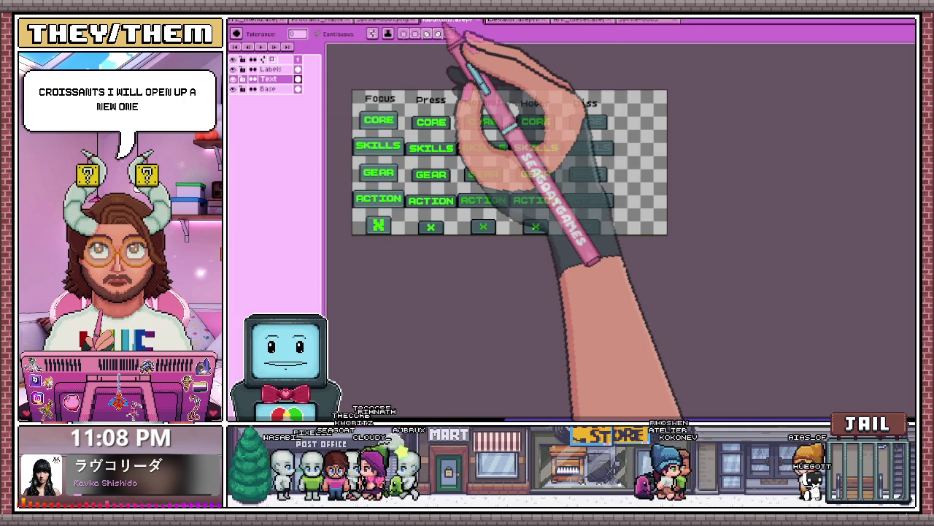
pyautogui.press('m')
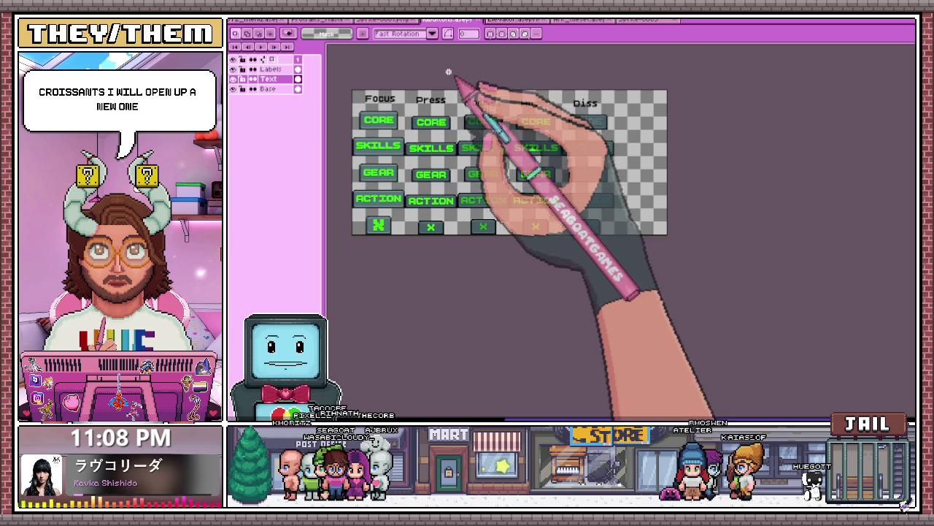
pyautogui.scroll(3, 361, 117)
pyautogui.scroll(-3, 376, 112)
pyautogui.moveTo(361, 92); pyautogui.dragTo(458, 144)
pyautogui.hotkey('ctrl', 'c')
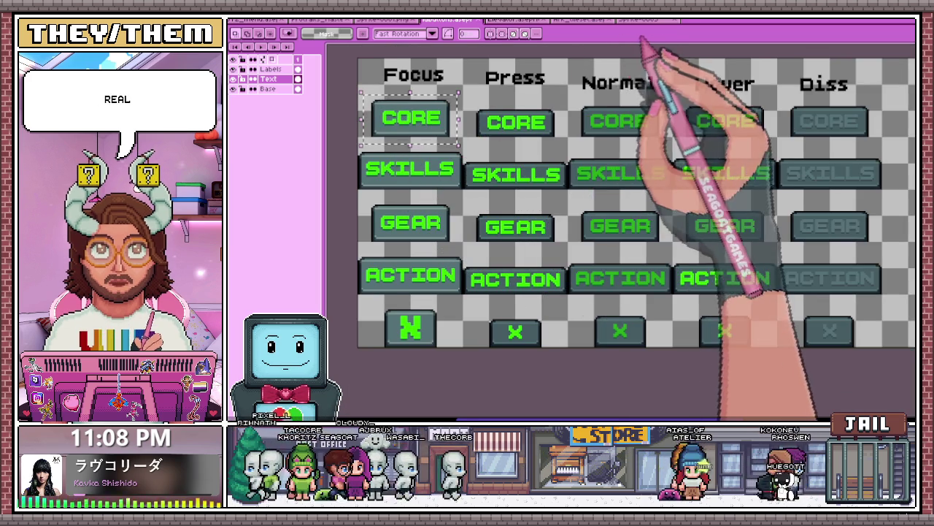
# - Paste the CORE button into the new blank sprite, then return to the button sheet
pyautogui.click(646, 19)
pyautogui.hotkey('ctrl', 'v')
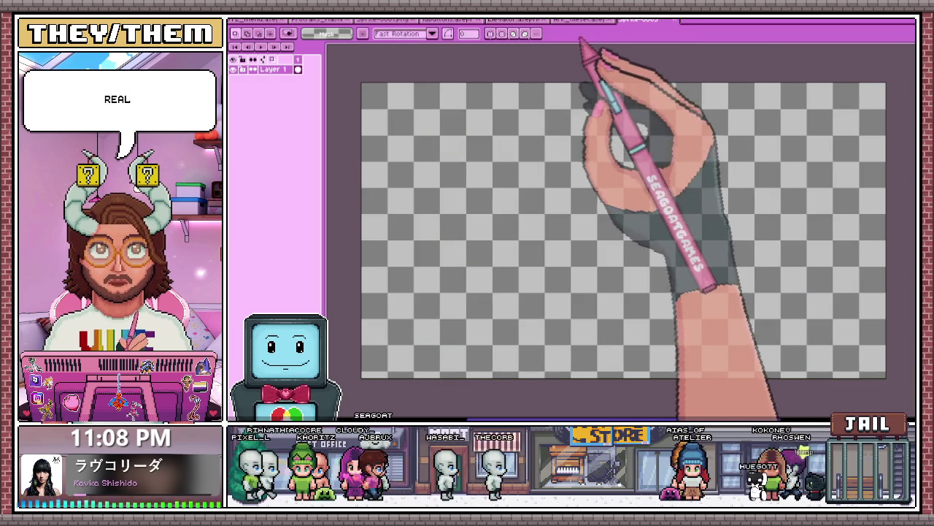
pyautogui.click(390, 20)
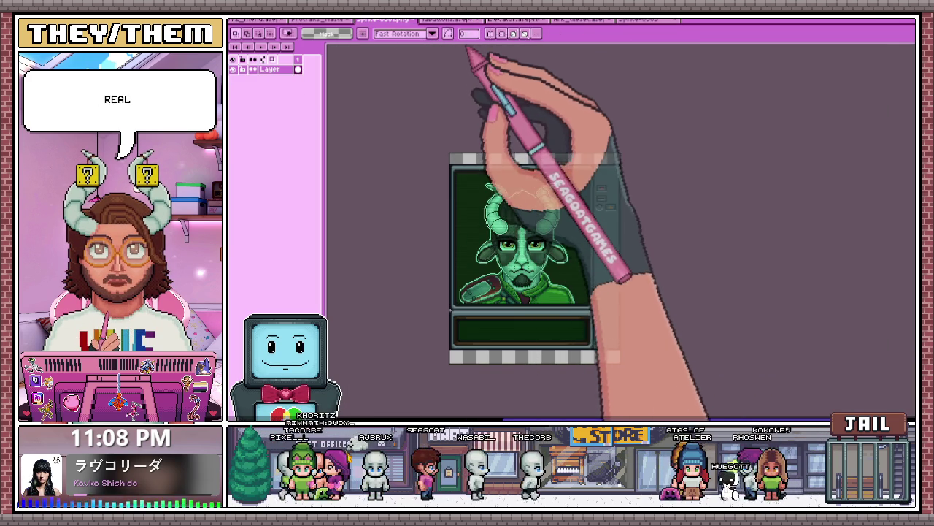
pyautogui.click(447, 20)
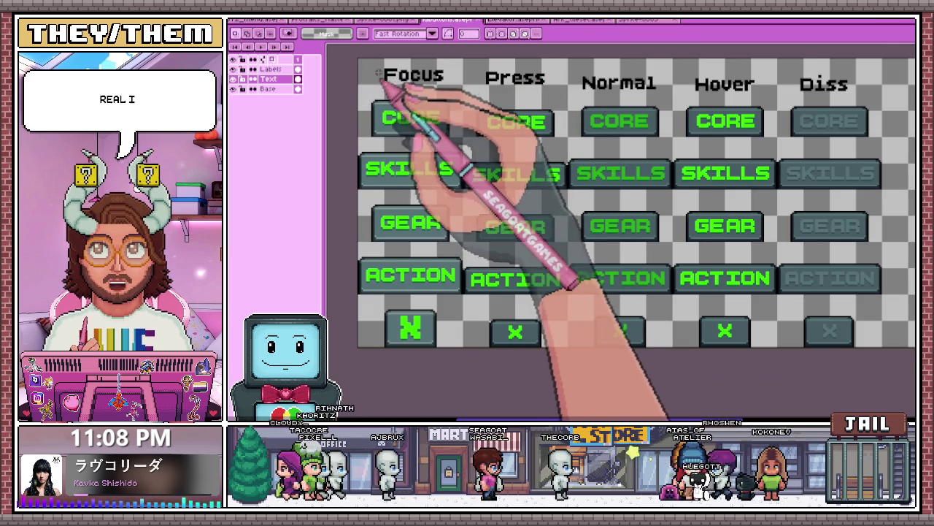
pyautogui.hotkey('ctrl', 'alt', 'shift', 's')
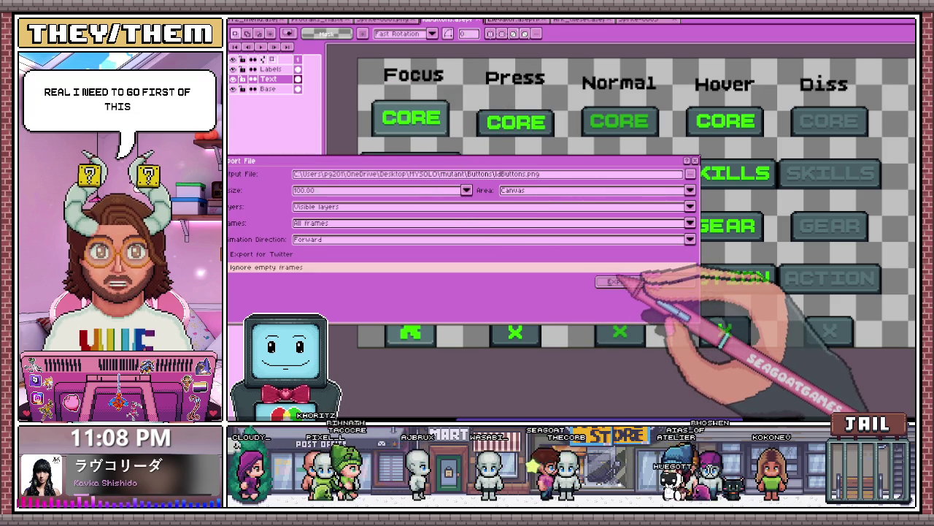
# - Dismiss the export settings and switch to the single-layer button sheet
pyautogui.click(610, 281)
pyautogui.click(235, 44)
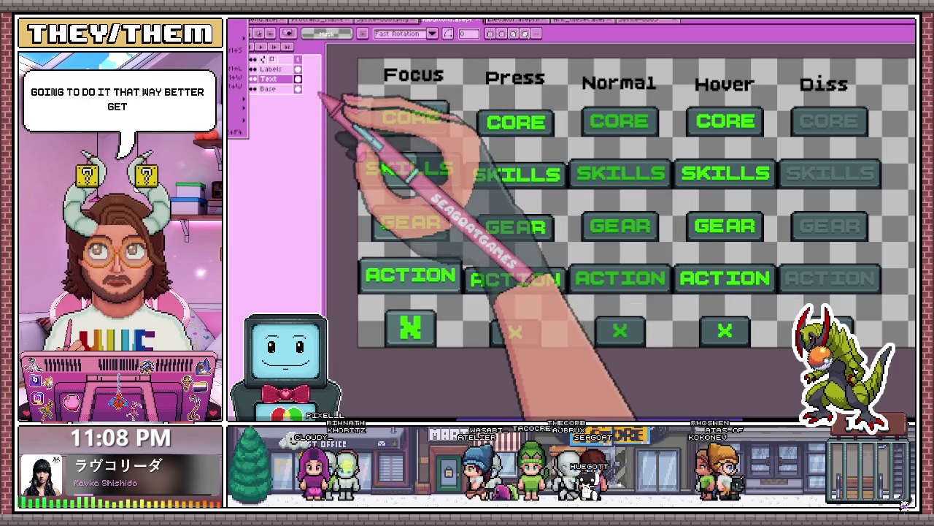
pyautogui.hotkey('ctrl', 'Tab')
pyautogui.scroll(1, 501, 207)
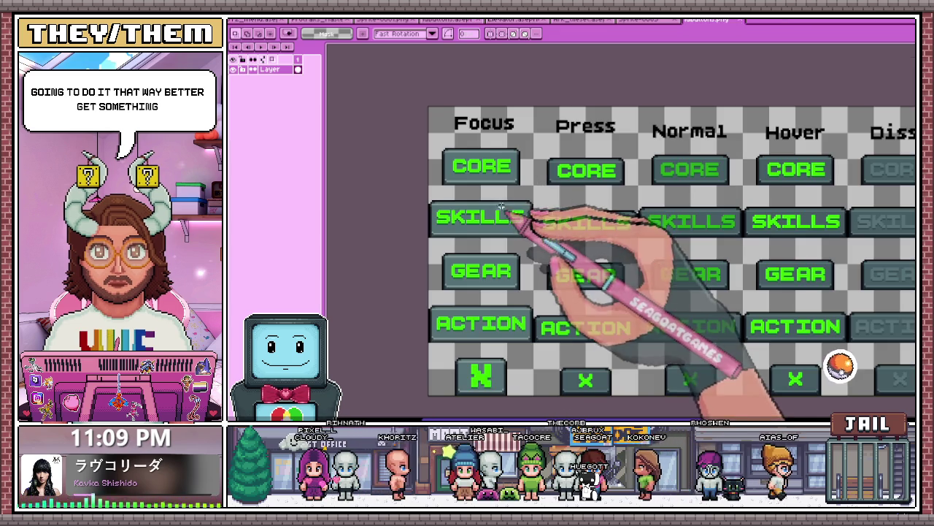
pyautogui.scroll(-1, 484, 192)
pyautogui.scroll(2, 365, 156)
# - Copy the Focus-state CORE button and paste it into a new blank sprite
pyautogui.moveTo(343, 140); pyautogui.dragTo(498, 219)
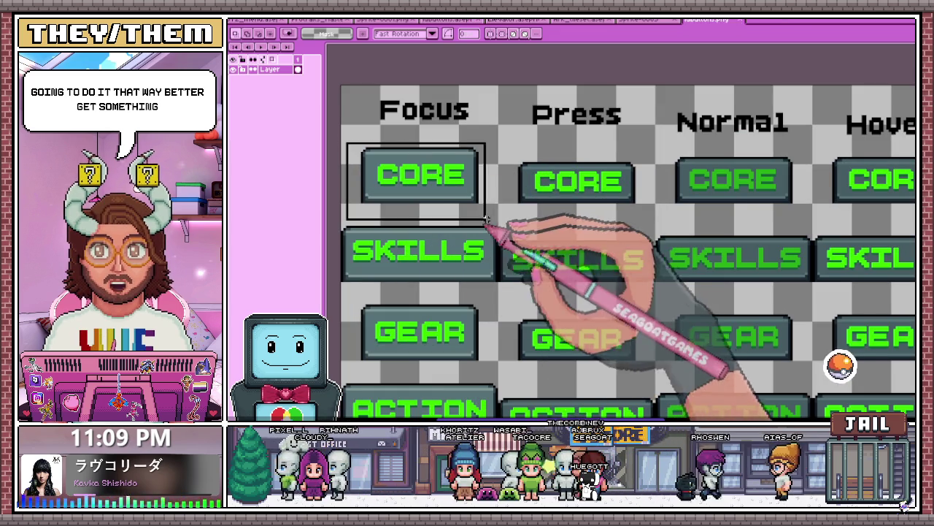
pyautogui.hotkey('ctrl', 'c')
pyautogui.hotkey('ctrl', 'n')
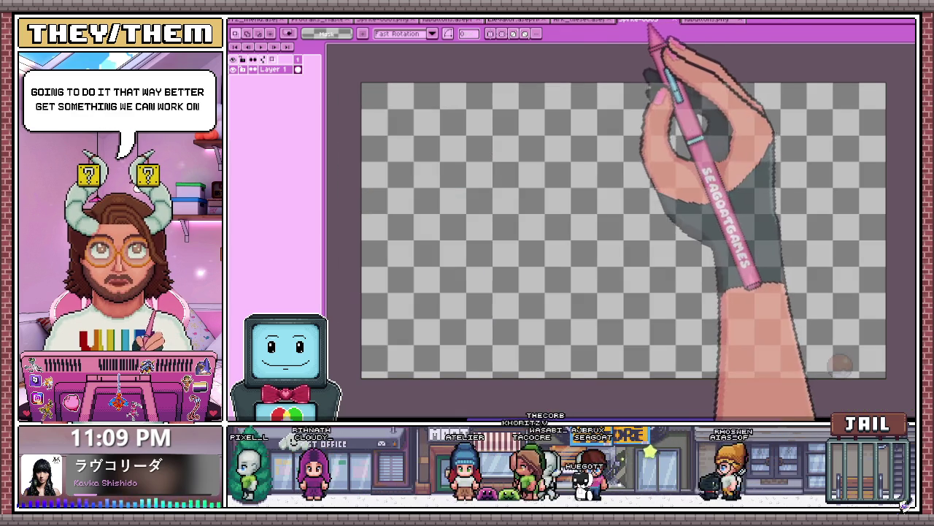
pyautogui.hotkey('ctrl', 'v')
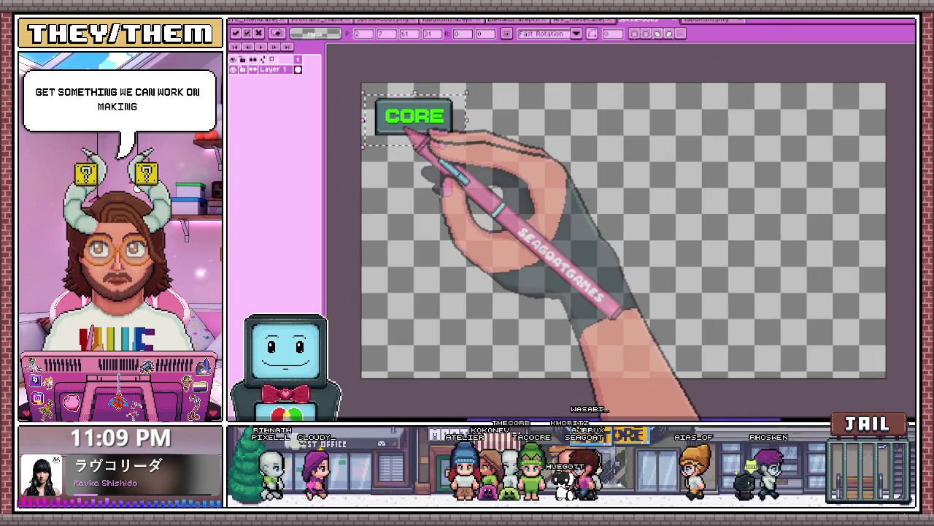
# - Drag the pasted CORE button toward the canvas's top-left corner
pyautogui.moveTo(412, 135); pyautogui.dragTo(400, 124)
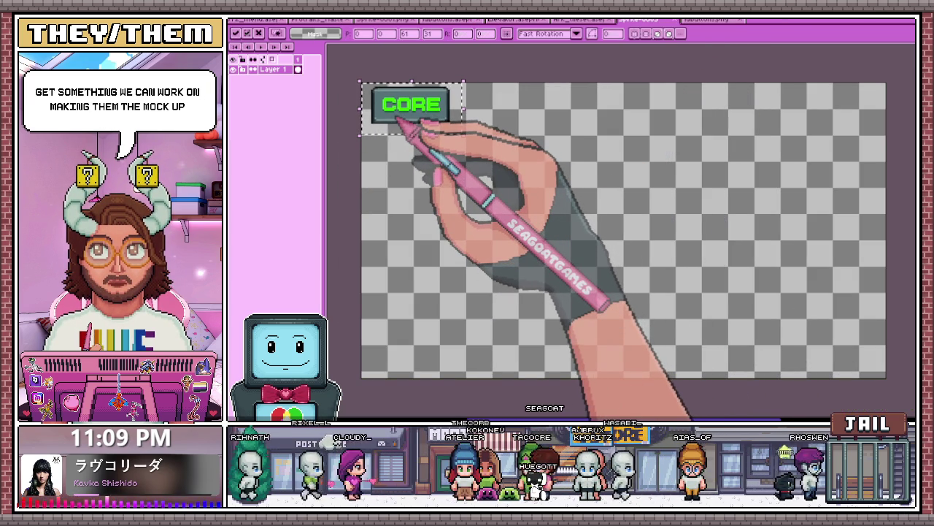
pyautogui.scroll(1, 401, 125)
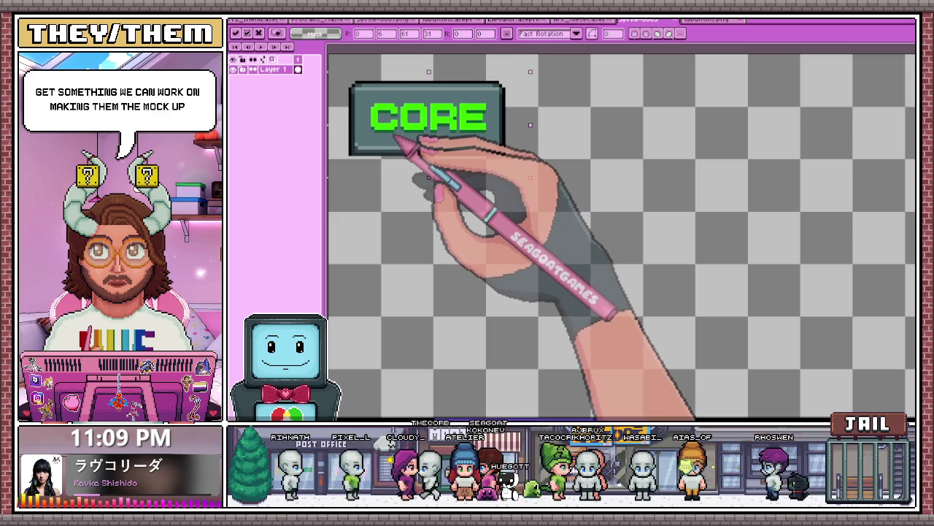
pyautogui.scroll(-1, 428, 183)
pyautogui.scroll(1, 380, 163)
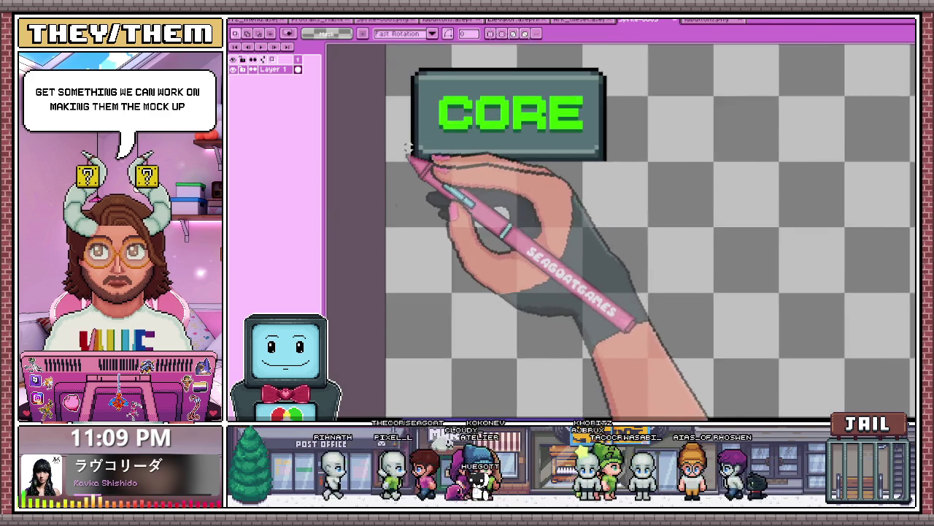
pyautogui.scroll(1, 376, 162)
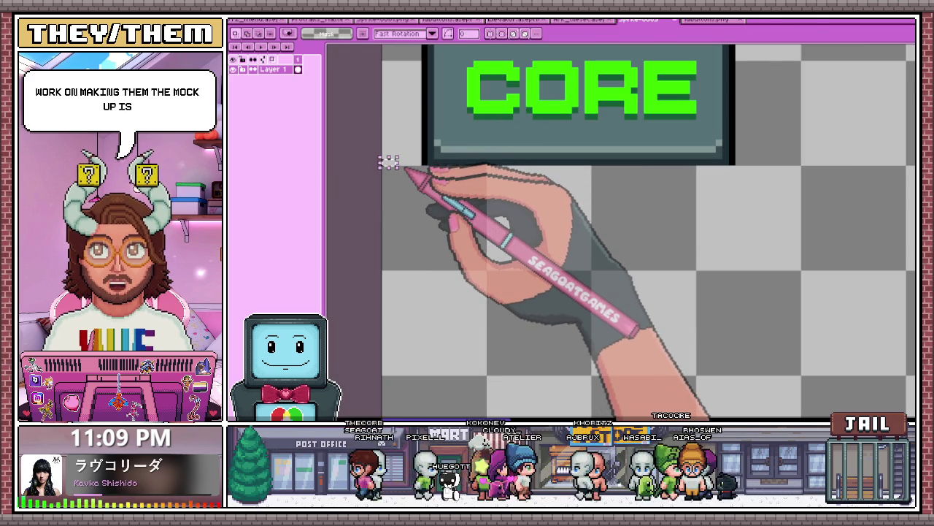
pyautogui.scroll(1, 388, 162)
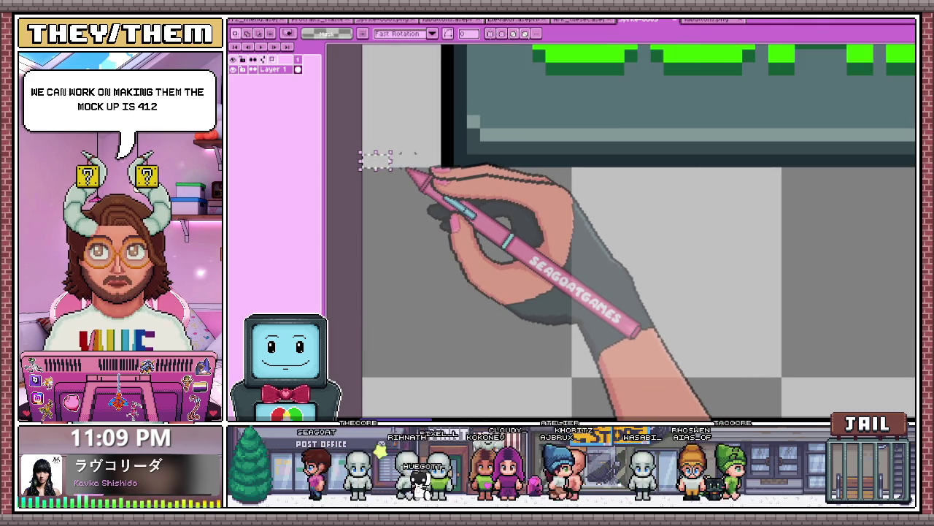
pyautogui.scroll(-2, 409, 170)
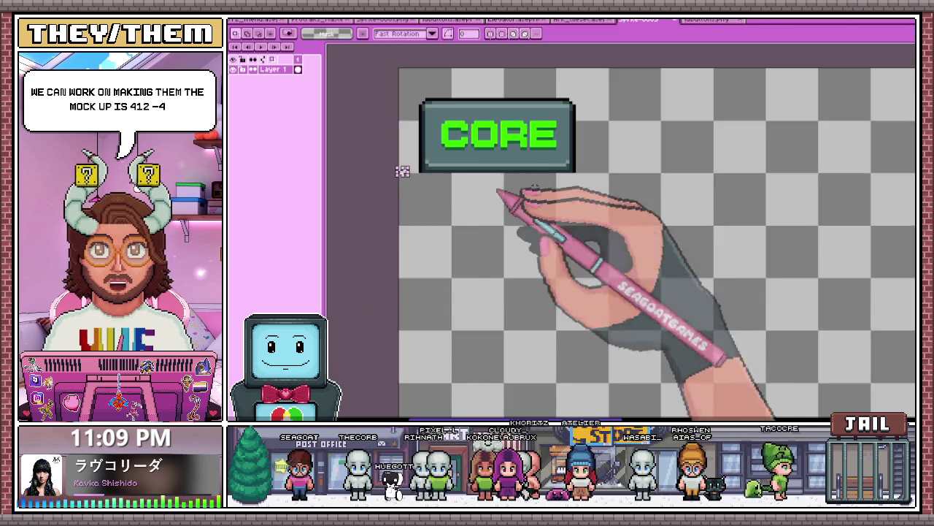
pyautogui.scroll(1, 598, 183)
pyautogui.scroll(-1, 558, 183)
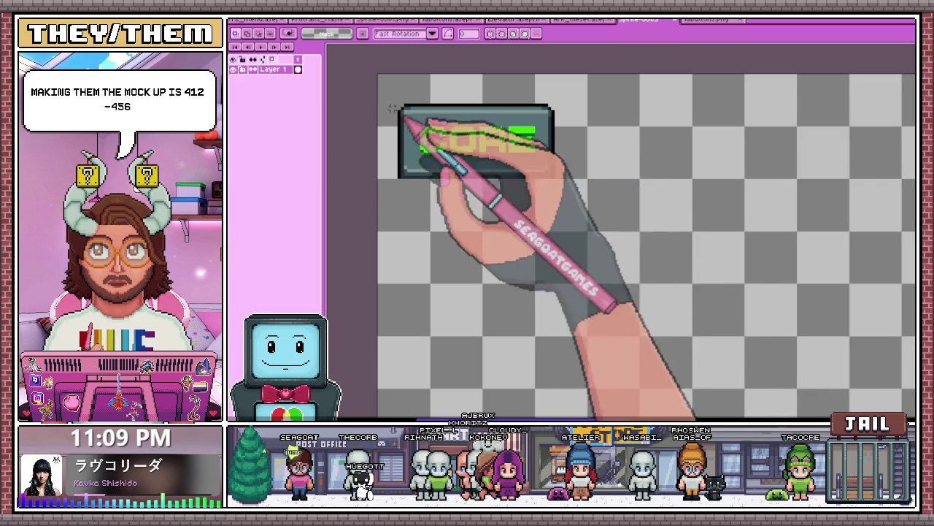
# - Reselect the CORE button, settle it slightly in from the edges, and deselect
pyautogui.moveTo(377, 96); pyautogui.dragTo(581, 194)
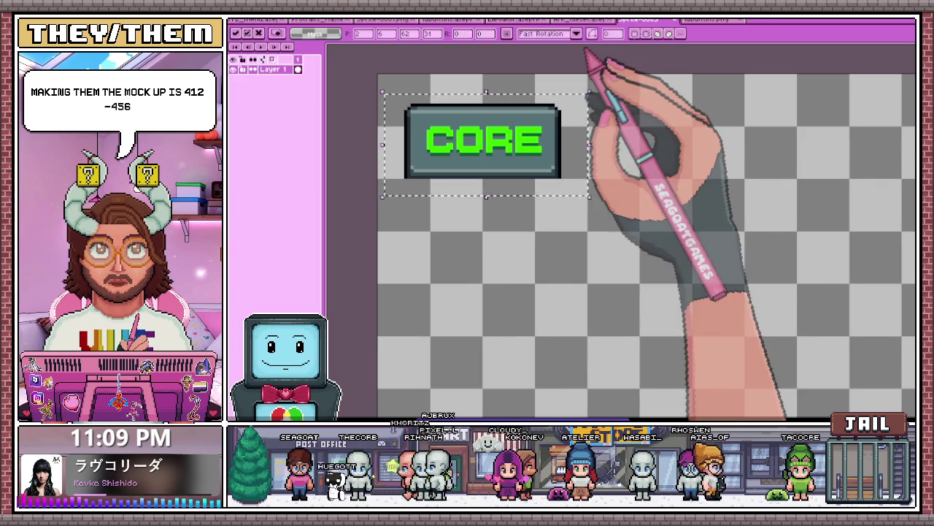
pyautogui.scroll(-2, 553, 157)
pyautogui.hotkey('ctrl', 'd')
pyautogui.scroll(3, 480, 151)
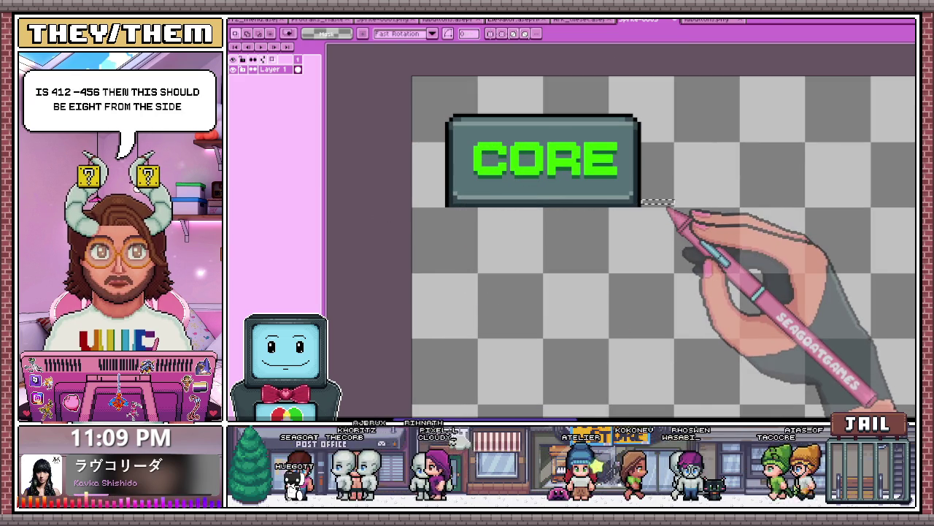
pyautogui.scroll(-2, 469, 219)
pyautogui.scroll(1, 511, 198)
pyautogui.scroll(-2, 484, 209)
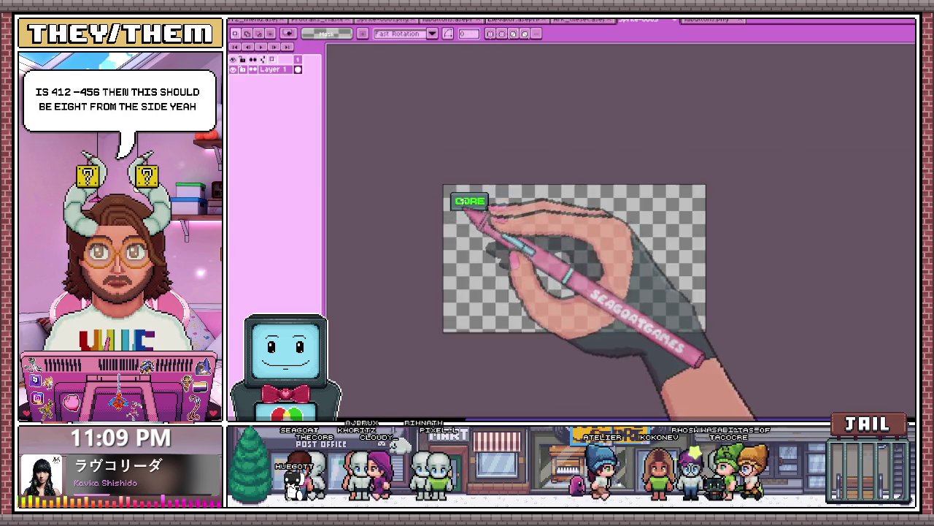
pyautogui.scroll(1, 443, 153)
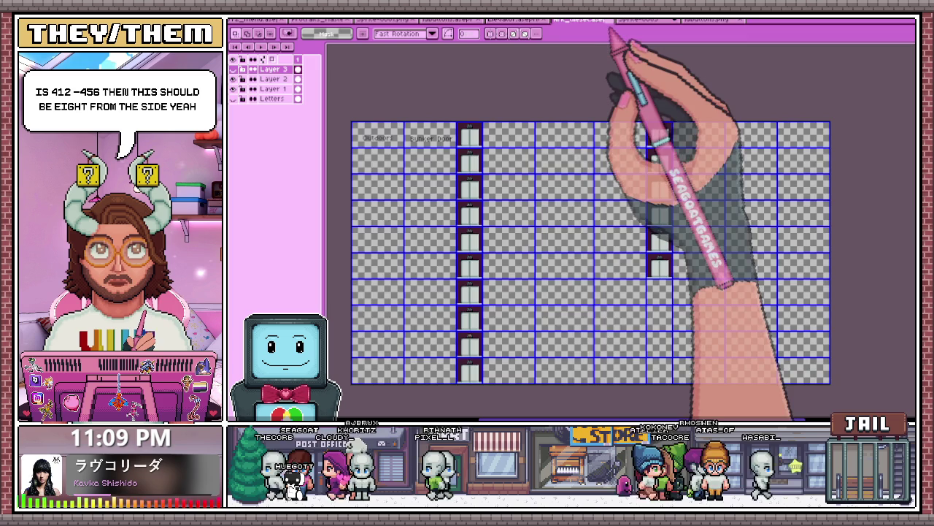
# - Close the goat sprite and another unneeded file, and reorder the open document tabs
pyautogui.click(610, 20)
pyautogui.moveTo(514, 19); pyautogui.dragTo(321, 20)
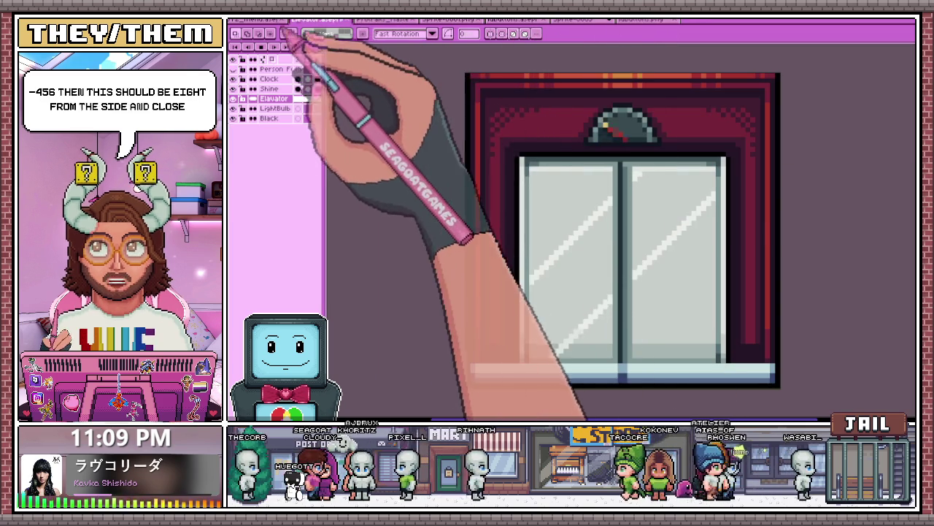
pyautogui.click(273, 21)
pyautogui.click(383, 20)
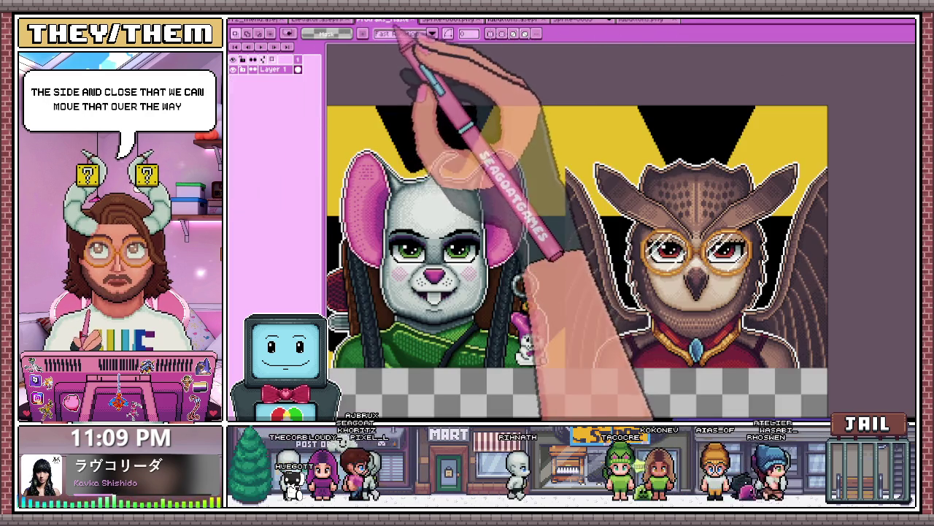
pyautogui.click(452, 20)
pyautogui.click(473, 20)
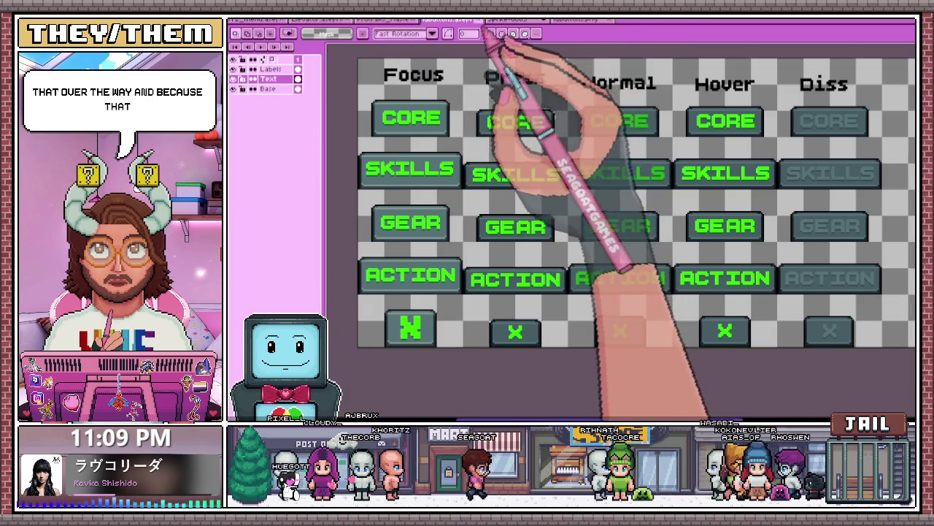
pyautogui.click(511, 20)
pyautogui.click(501, 22)
# - Copy a SKILLS button from the button sheet and place it right beside CORE
pyautogui.scroll(-3, 515, 215)
pyautogui.scroll(1, 640, 215)
pyautogui.scroll(2, 532, 139)
pyautogui.scroll(-1, 454, 105)
pyautogui.scroll(1, 453, 155)
pyautogui.scroll(-1, 456, 155)
pyautogui.scroll(1, 448, 145)
pyautogui.scroll(1, 434, 125)
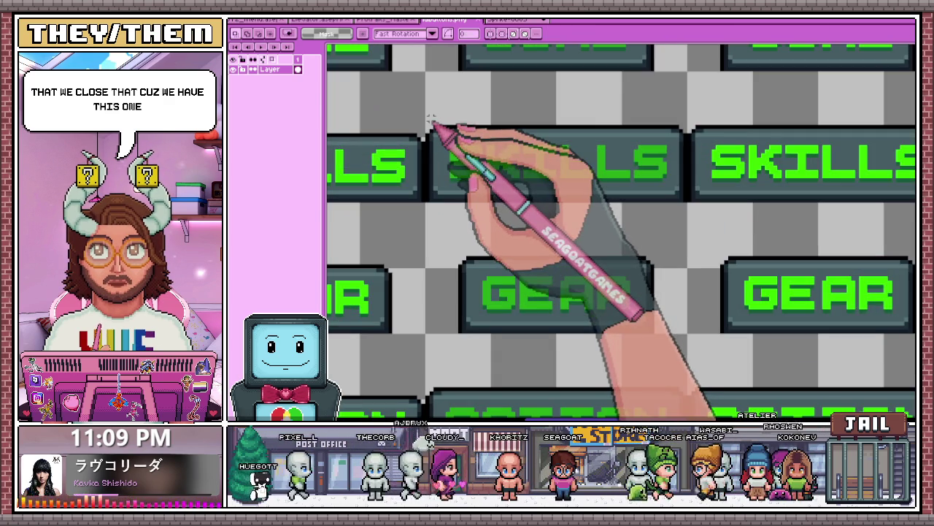
pyautogui.moveTo(427, 114); pyautogui.dragTo(689, 208)
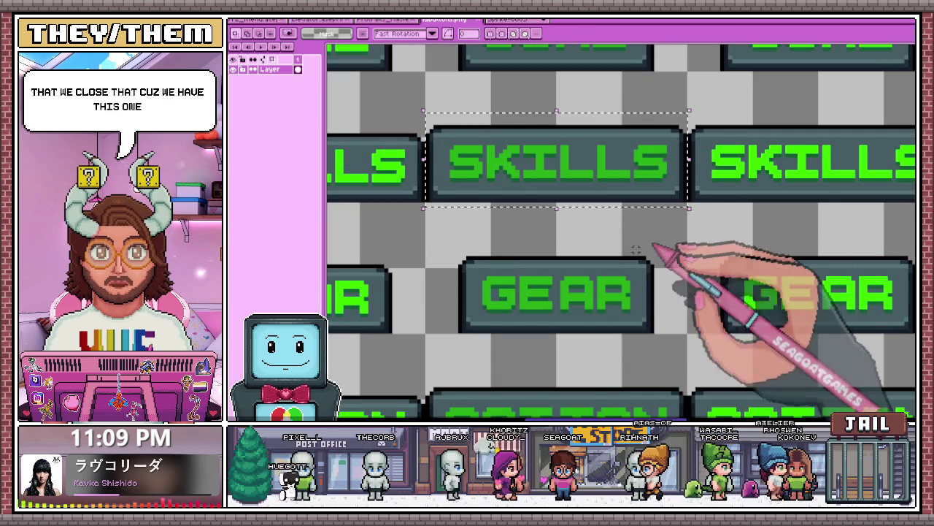
pyautogui.hotkey('ctrl', 'c')
pyautogui.click(511, 19)
pyautogui.hotkey('ctrl', 'v')
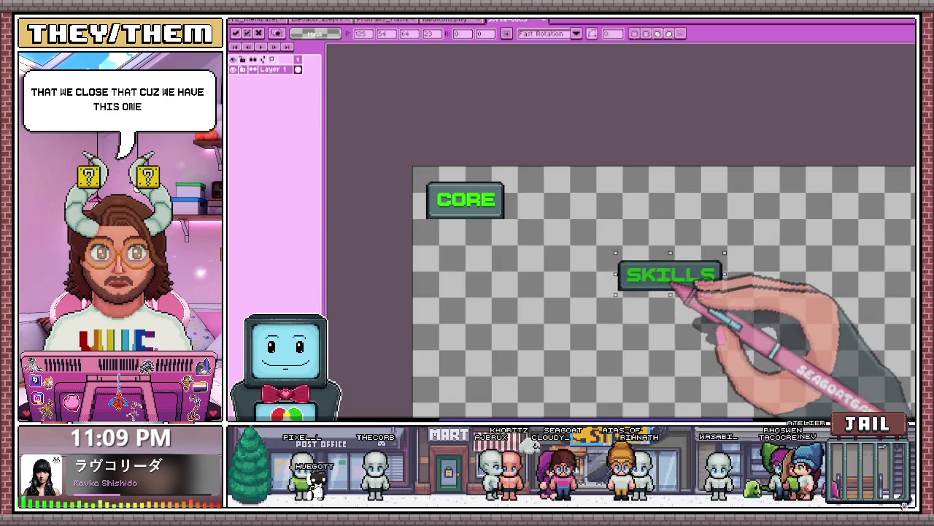
pyautogui.moveTo(694, 292); pyautogui.dragTo(567, 212)
# - Marquee the Normal-state GEAR button on the button-states sheet for the mockup
pyautogui.scroll(1, 570, 212)
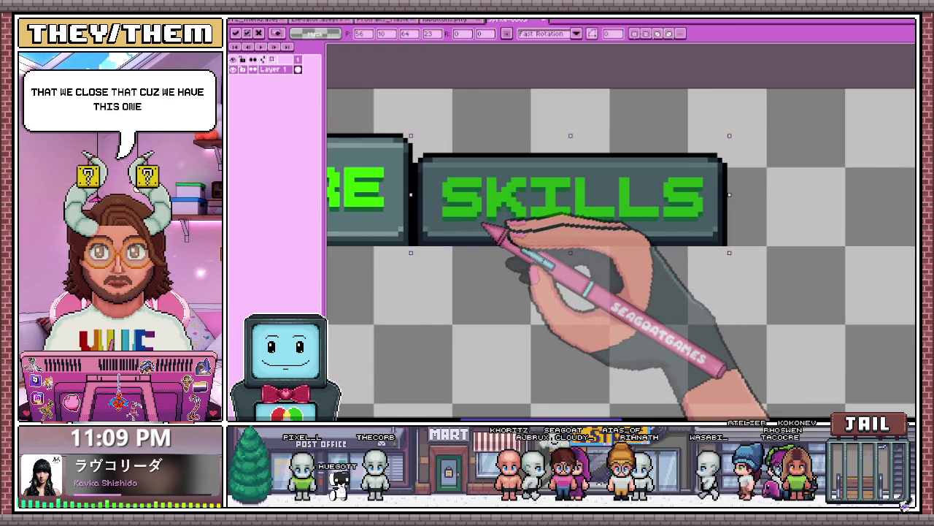
pyautogui.scroll(-3, 478, 197)
pyautogui.scroll(-2, 492, 164)
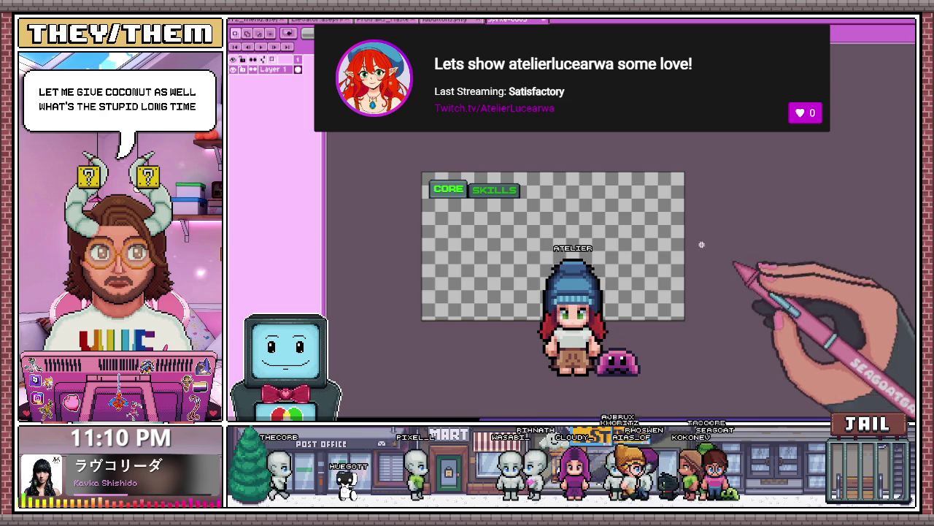
pyautogui.hotkey('ctrl', 'Tab')
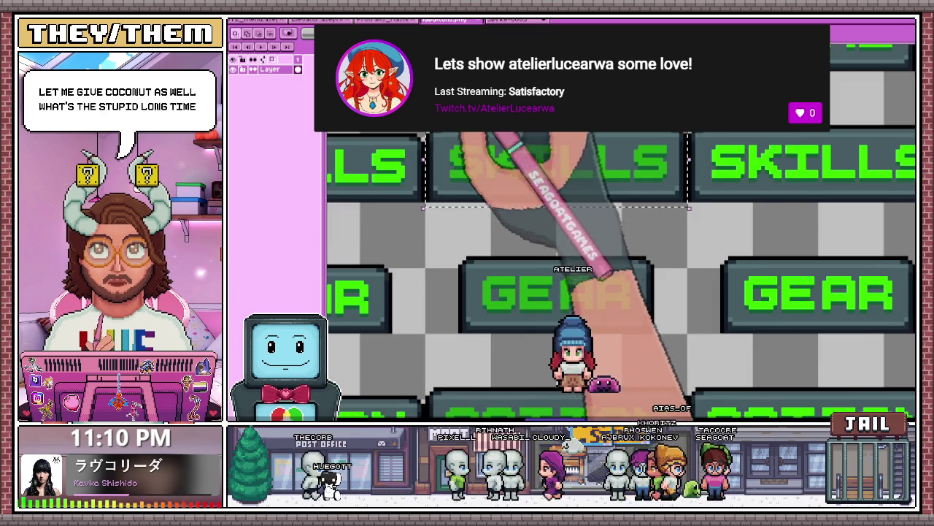
pyautogui.moveTo(446, 235); pyautogui.dragTo(607, 323)
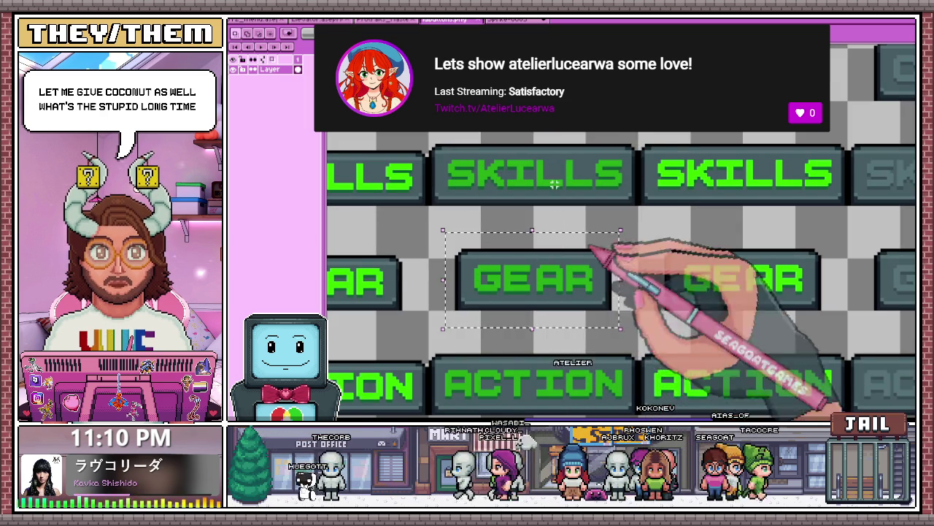
pyautogui.hotkey('ctrl', 'Tab')
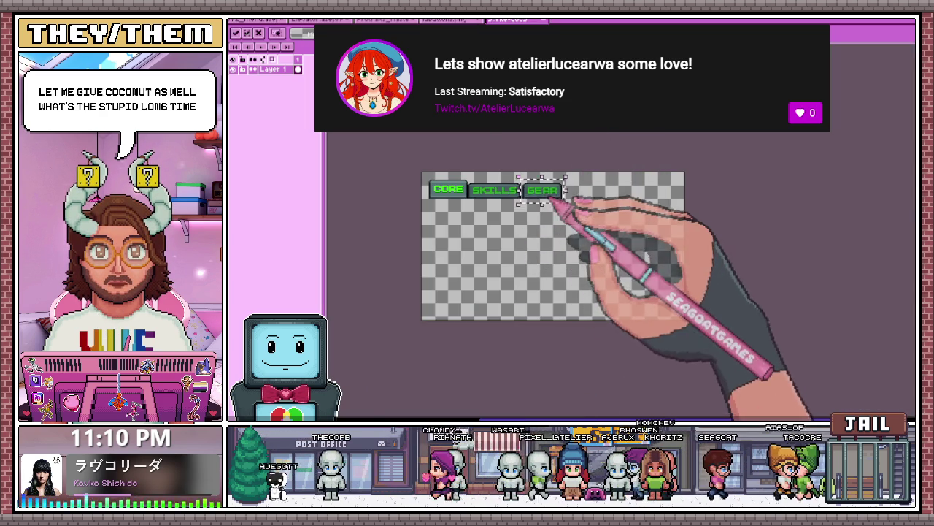
pyautogui.scroll(3, 555, 205)
pyautogui.scroll(-2, 521, 246)
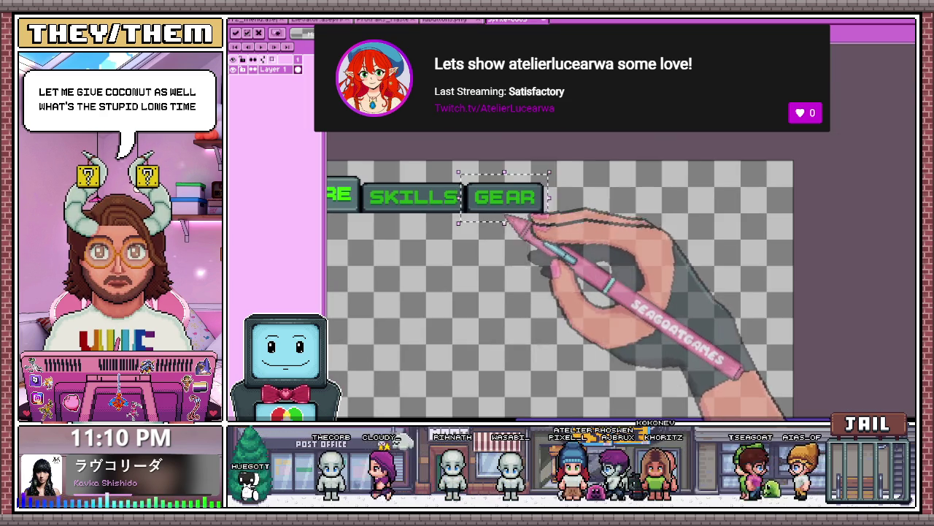
pyautogui.hotkey('ctrl', 'shift', 'Tab')
pyautogui.scroll(-1, 527, 204)
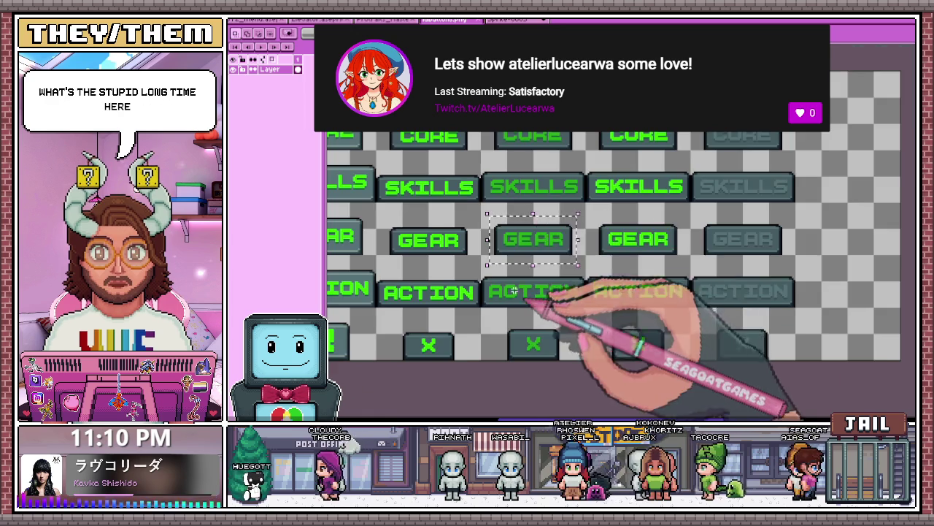
# - Compare the mockup with the button-states sheet, then return to the four-button mockup
pyautogui.scroll(1, 482, 307)
pyautogui.scroll(1, 468, 254)
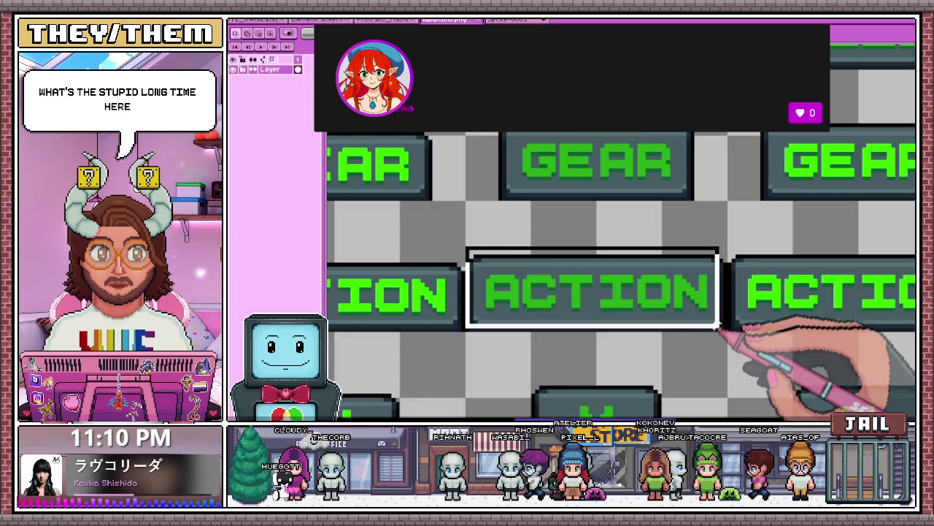
pyautogui.scroll(-2, 551, 244)
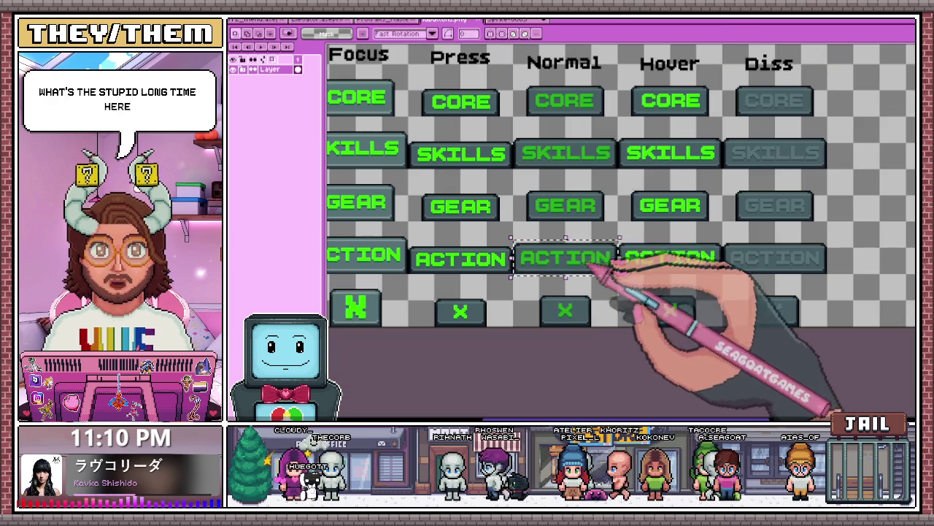
pyautogui.click(514, 19)
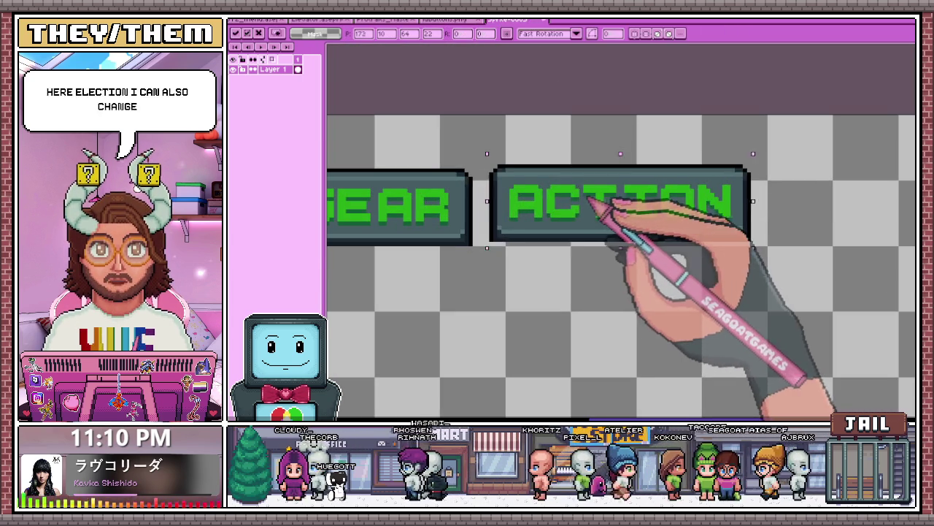
pyautogui.scroll(2, 592, 204)
pyautogui.scroll(-1, 571, 206)
pyautogui.scroll(-1, 566, 201)
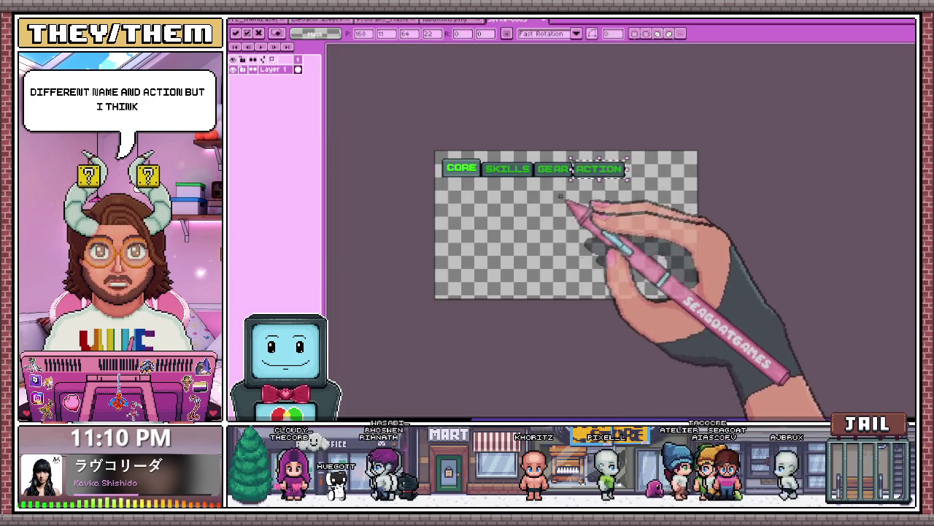
pyautogui.click(448, 20)
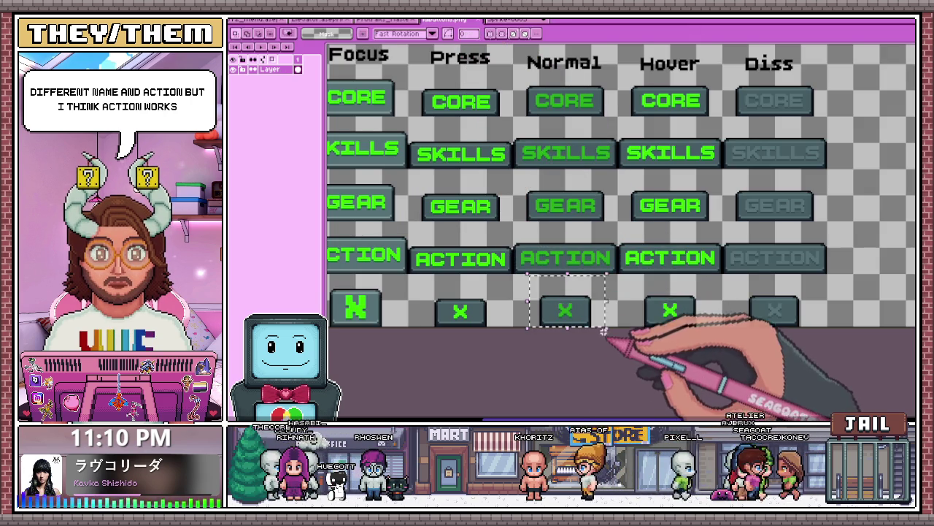
pyautogui.click(511, 19)
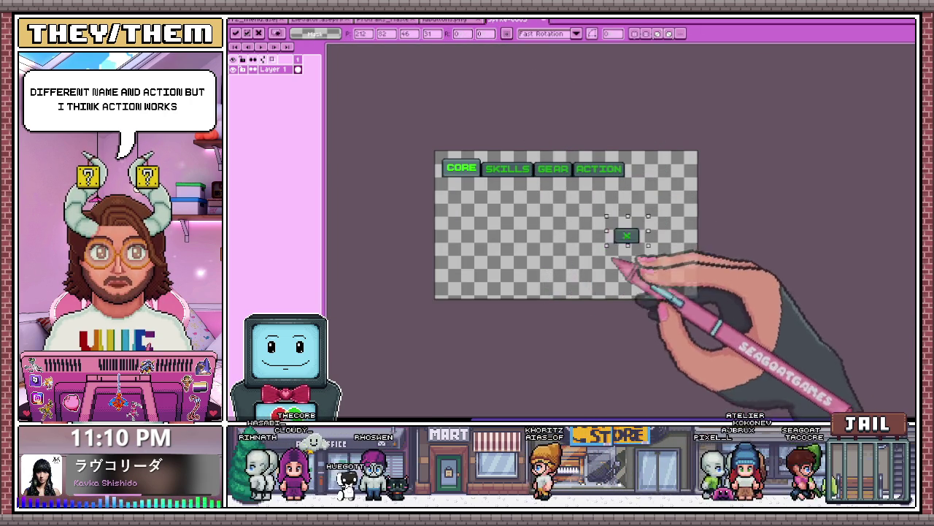
# - Select the X button area and move it up in line with the tab row
pyautogui.scroll(2, 616, 263)
pyautogui.scroll(1, 686, 160)
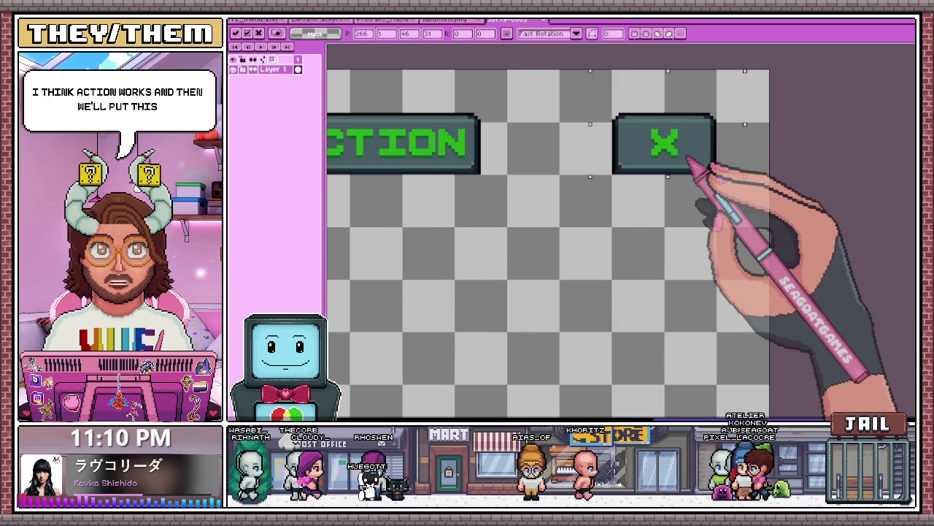
pyautogui.scroll(-3, 678, 149)
pyautogui.scroll(1, 620, 116)
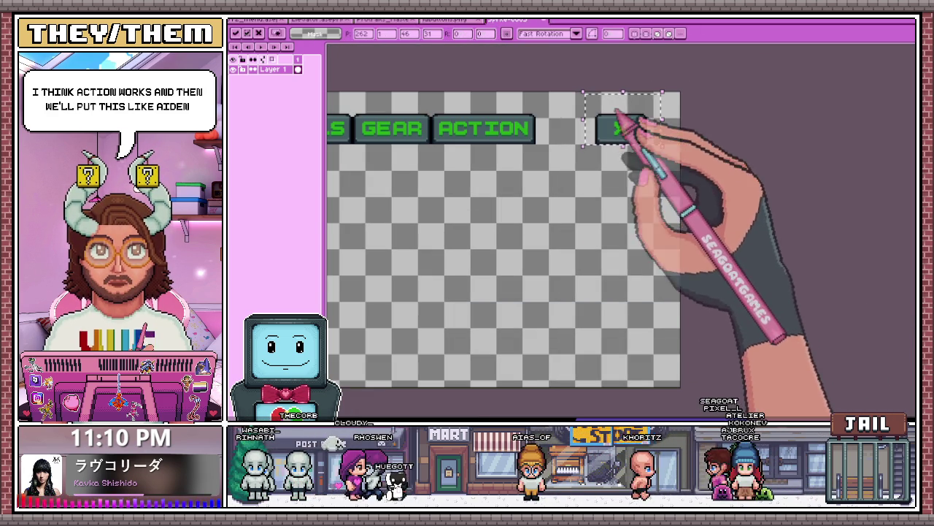
pyautogui.scroll(1, 614, 150)
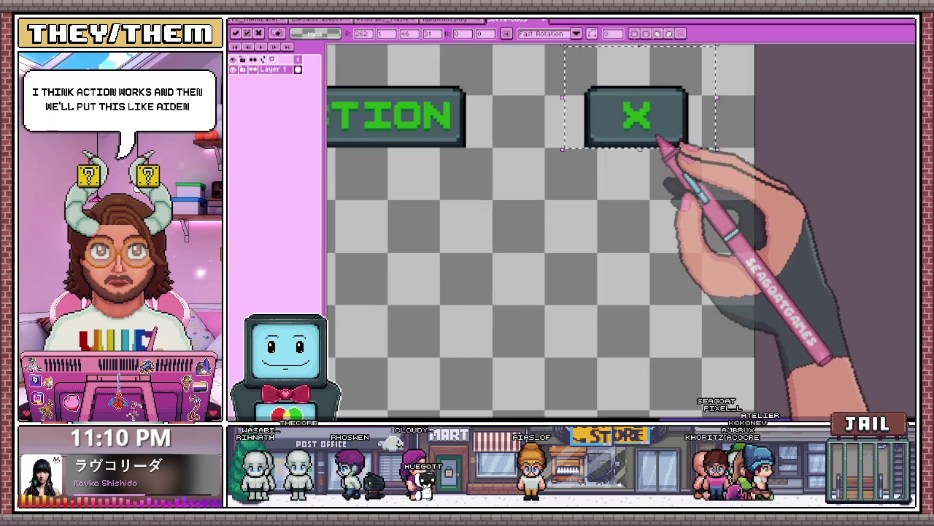
pyautogui.scroll(-1, 627, 219)
pyautogui.click(627, 219)
pyautogui.scroll(1, 627, 219)
pyautogui.moveTo(567, 141); pyautogui.dragTo(691, 218)
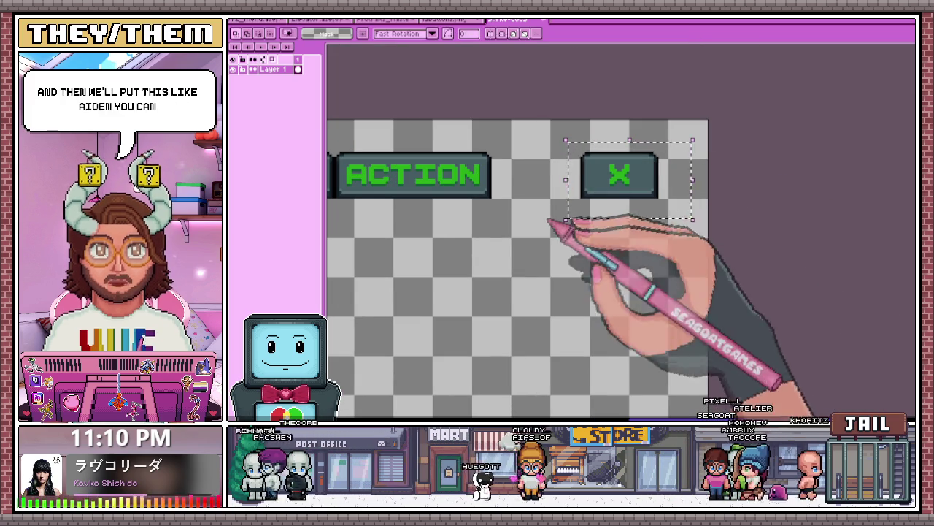
pyautogui.scroll(-1, 592, 175)
pyautogui.scroll(-1, 606, 188)
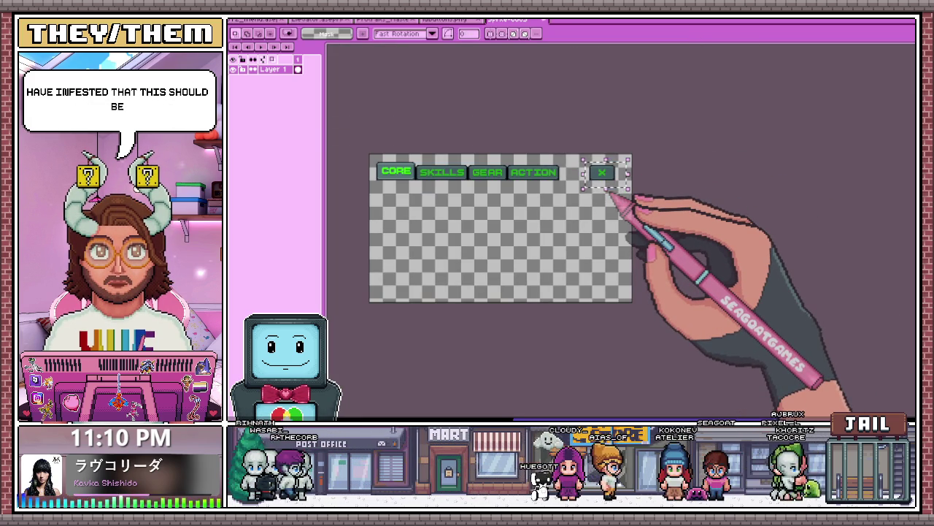
pyautogui.scroll(1, 612, 191)
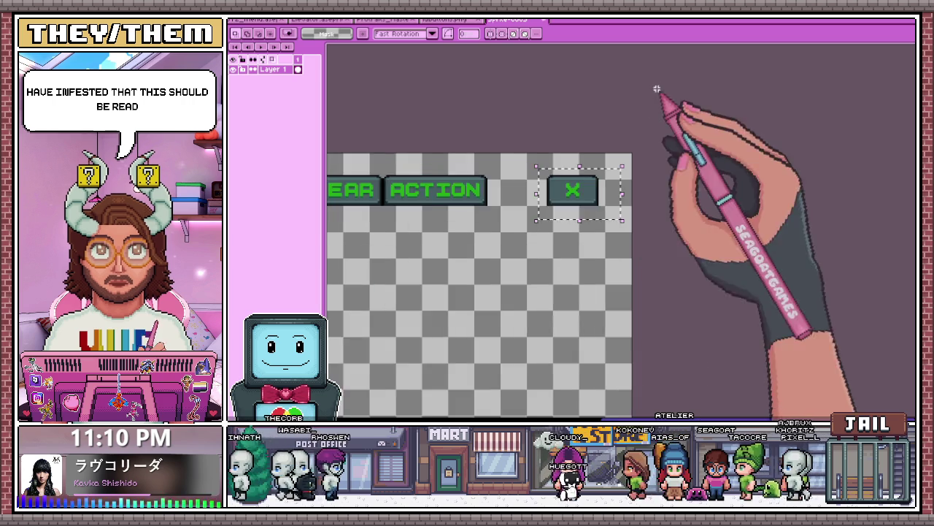
pyautogui.scroll(1, 590, 202)
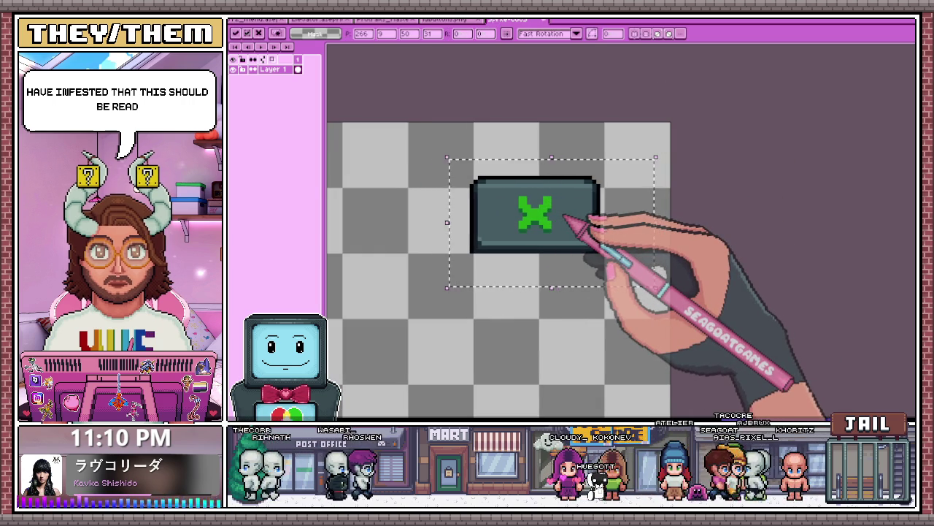
pyautogui.scroll(-1, 554, 212)
pyautogui.scroll(-1, 643, 116)
pyautogui.scroll(1, 351, 193)
pyautogui.scroll(-1, 409, 150)
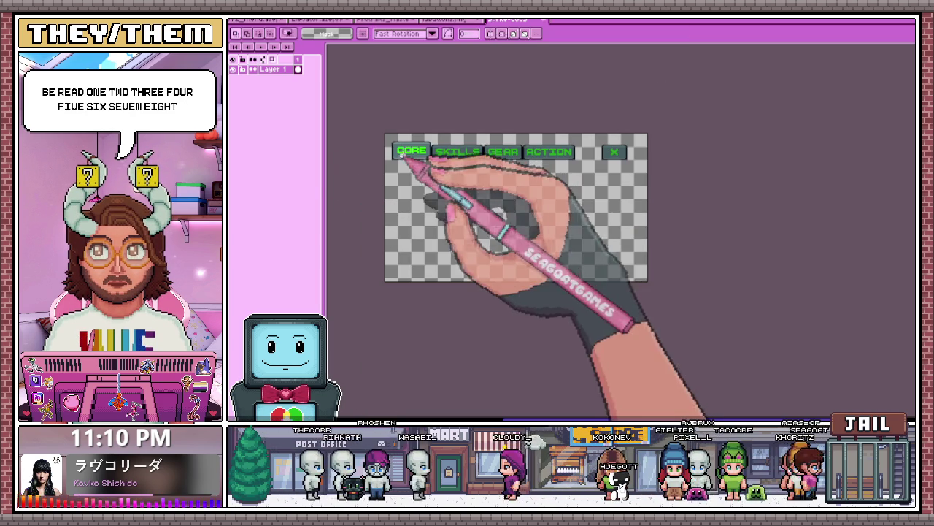
# - Resize the canvas to 304×176 by pulling its right edge in to the X button
pyautogui.hotkey('ctrl', 'alt', 'c')
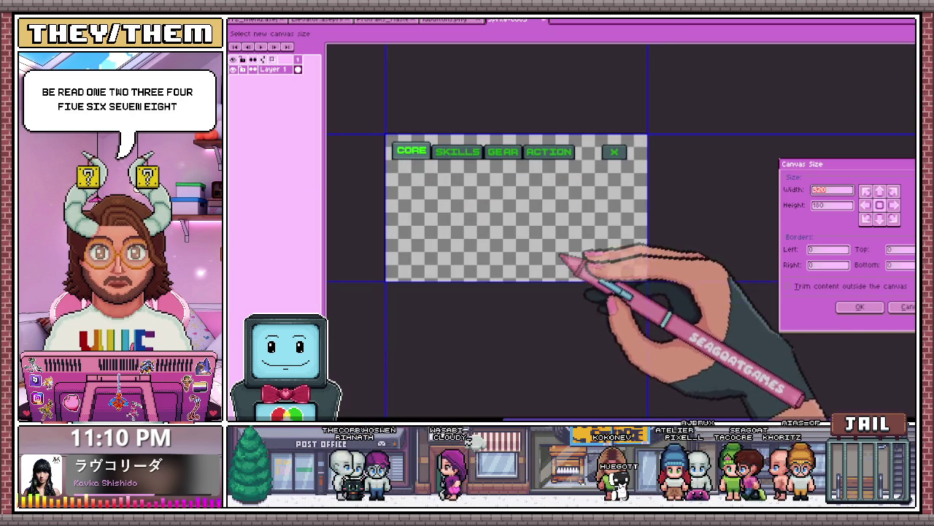
pyautogui.scroll(2, 642, 212)
pyautogui.scroll(-1, 661, 206)
pyautogui.moveTo(668, 205); pyautogui.dragTo(642, 204)
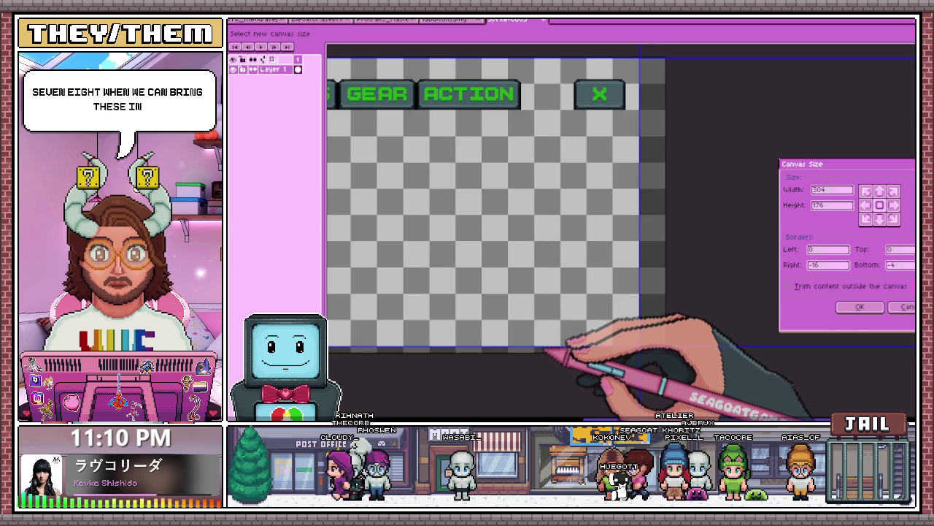
pyautogui.scroll(-1, 546, 343)
pyautogui.scroll(2, 564, 351)
pyautogui.scroll(1, 525, 358)
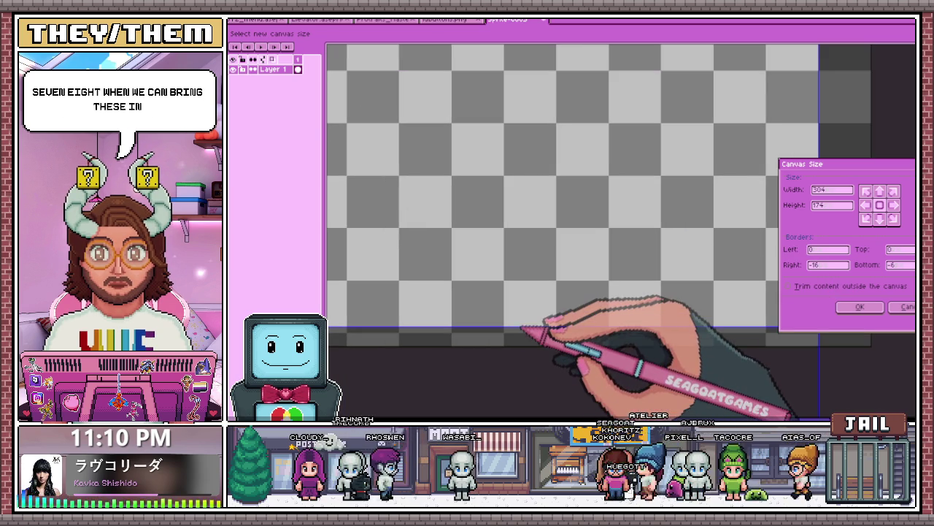
pyautogui.click(860, 306)
pyautogui.scroll(-2, 473, 241)
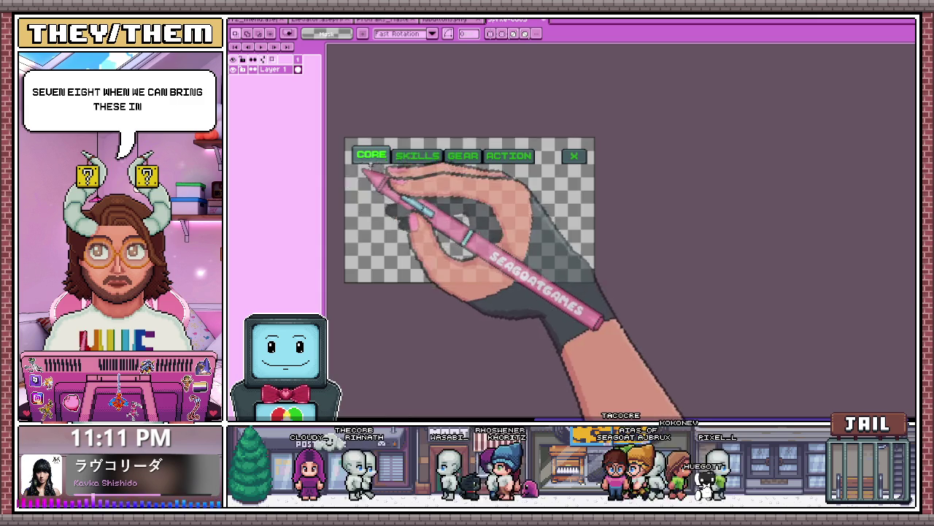
# - Switch to the pixel-perfect Pencil and zoom in on the area under the X button
pyautogui.scroll(2, 343, 170)
pyautogui.scroll(1, 343, 170)
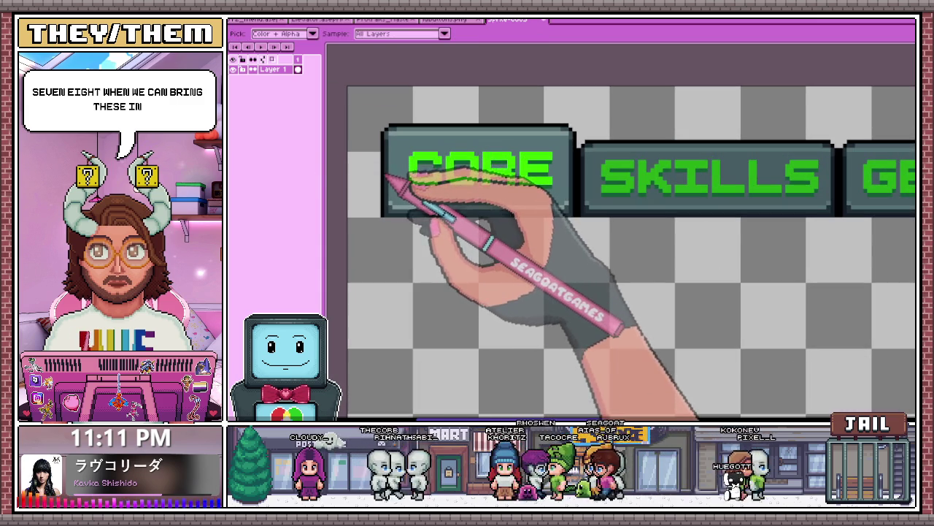
pyautogui.press('b')
pyautogui.scroll(1, 351, 215)
pyautogui.scroll(-2, 346, 211)
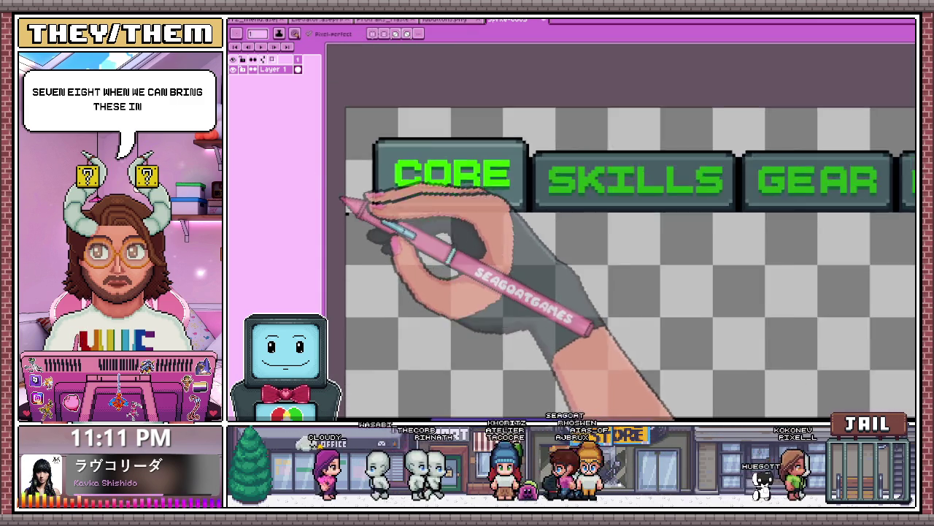
pyautogui.scroll(1, 343, 214)
pyautogui.scroll(1, 343, 215)
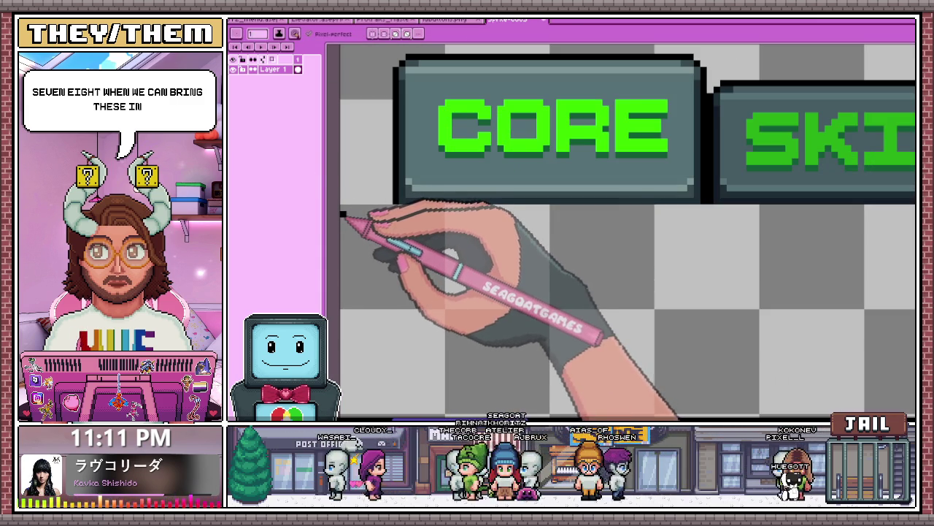
pyautogui.scroll(-1, 343, 215)
pyautogui.scroll(-1, 438, 244)
pyautogui.hscroll(3, 626, 250)
pyautogui.scroll(1, 617, 209)
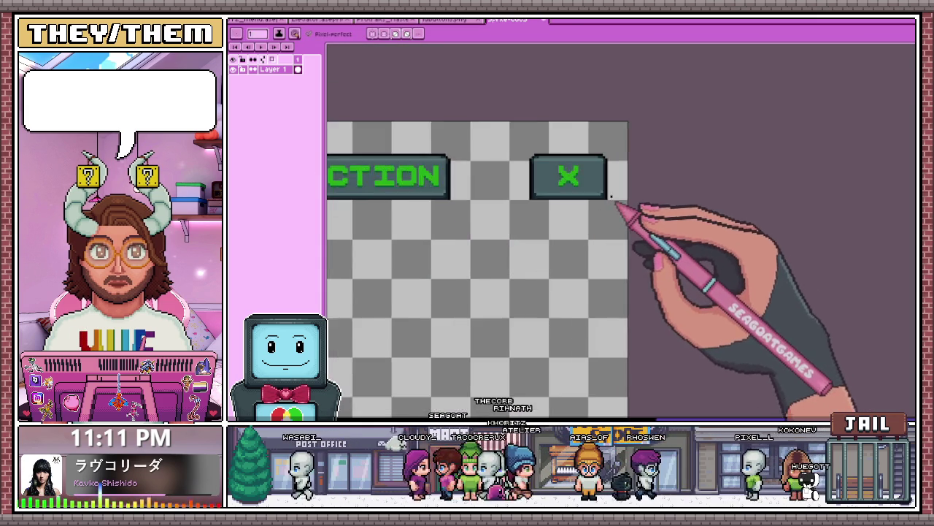
pyautogui.scroll(1, 612, 198)
pyautogui.scroll(1, 629, 199)
# - Draw the 1px black border line under the X and along the canvas edges
pyautogui.keyDown('shift'); pyautogui.click(645, 197); pyautogui.keyUp('shift')
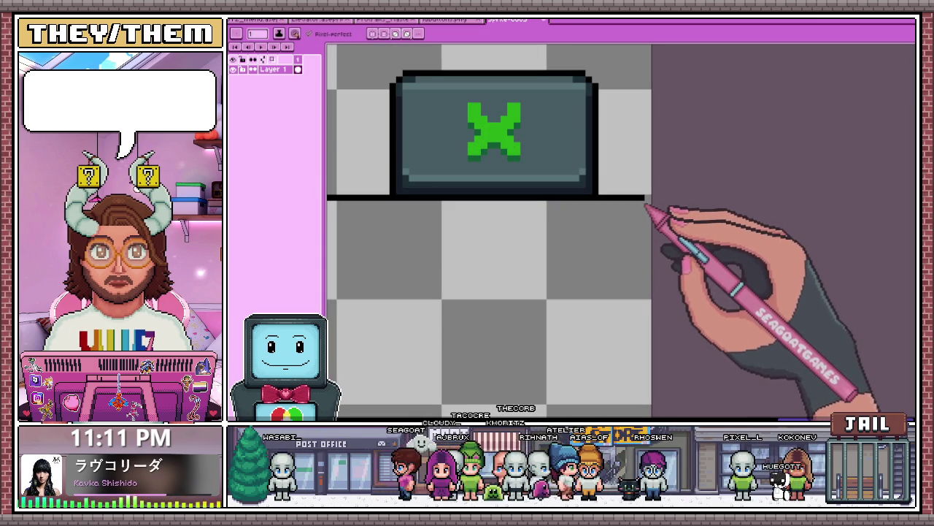
pyautogui.scroll(-2, 642, 219)
pyautogui.scroll(-1, 643, 252)
pyautogui.scroll(-2, 642, 270)
pyautogui.scroll(3, 635, 271)
pyautogui.scroll(1, 634, 275)
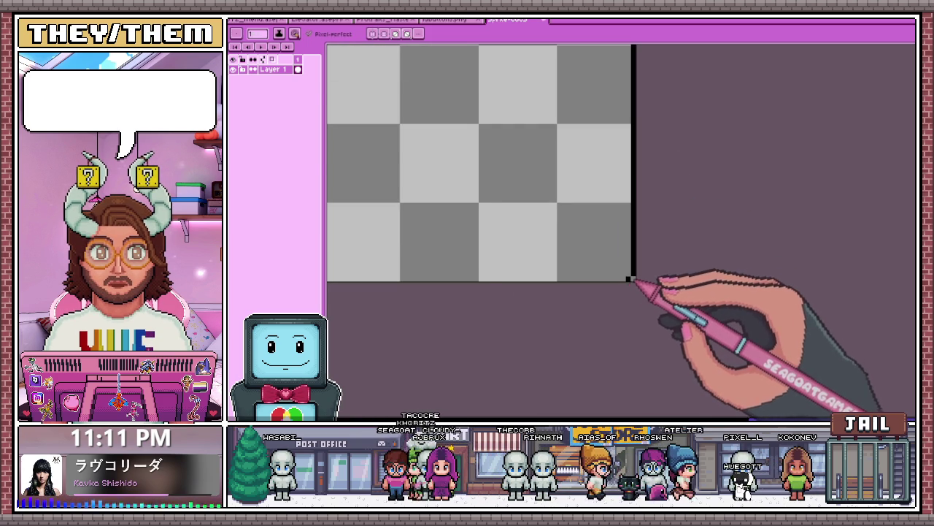
pyautogui.scroll(-3, 599, 263)
pyautogui.scroll(2, 480, 267)
pyautogui.scroll(1, 474, 264)
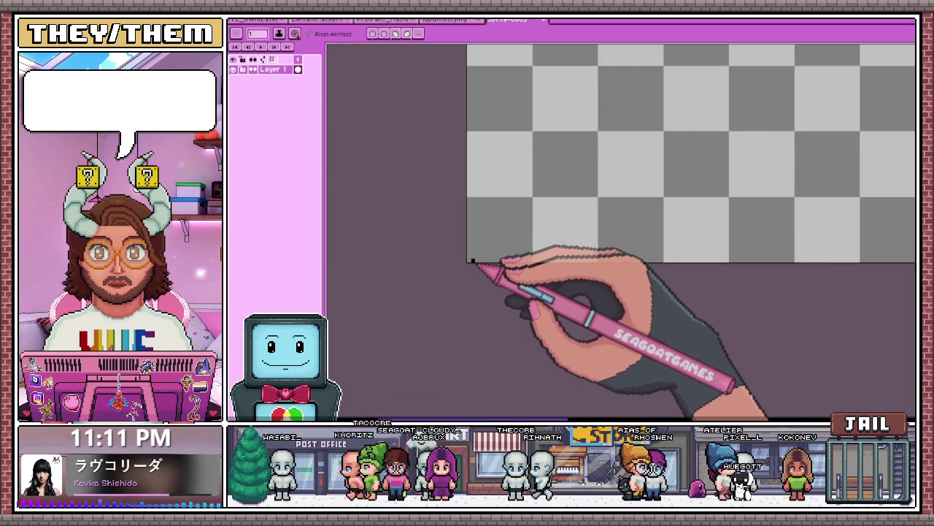
pyautogui.scroll(1, 473, 261)
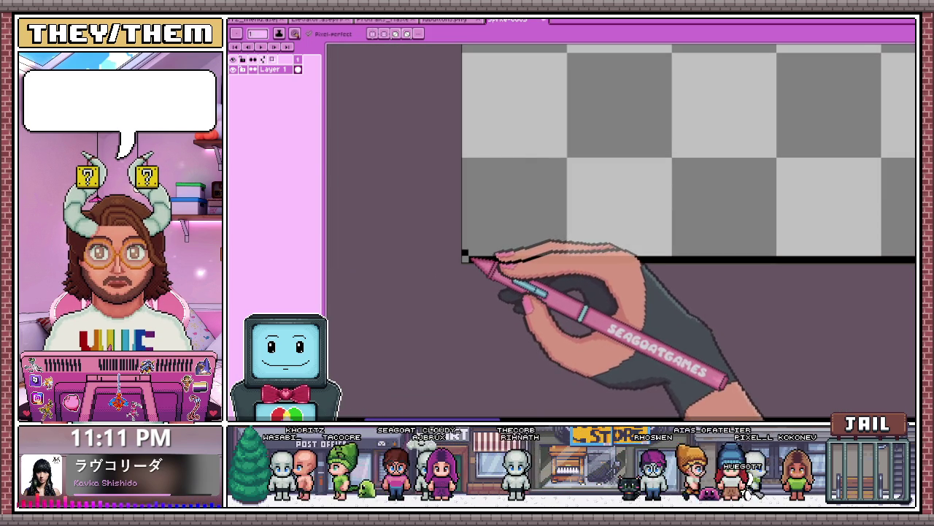
pyautogui.scroll(-1, 467, 257)
pyautogui.scroll(-1, 475, 277)
pyautogui.scroll(3, 475, 149)
pyautogui.scroll(1, 474, 146)
pyautogui.scroll(1, 467, 179)
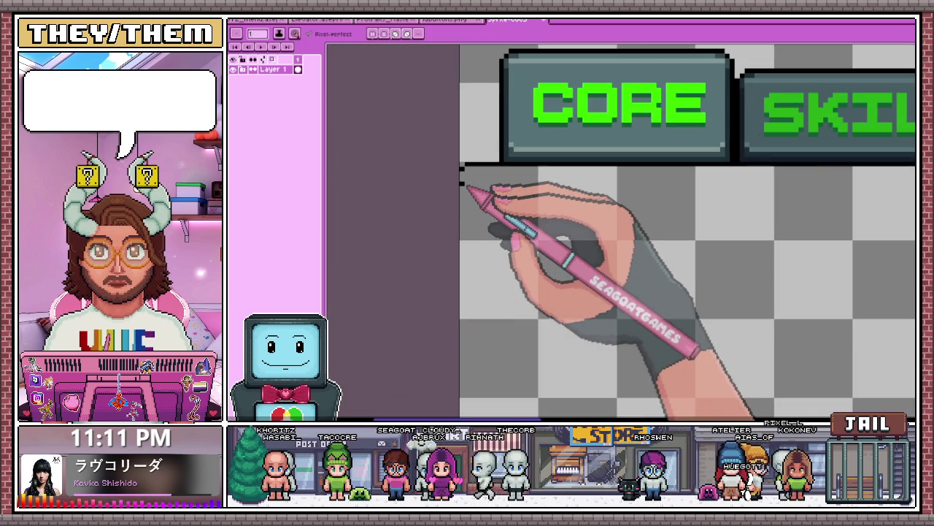
pyautogui.scroll(-4, 447, 206)
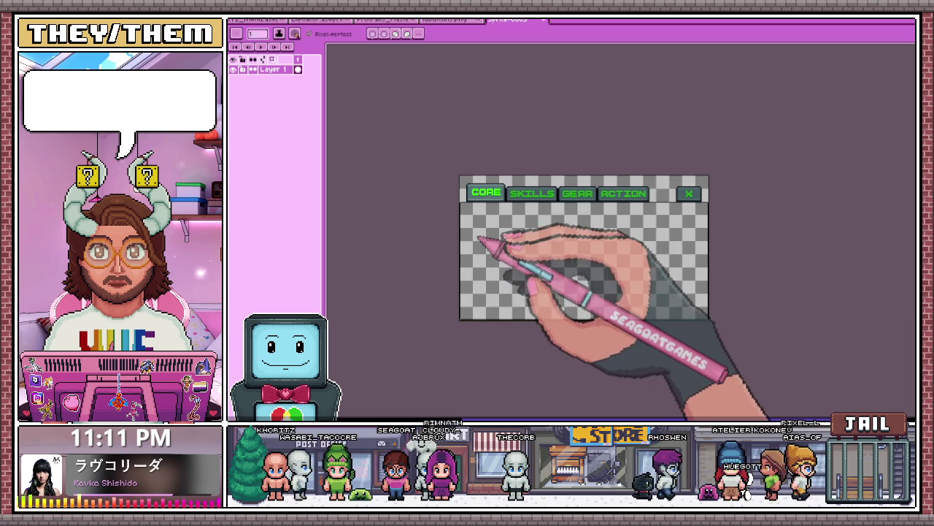
pyautogui.scroll(2, 484, 243)
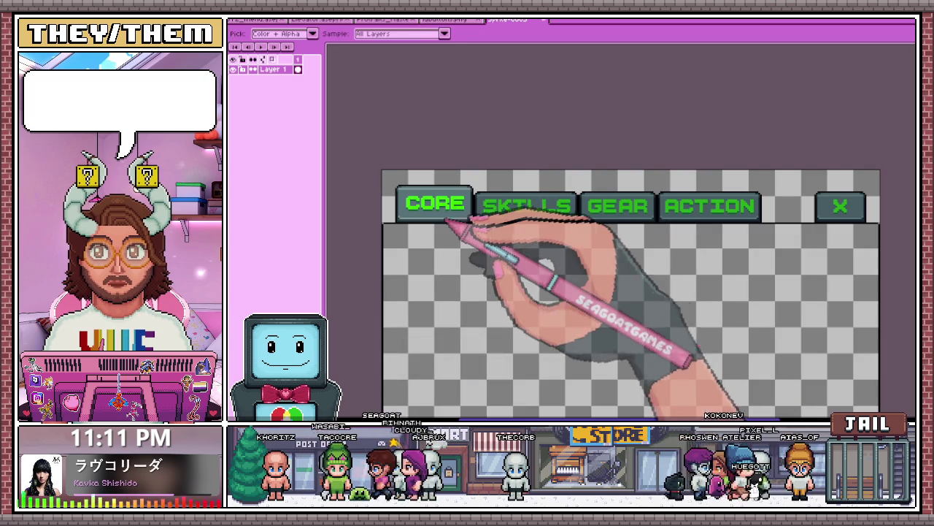
pyautogui.press('g')
pyautogui.click(475, 288)
pyautogui.scroll(-5, 479, 230)
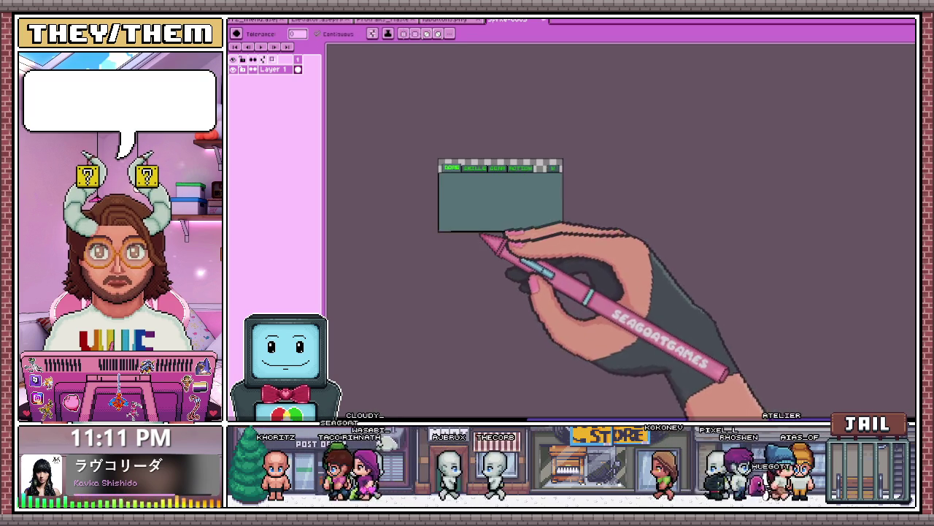
pyautogui.scroll(2, 455, 212)
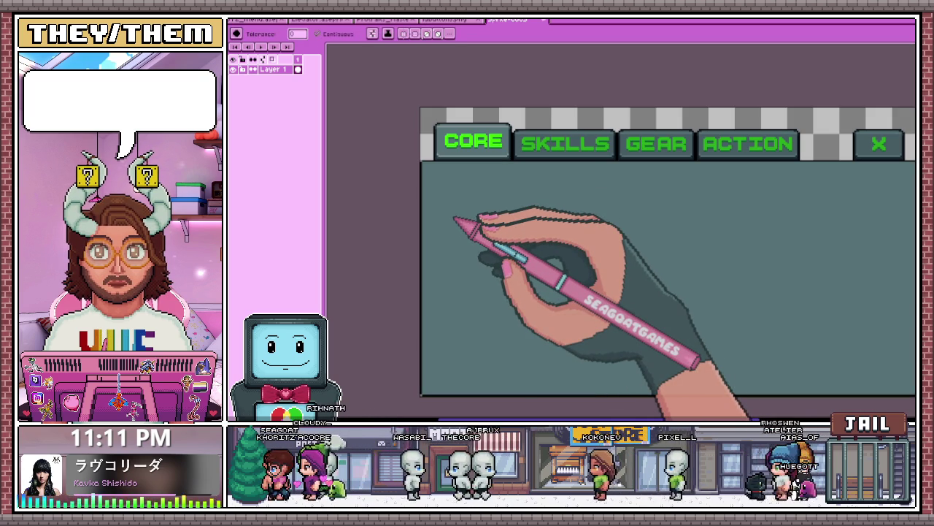
pyautogui.scroll(-3, 497, 201)
pyautogui.scroll(1, 511, 193)
pyautogui.scroll(-1, 577, 184)
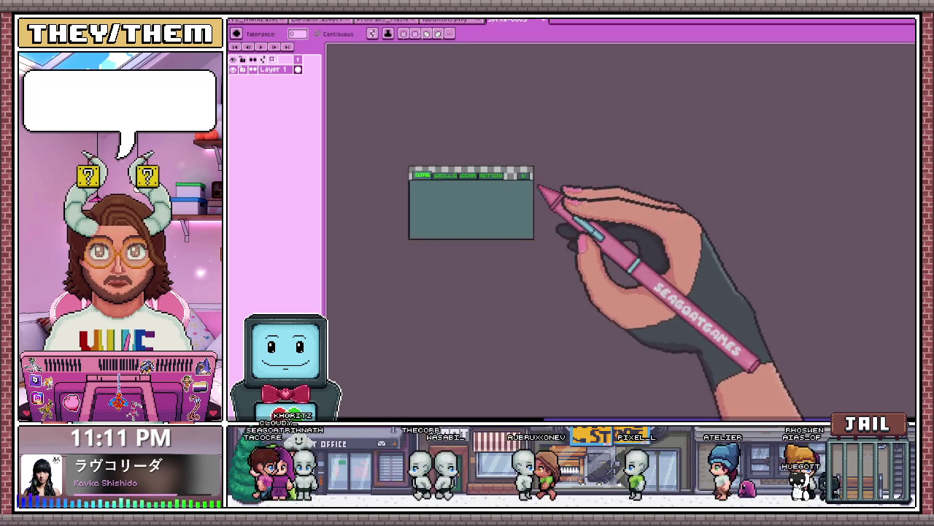
pyautogui.scroll(1, 491, 196)
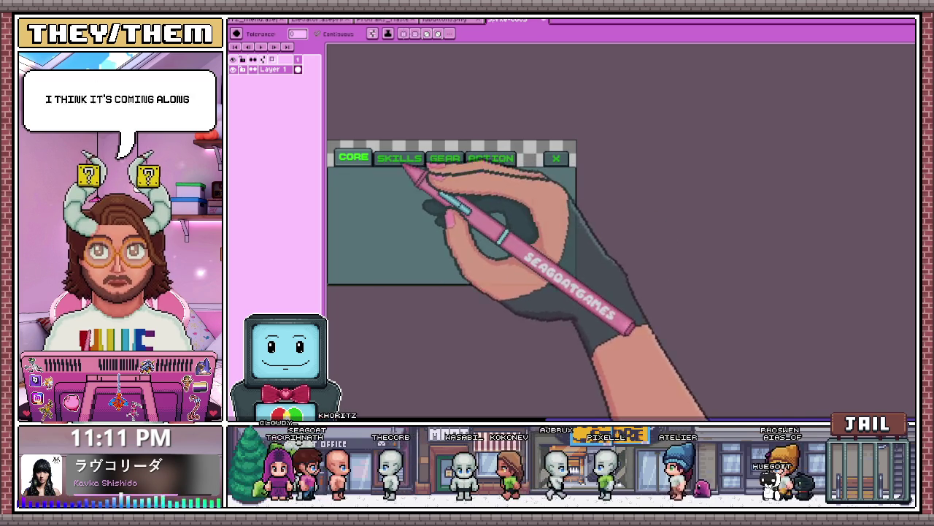
pyautogui.scroll(1, 416, 172)
pyautogui.scroll(-1, 474, 204)
pyautogui.scroll(2, 474, 208)
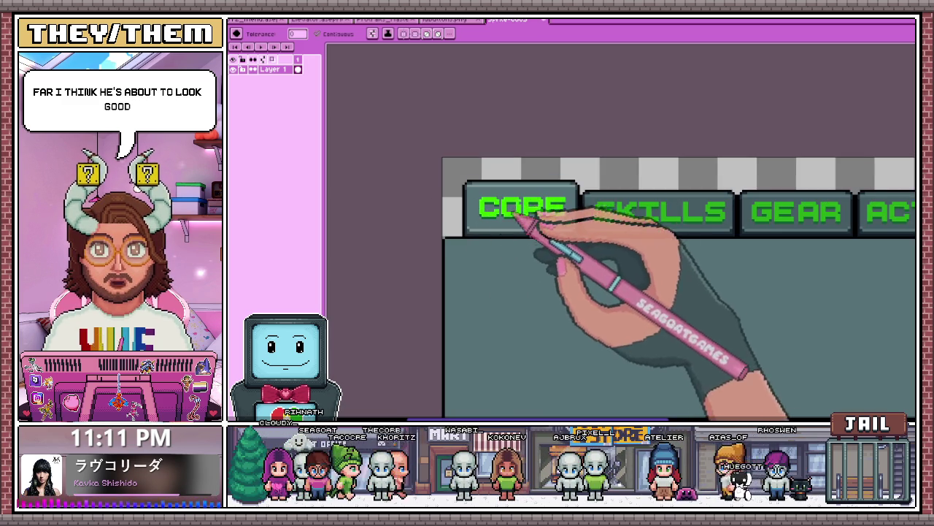
pyautogui.hscroll(2, 510, 405)
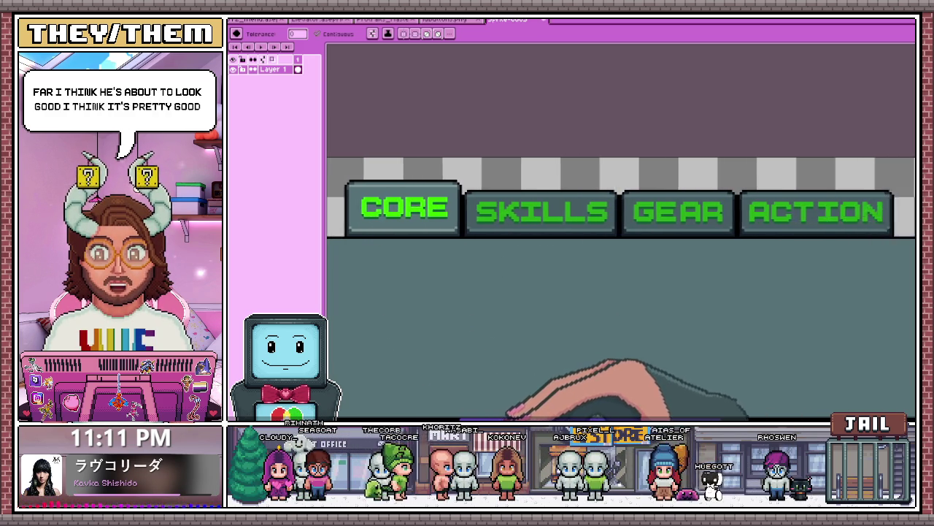
pyautogui.hscroll(4, 584, 405)
pyautogui.hscroll(5, 694, 409)
pyautogui.hscroll(-5, 722, 405)
pyautogui.hscroll(-5, 599, 398)
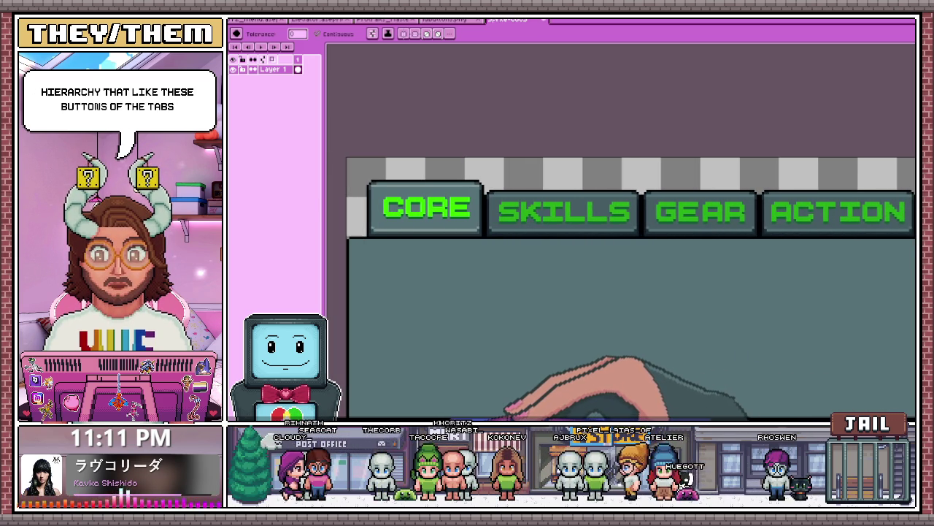
pyautogui.hscroll(1, 511, 406)
pyautogui.hscroll(5, 591, 398)
pyautogui.hscroll(3, 642, 386)
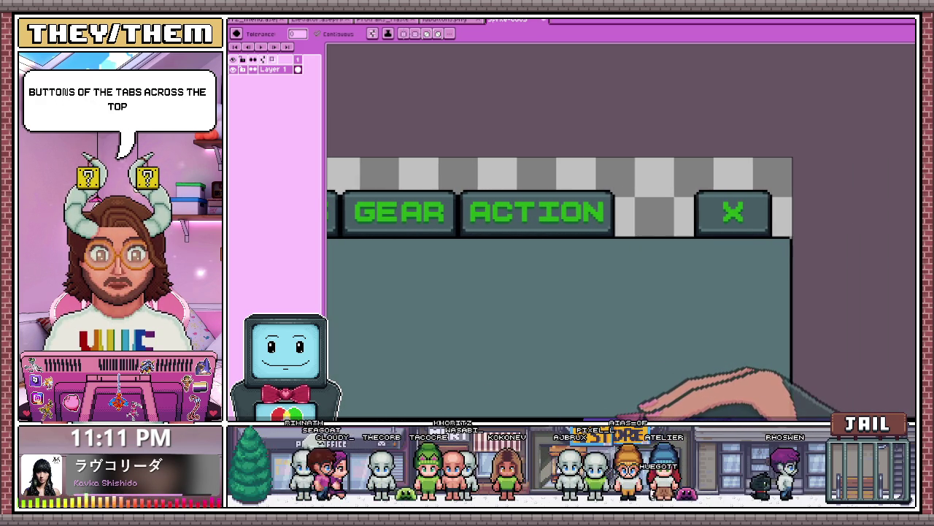
pyautogui.scroll(-2, 698, 209)
pyautogui.scroll(4, 540, 195)
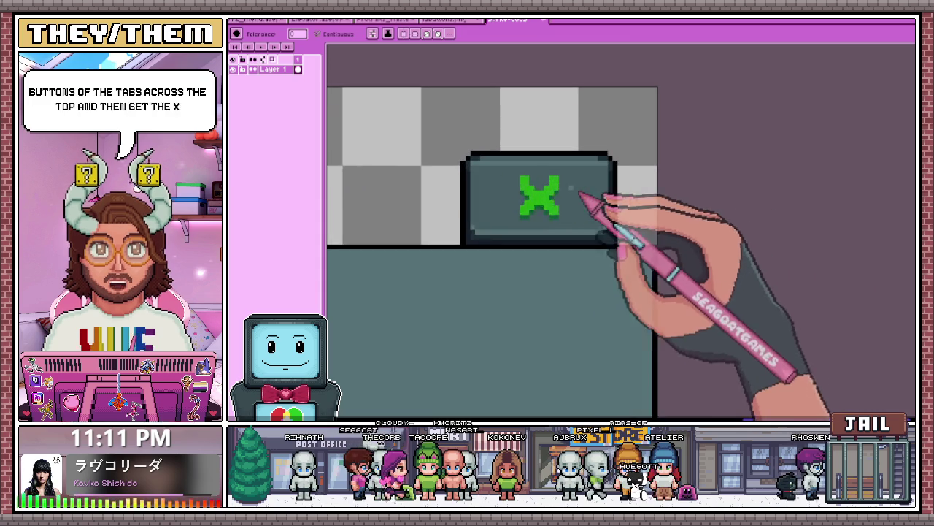
pyautogui.scroll(1, 540, 195)
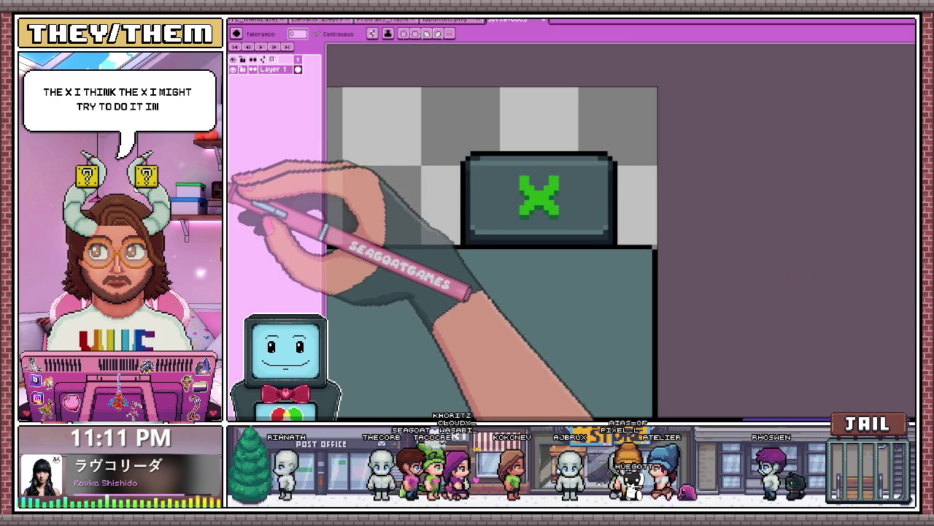
# - Check the full button-designs sheet, then return to the tab-menu mockup
pyautogui.click(445, 19)
pyautogui.scroll(-2, 467, 248)
pyautogui.scroll(1, 468, 249)
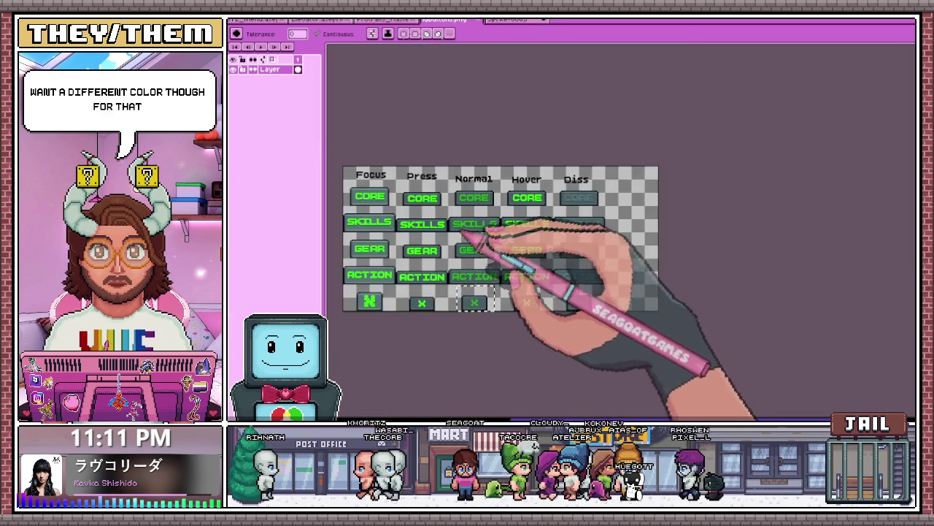
pyautogui.scroll(2, 452, 234)
pyautogui.scroll(-2, 451, 224)
pyautogui.click(511, 20)
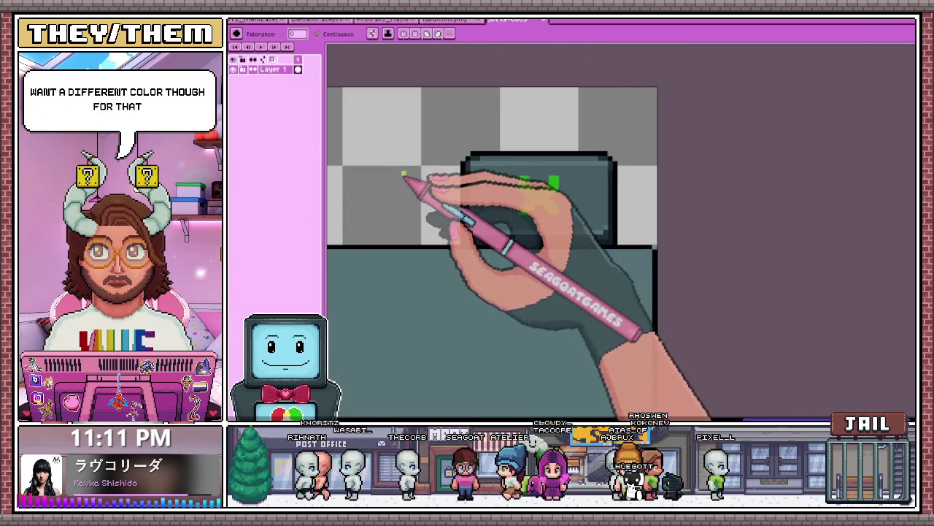
# - On Layer 1, test a darker shade beside the X in greyscale, then hide the Grayscale layer
pyautogui.scroll(1, 405, 153)
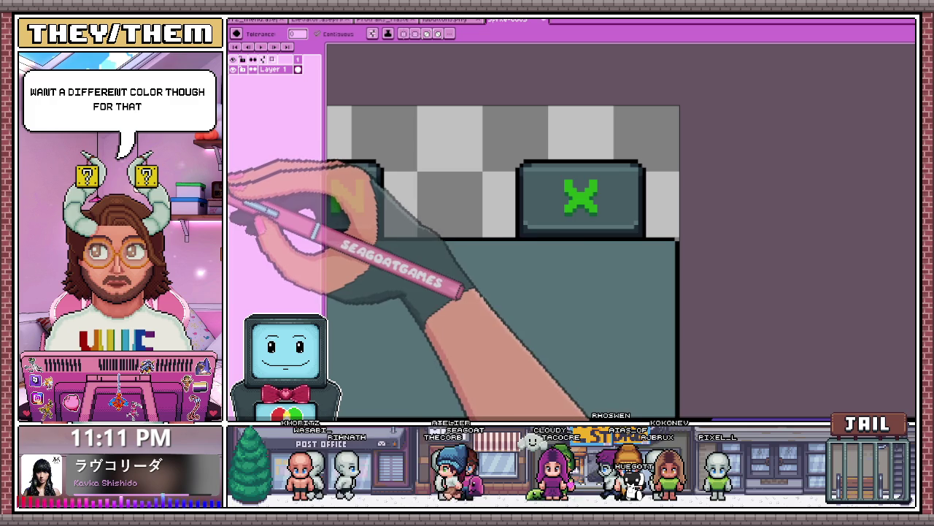
pyautogui.scroll(2, 584, 196)
pyautogui.scroll(1, 585, 193)
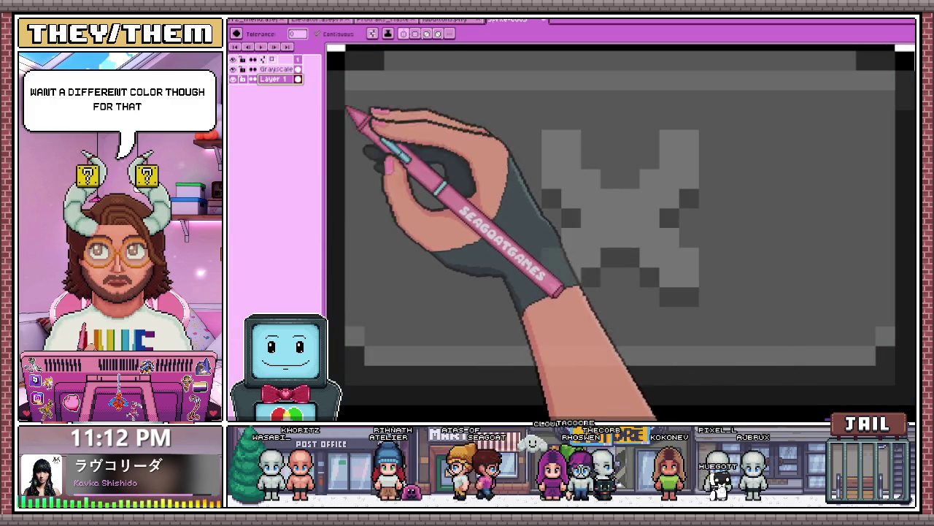
pyautogui.click(274, 79)
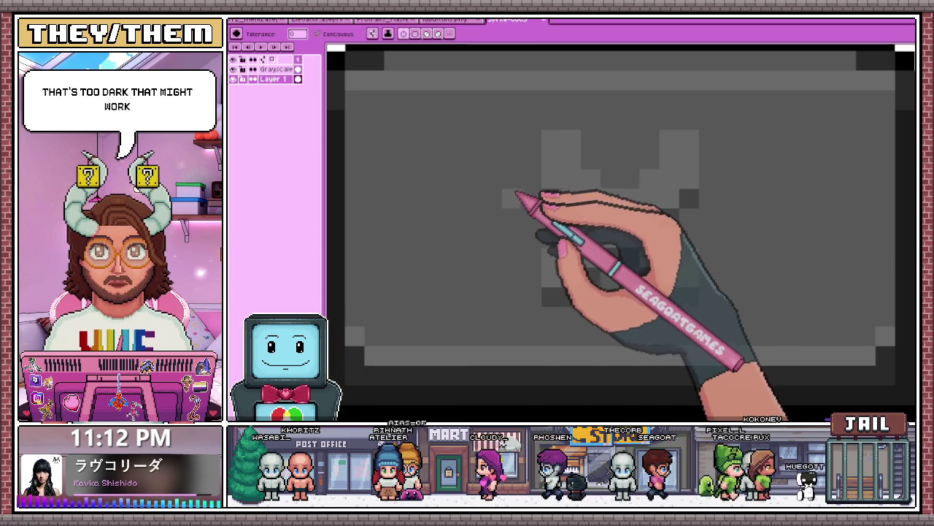
pyautogui.click(531, 199)
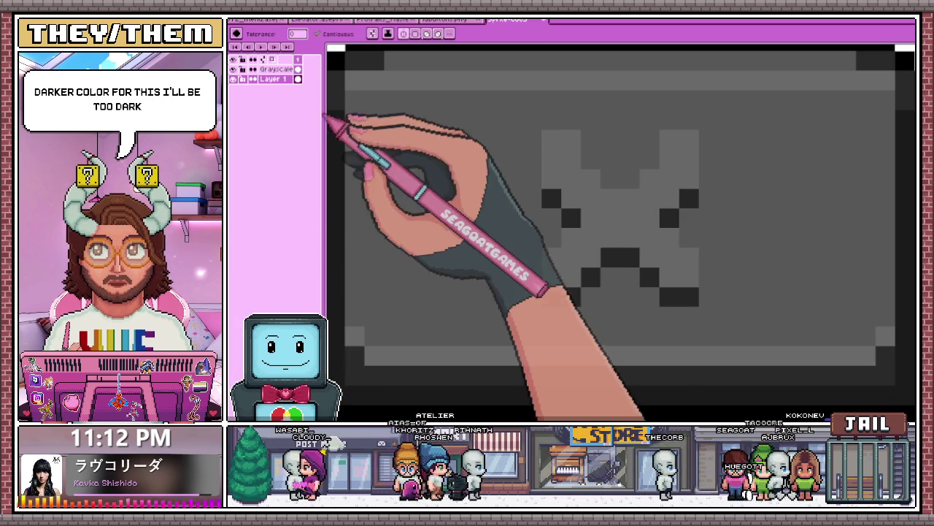
pyautogui.click(232, 68)
# - Undo the earlier recolour and fill the green X with red
pyautogui.scroll(-2, 555, 234)
pyautogui.scroll(-1, 577, 238)
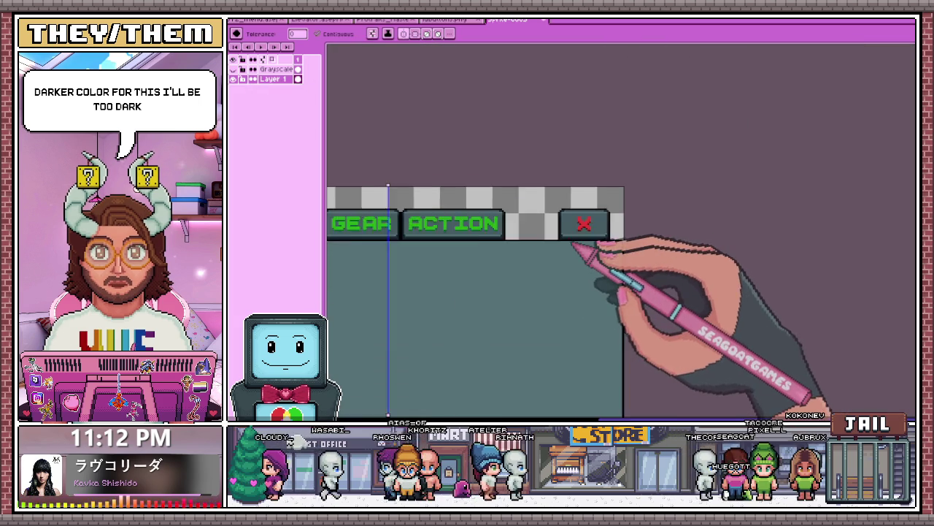
pyautogui.scroll(-1, 568, 249)
pyautogui.scroll(2, 369, 263)
pyautogui.scroll(-1, 409, 197)
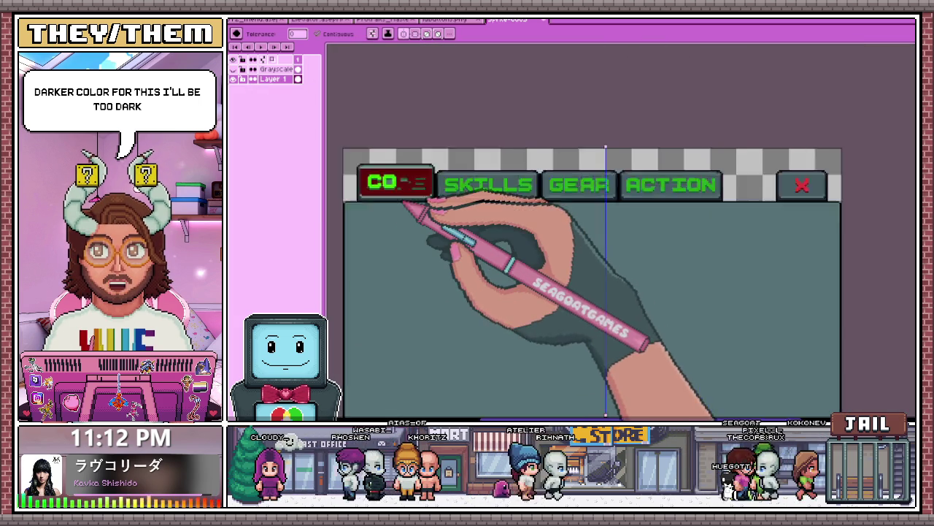
pyautogui.scroll(-1, 402, 197)
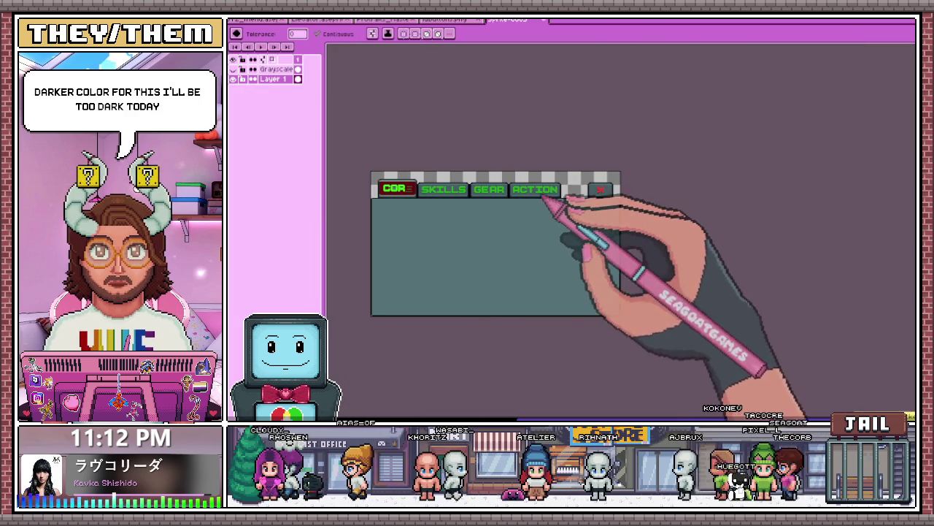
pyautogui.scroll(2, 613, 208)
pyautogui.scroll(1, 609, 206)
pyautogui.press('i')
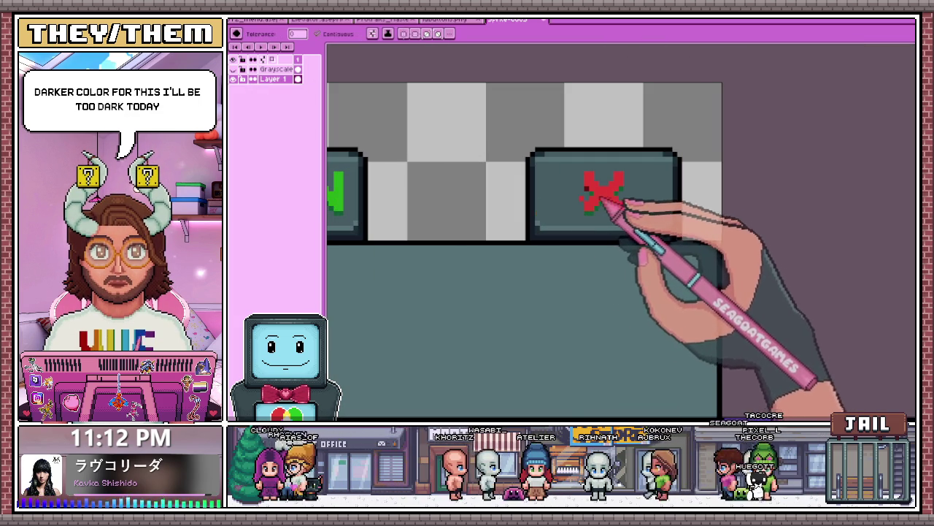
pyautogui.hotkey('ctrl', 'z')
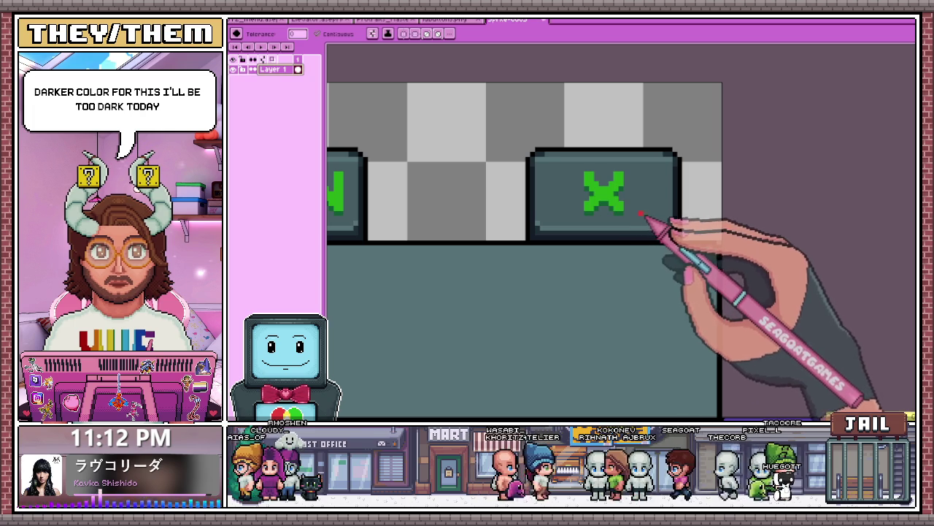
pyautogui.scroll(1, 628, 201)
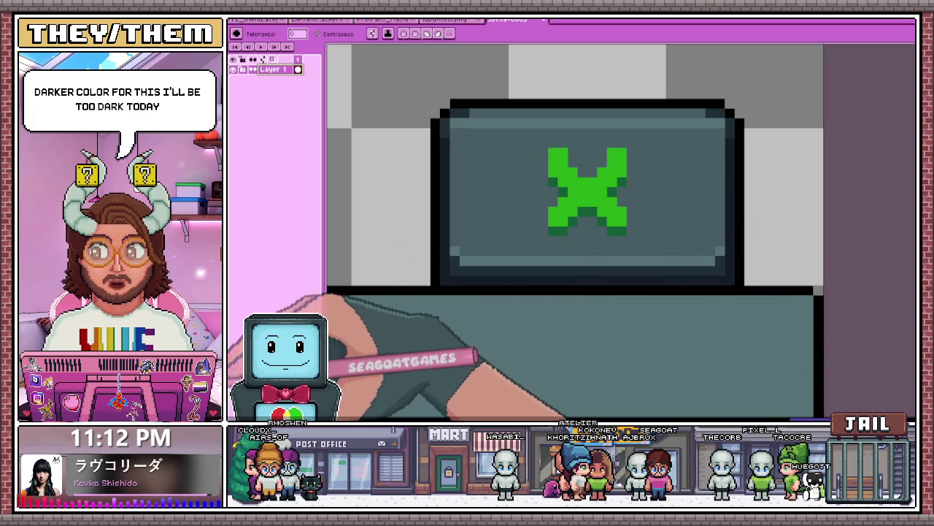
pyautogui.click(584, 204)
# - Pick the X's red and repaint its main fill a brighter red
pyautogui.scroll(-1, 584, 208)
pyautogui.scroll(-1, 577, 219)
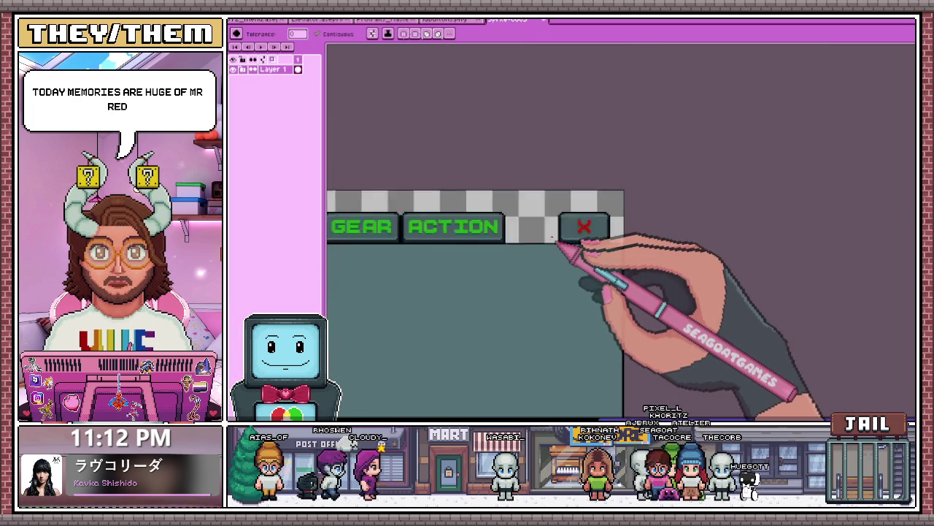
pyautogui.scroll(1, 583, 232)
pyautogui.scroll(1, 584, 230)
pyautogui.press('i')
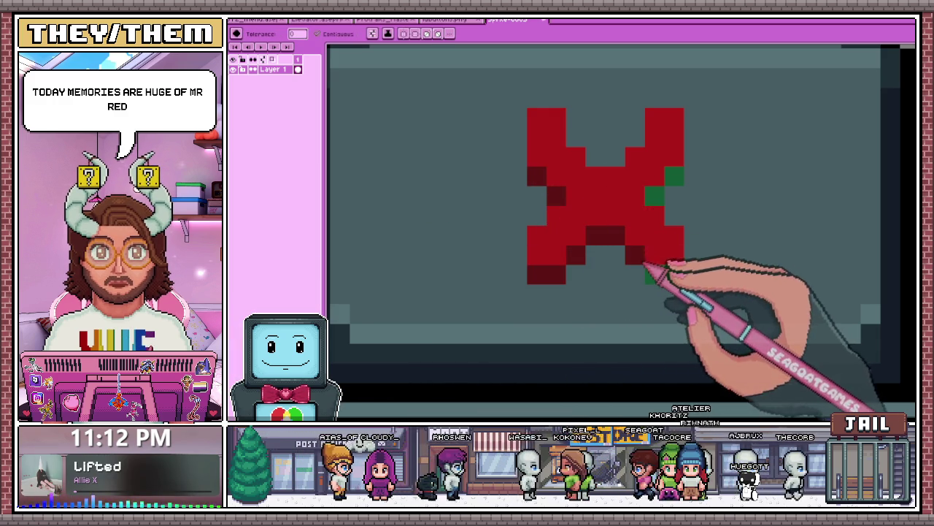
pyautogui.scroll(-1, 672, 241)
pyautogui.scroll(-1, 689, 246)
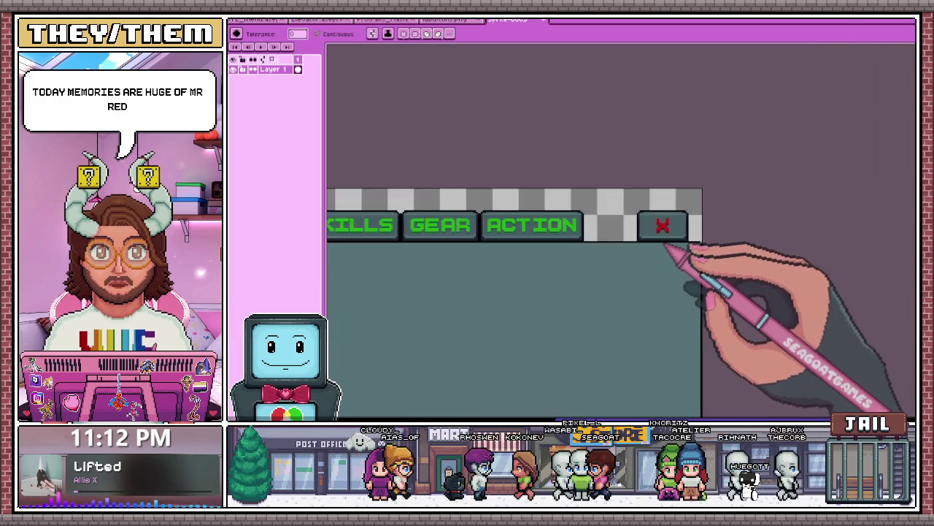
pyautogui.scroll(-2, 584, 255)
pyautogui.scroll(1, 626, 250)
pyautogui.scroll(1, 719, 261)
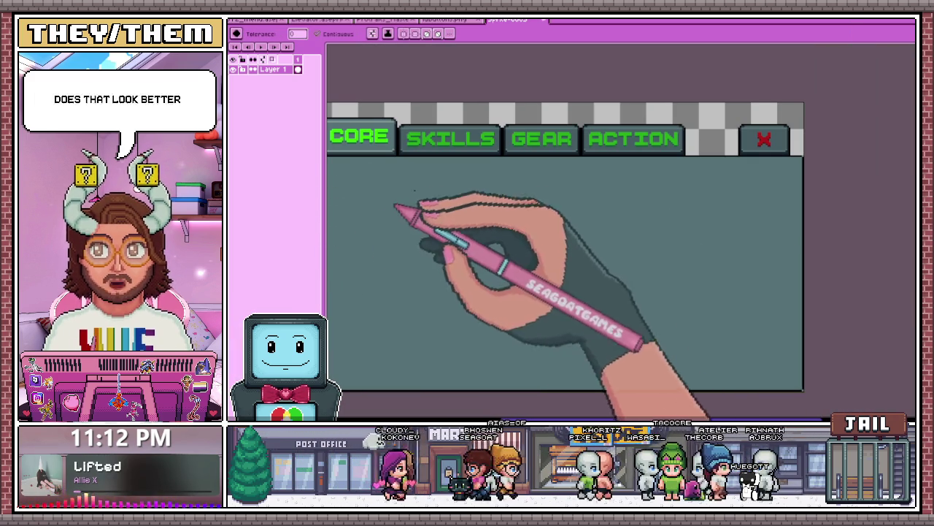
pyautogui.scroll(1, 744, 162)
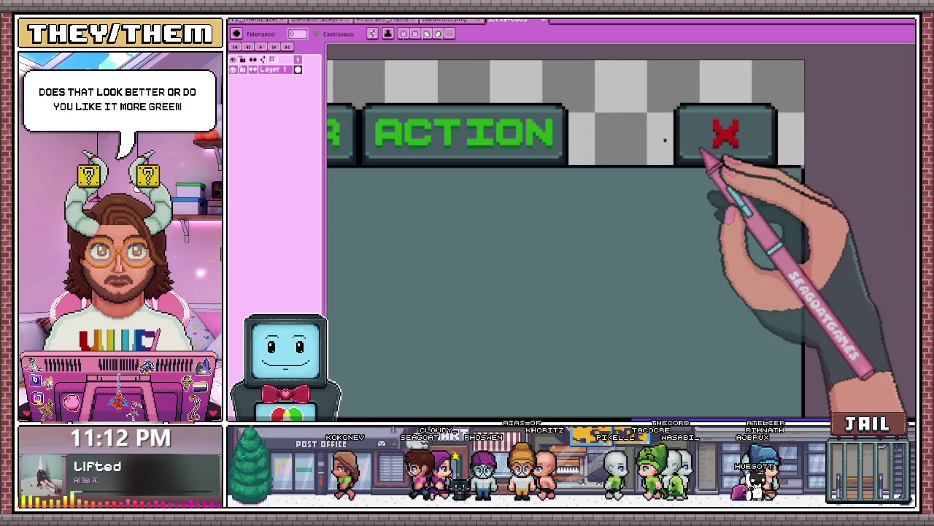
pyautogui.scroll(1, 752, 142)
pyautogui.scroll(2, 751, 142)
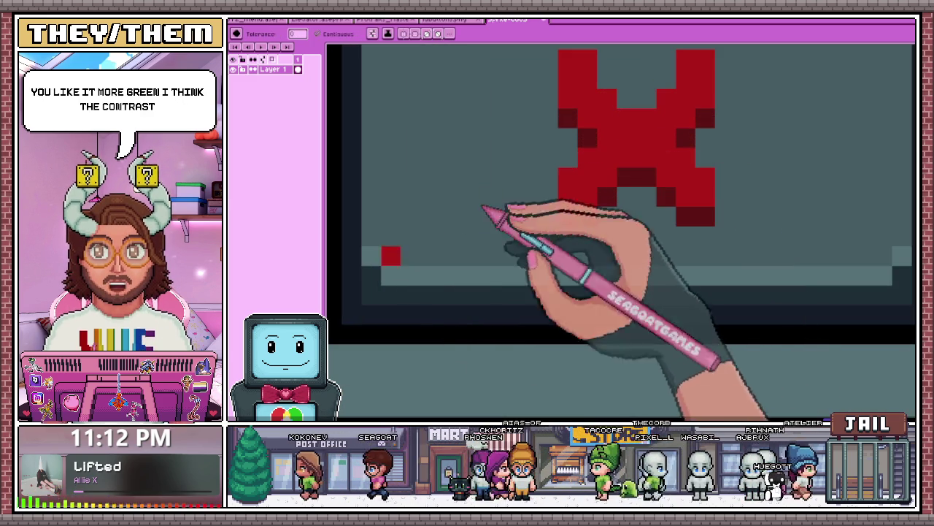
pyautogui.click(630, 155)
pyautogui.press('g')
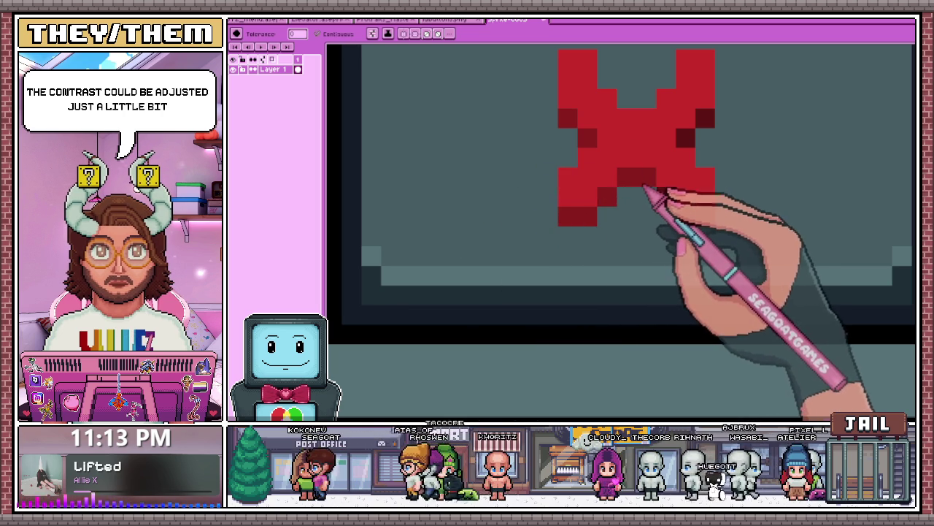
pyautogui.scroll(-2, 701, 142)
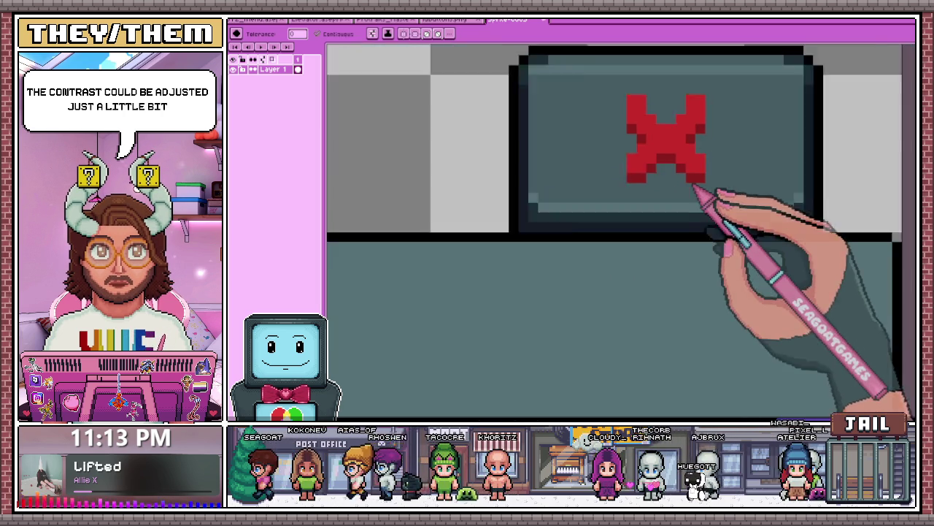
pyautogui.scroll(-2, 709, 198)
pyautogui.scroll(-2, 713, 198)
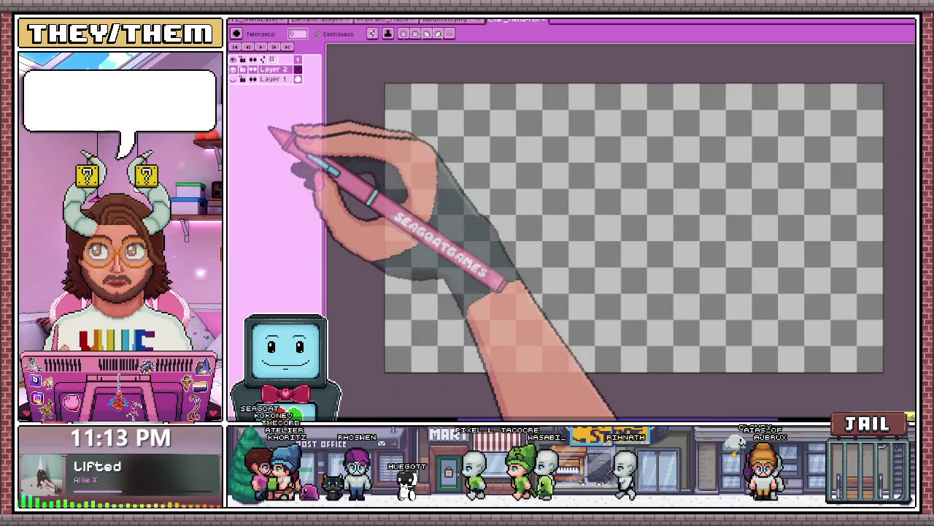
# - Zoom out on the tab-menu mockup canvas
pyautogui.scroll(3, 380, 86)
# - Try a dark navy fill on the blank canvas, then undo it
pyautogui.click(381, 88)
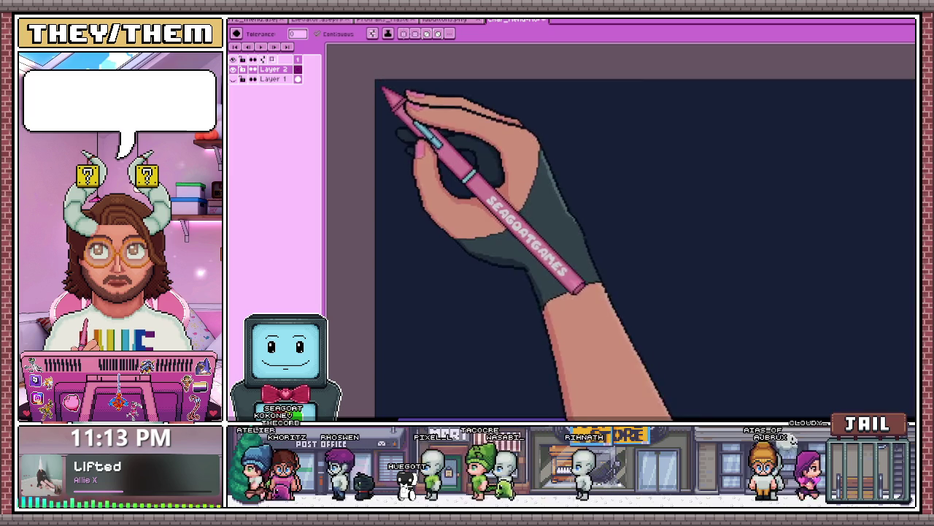
pyautogui.hotkey('ctrl', 'z')
pyautogui.scroll(1, 380, 85)
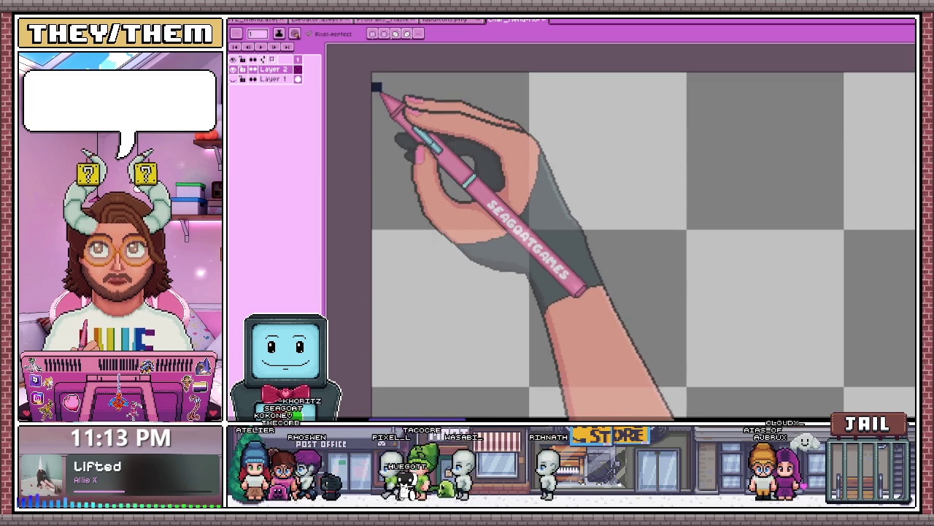
pyautogui.scroll(-1, 409, 131)
pyautogui.scroll(-1, 475, 197)
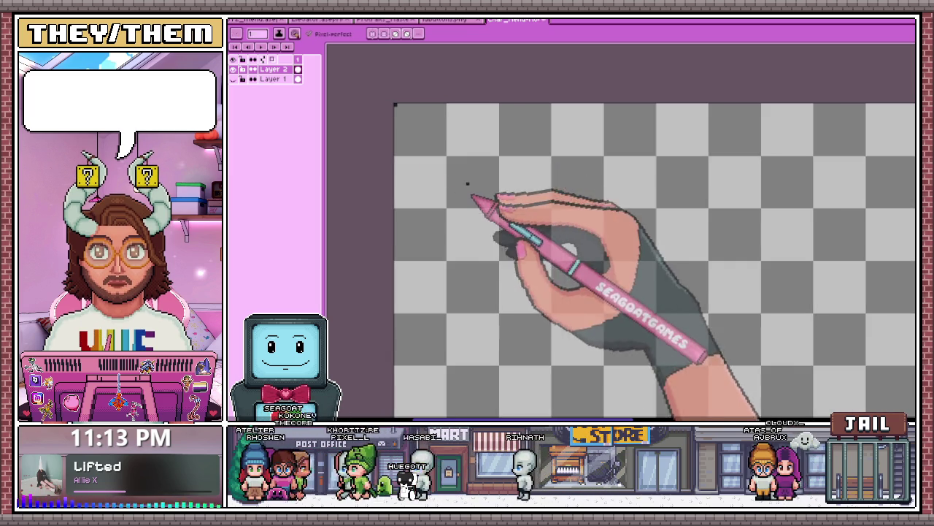
# - Draw the box outline's top edge and left side
pyautogui.keyDown('shift'); pyautogui.click(621, 109); pyautogui.keyUp('shift')
pyautogui.keyDown('shift'); pyautogui.click(605, 108); pyautogui.keyUp('shift')
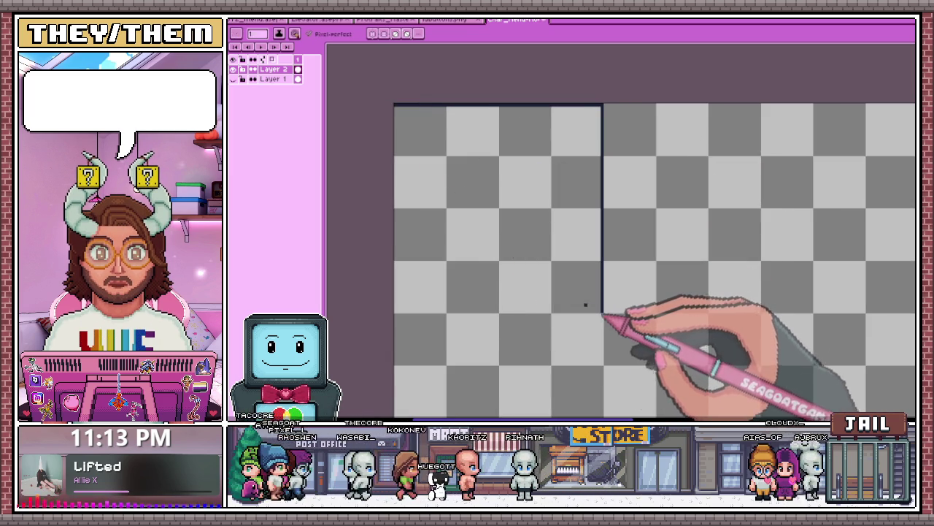
pyautogui.moveTo(397, 312); pyautogui.dragTo(405, 133)
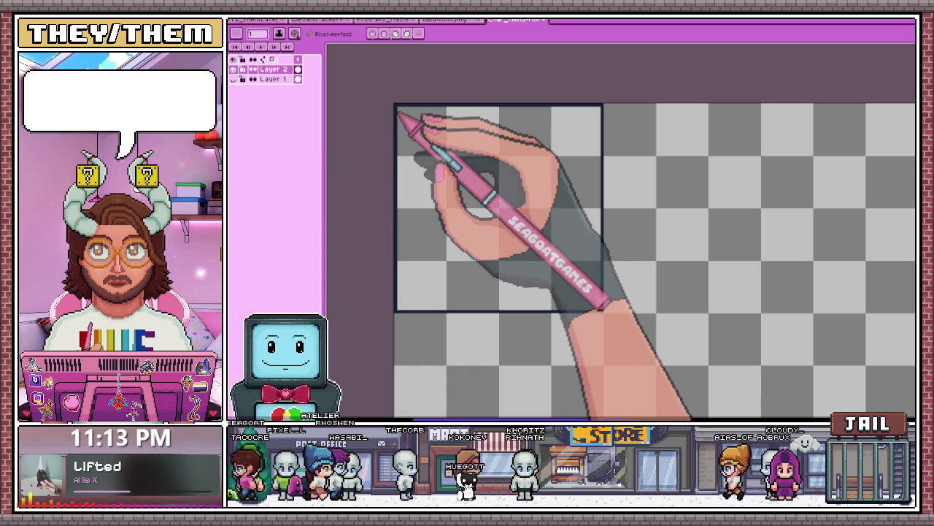
pyautogui.scroll(-1, 423, 150)
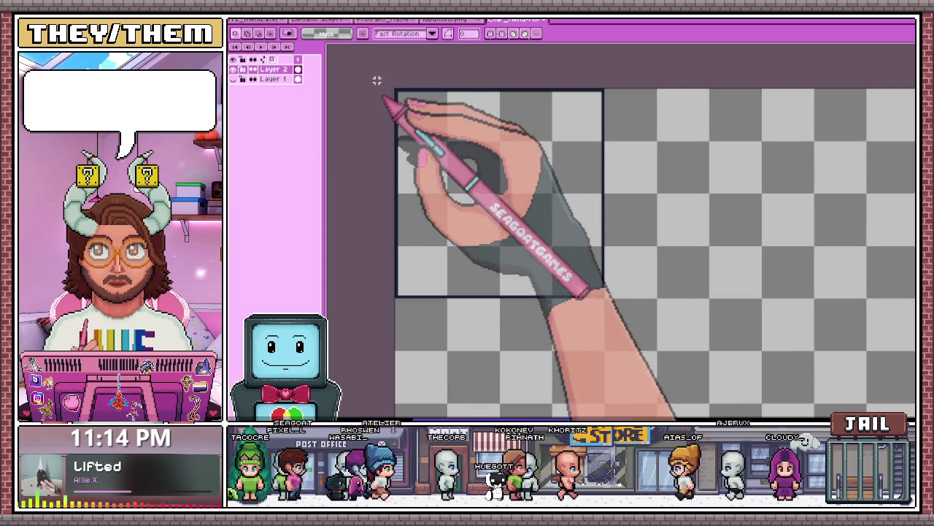
# - Paste the CORE/SKILLS/GEAR/ACTION tab menu and transform it into place on the canvas
pyautogui.hotkey('ctrl', 'v')
pyautogui.scroll(-1, 380, 73)
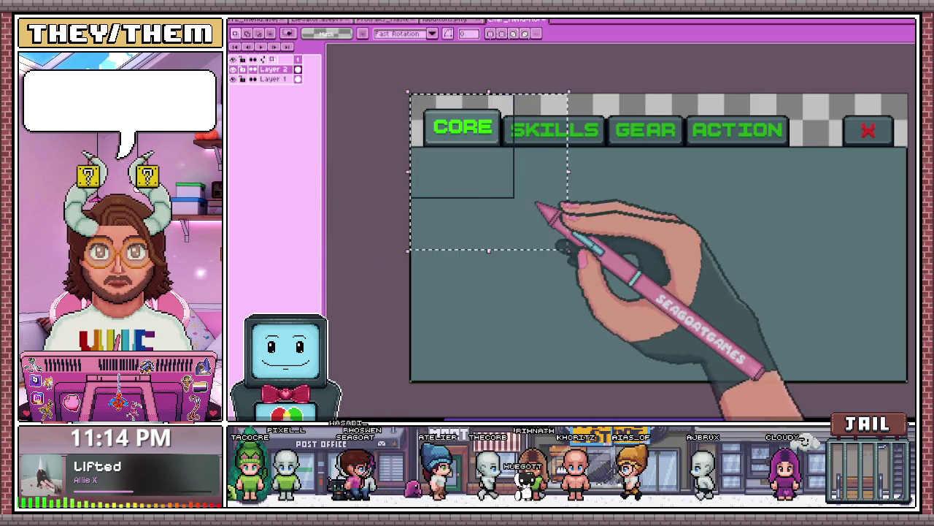
pyautogui.hotkey('ctrl', 't')
pyautogui.moveTo(476, 187); pyautogui.dragTo(503, 248)
pyautogui.scroll(1, 440, 175)
pyautogui.scroll(-1, 442, 193)
pyautogui.scroll(2, 452, 198)
pyautogui.scroll(1, 480, 234)
pyautogui.moveTo(479, 246); pyautogui.dragTo(446, 234)
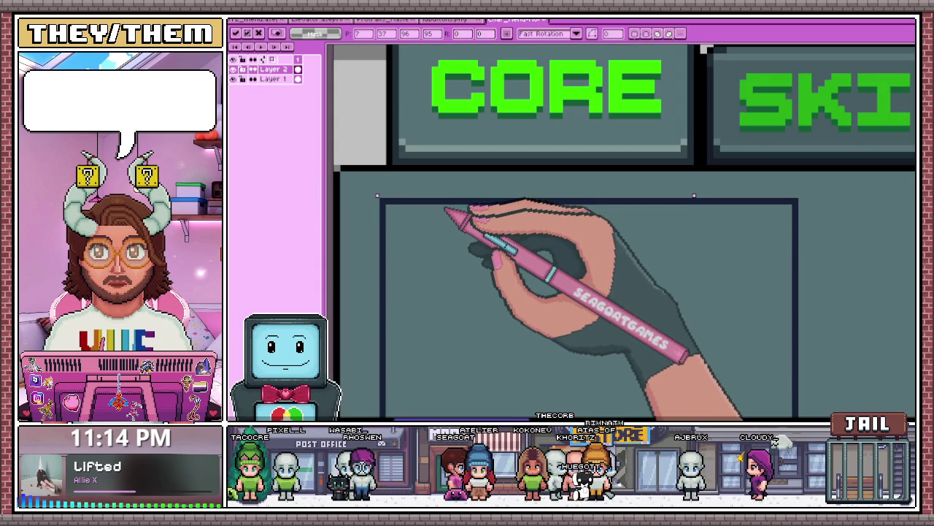
pyautogui.scroll(-1, 446, 225)
pyautogui.scroll(-1, 467, 171)
pyautogui.scroll(-1, 460, 198)
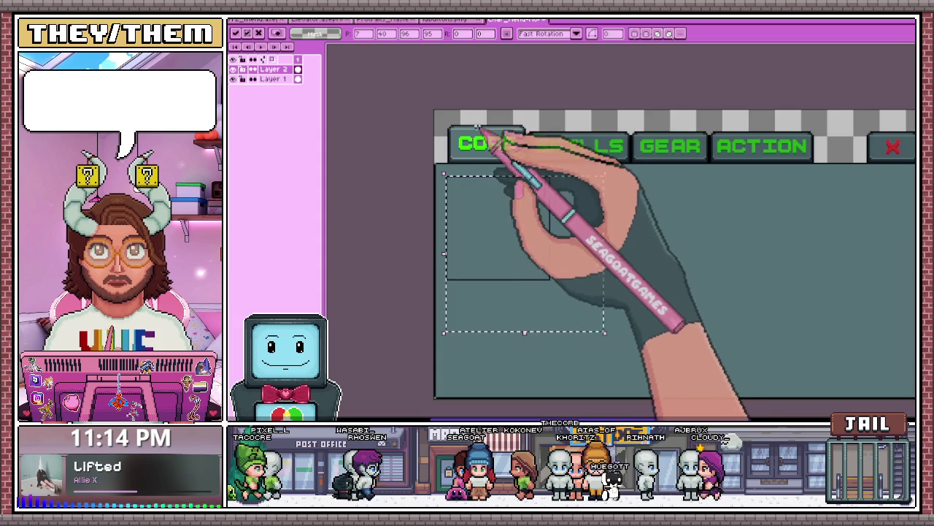
pyautogui.scroll(-2, 484, 146)
pyautogui.scroll(1, 490, 218)
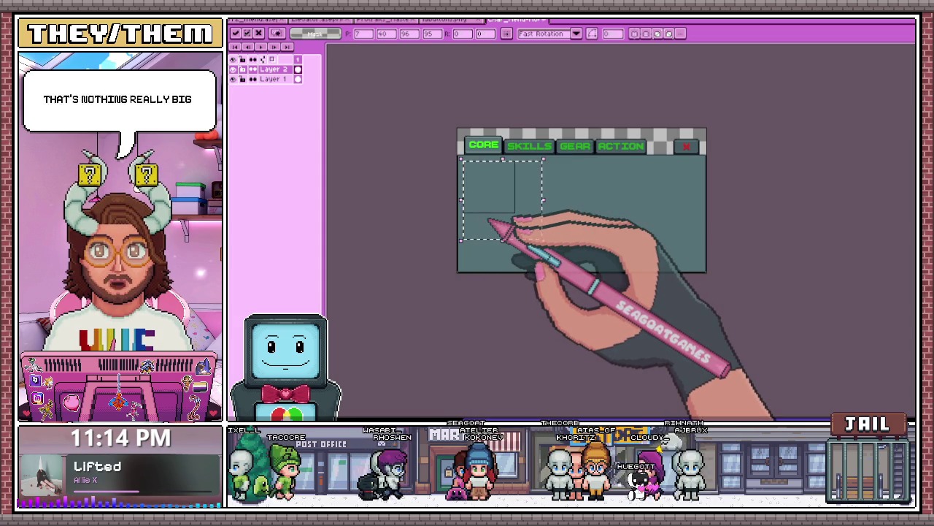
pyautogui.scroll(1, 489, 197)
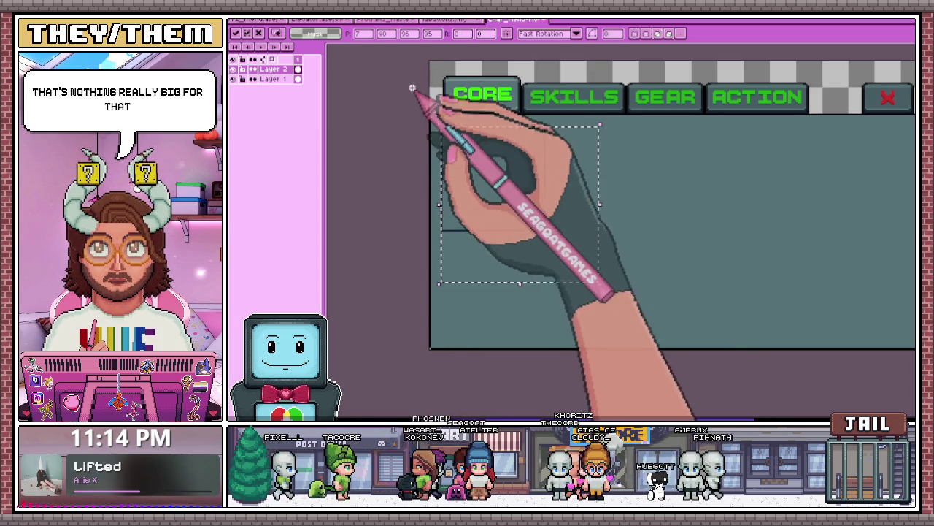
pyautogui.scroll(1, 438, 102)
pyautogui.scroll(1, 456, 135)
pyautogui.scroll(-1, 438, 102)
pyautogui.scroll(-1, 445, 110)
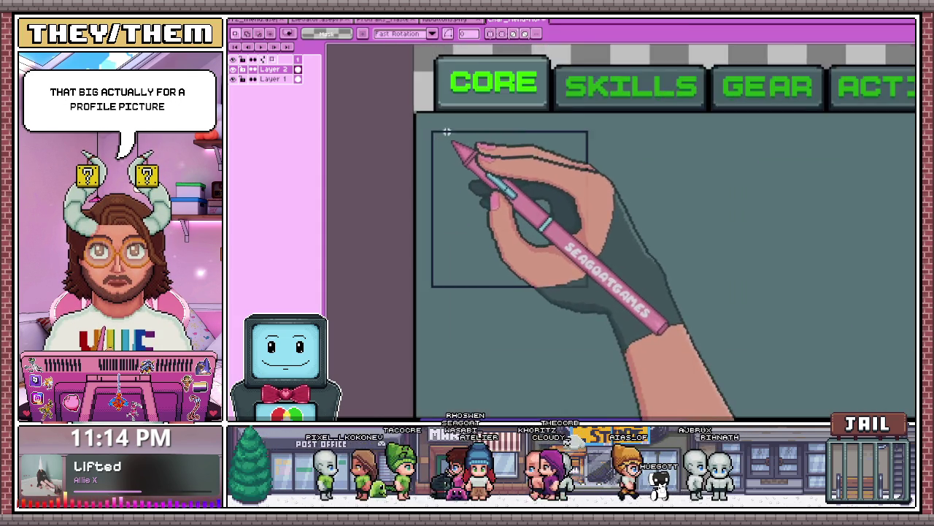
pyautogui.scroll(1, 438, 124)
pyautogui.scroll(1, 431, 110)
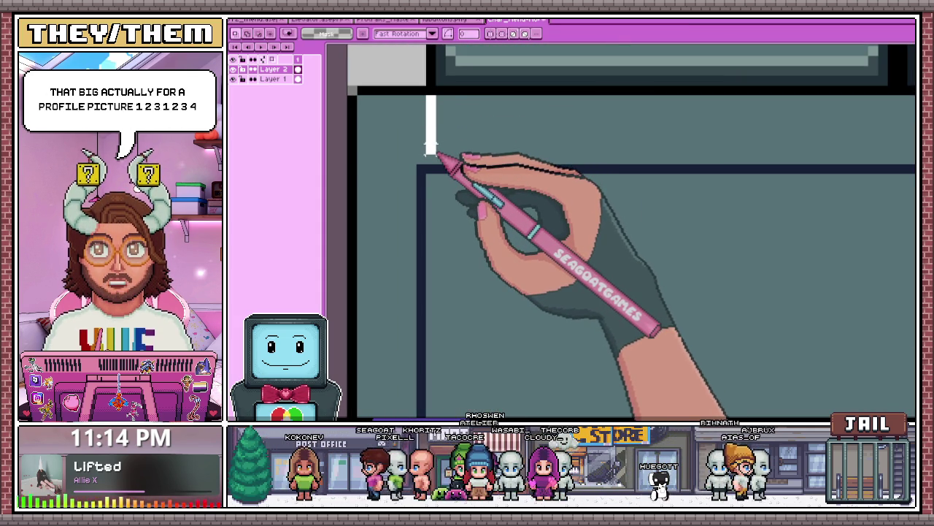
pyautogui.scroll(-1, 430, 162)
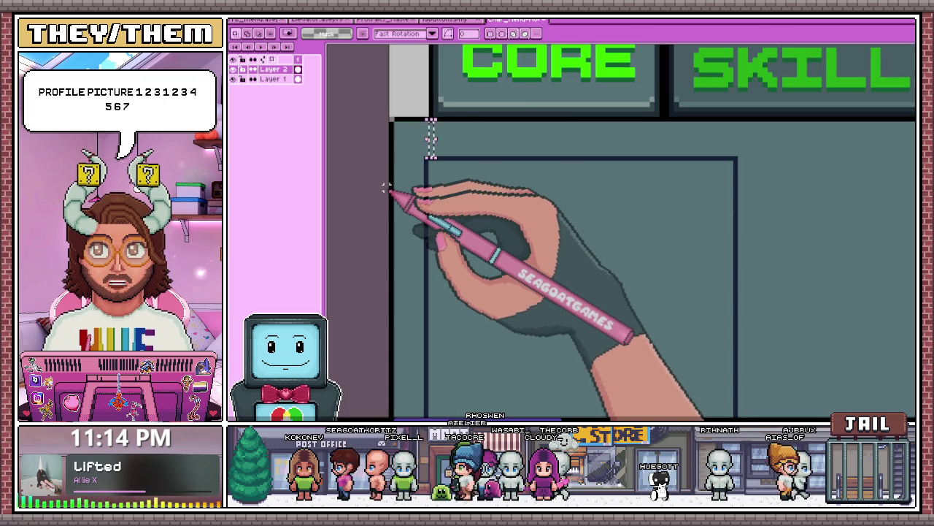
pyautogui.scroll(-1, 397, 157)
# - Marquee-select the area around the profile frame to gauge its size and margins
pyautogui.moveTo(410, 140); pyautogui.dragTo(648, 377)
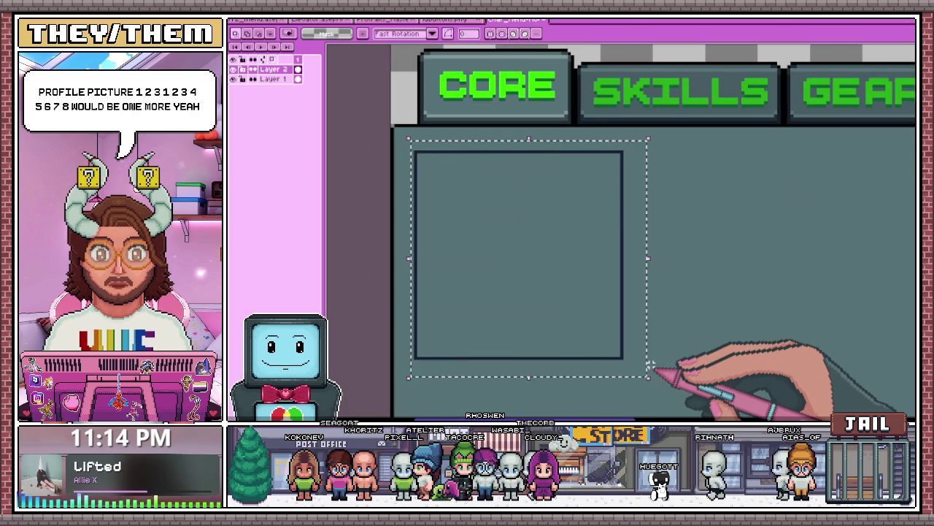
pyautogui.scroll(-2, 650, 365)
pyautogui.scroll(-1, 475, 156)
pyautogui.scroll(-1, 559, 317)
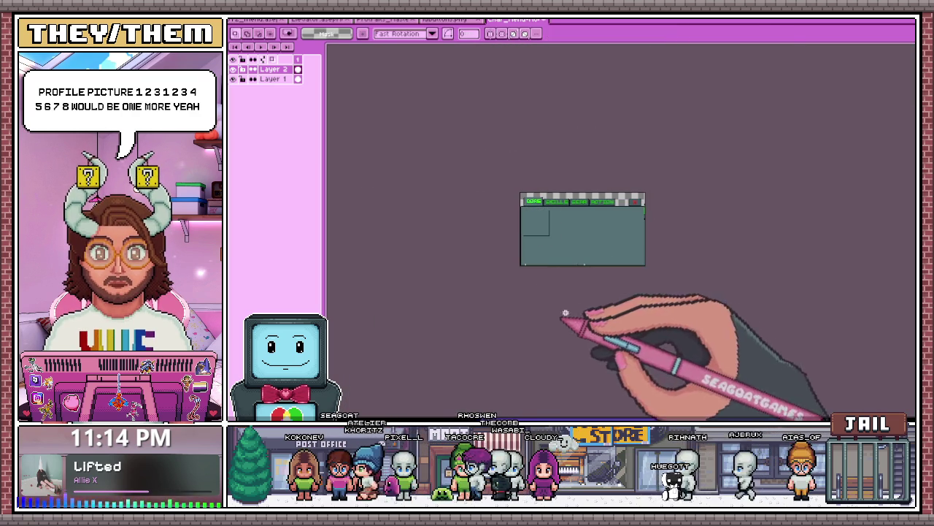
pyautogui.scroll(2, 605, 240)
pyautogui.scroll(1, 413, 142)
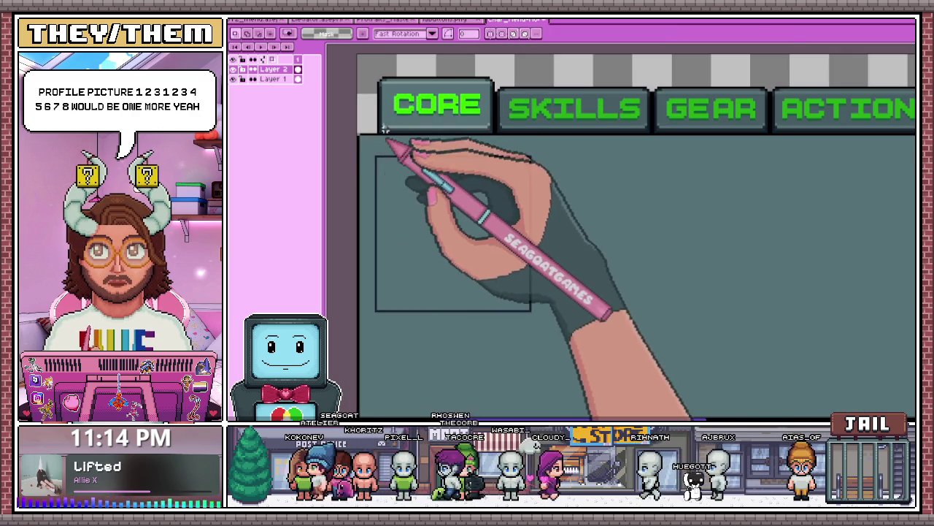
pyautogui.scroll(1, 390, 139)
pyautogui.scroll(2, 380, 98)
pyautogui.scroll(-1, 392, 128)
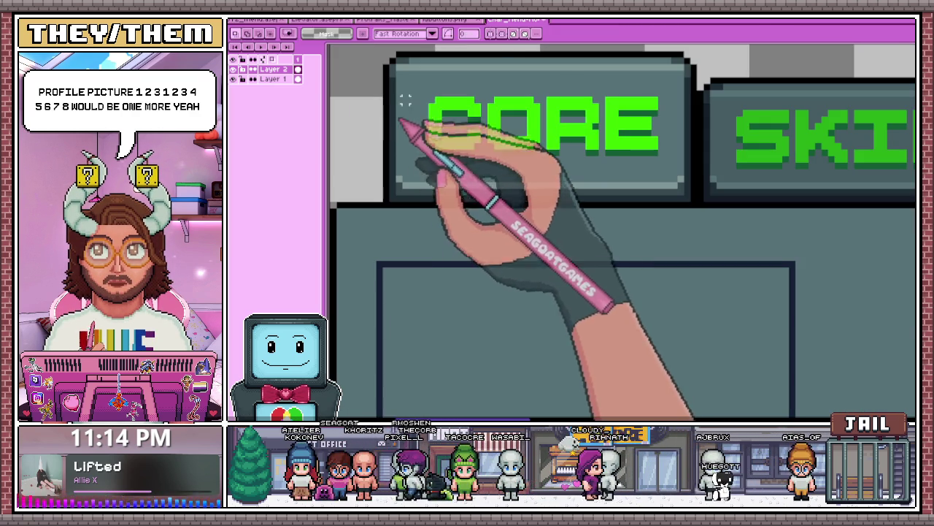
# - Inspect the USER/POP panel corner on the Broadcast Year Zero title screen
pyautogui.click(292, 20)
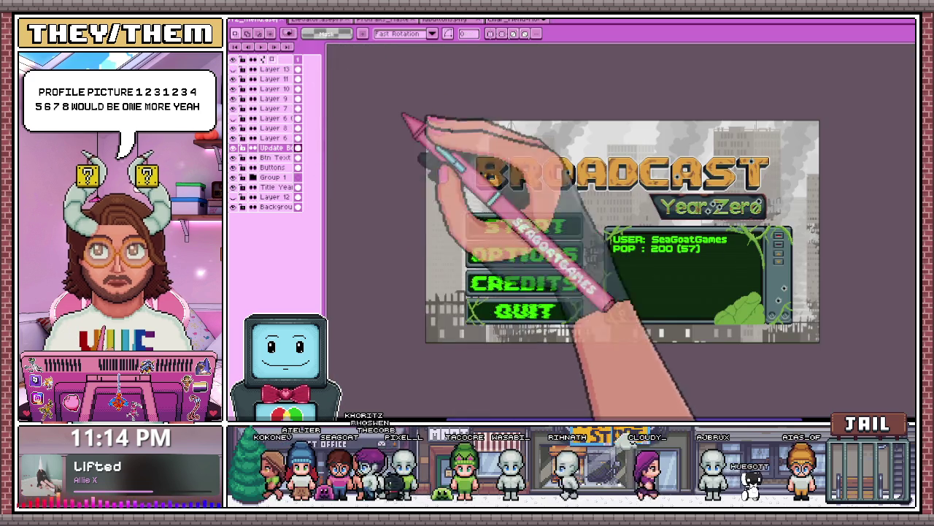
pyautogui.scroll(2, 605, 246)
pyautogui.scroll(1, 417, 184)
pyautogui.scroll(1, 445, 156)
pyautogui.scroll(-1, 434, 179)
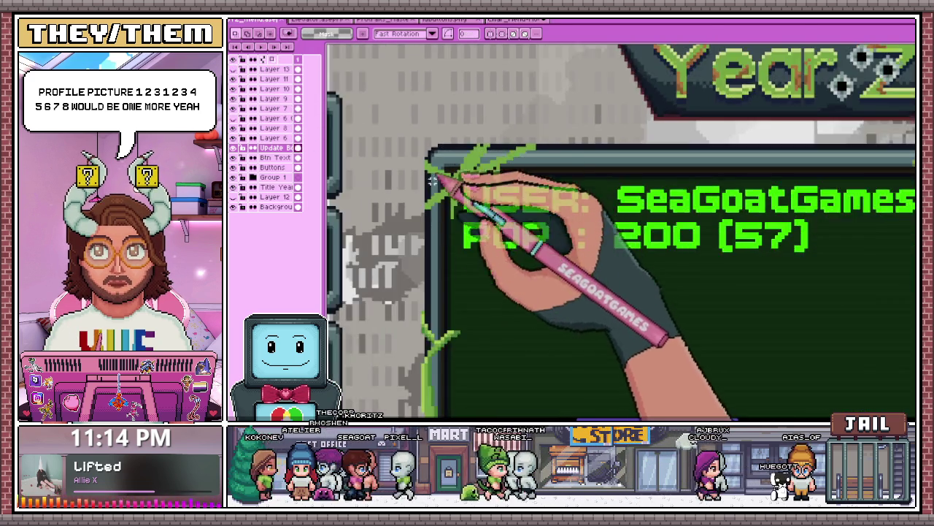
pyautogui.scroll(2, 432, 180)
pyautogui.scroll(-2, 438, 204)
pyautogui.scroll(-1, 434, 146)
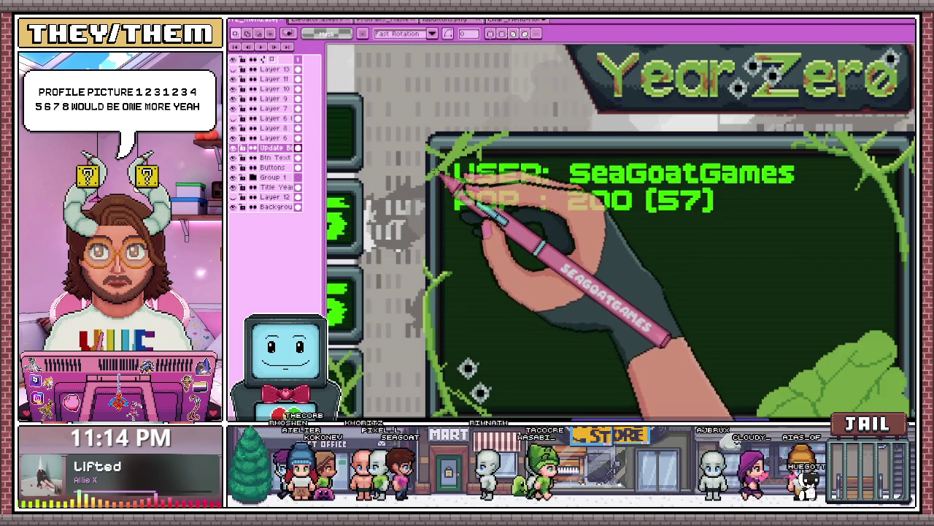
pyautogui.scroll(1, 440, 219)
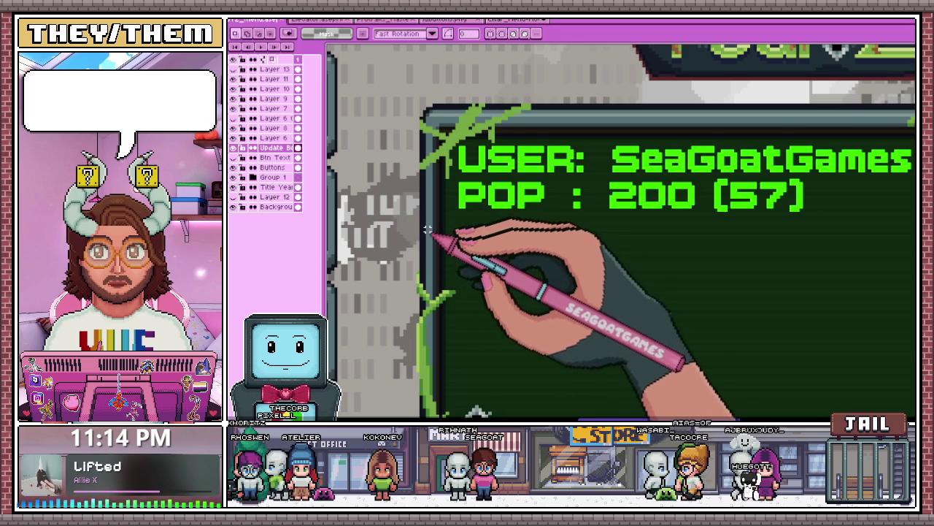
pyautogui.scroll(1, 428, 230)
pyautogui.scroll(1, 432, 209)
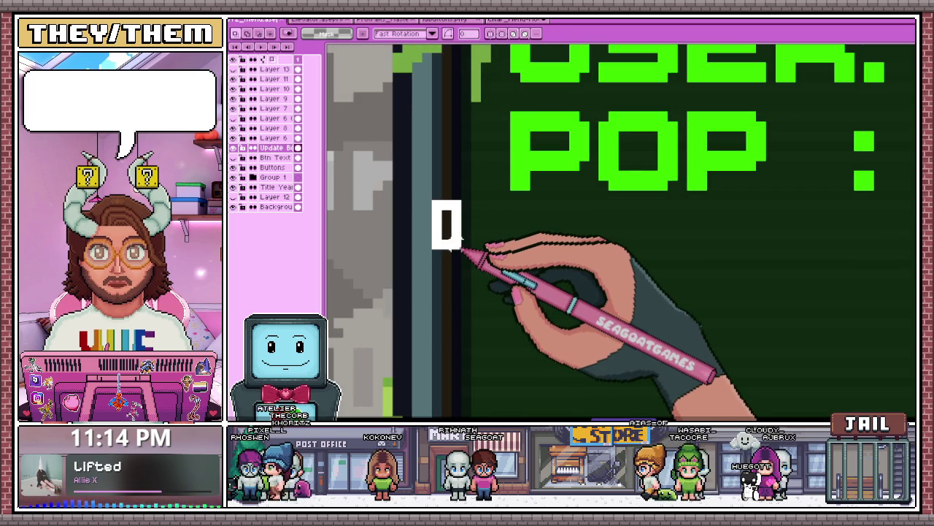
pyautogui.scroll(-2, 447, 224)
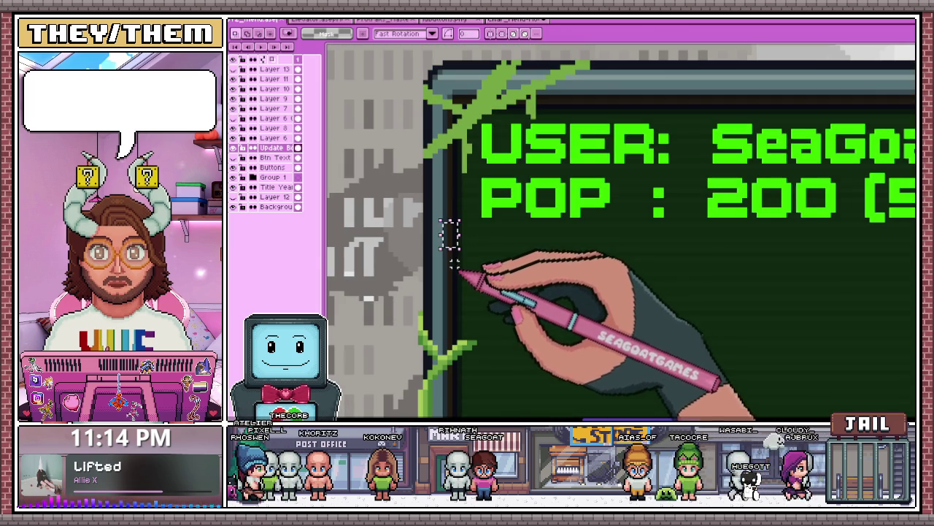
# - Return to the tab-menu mockup and zoom around the profile frame
pyautogui.click(515, 20)
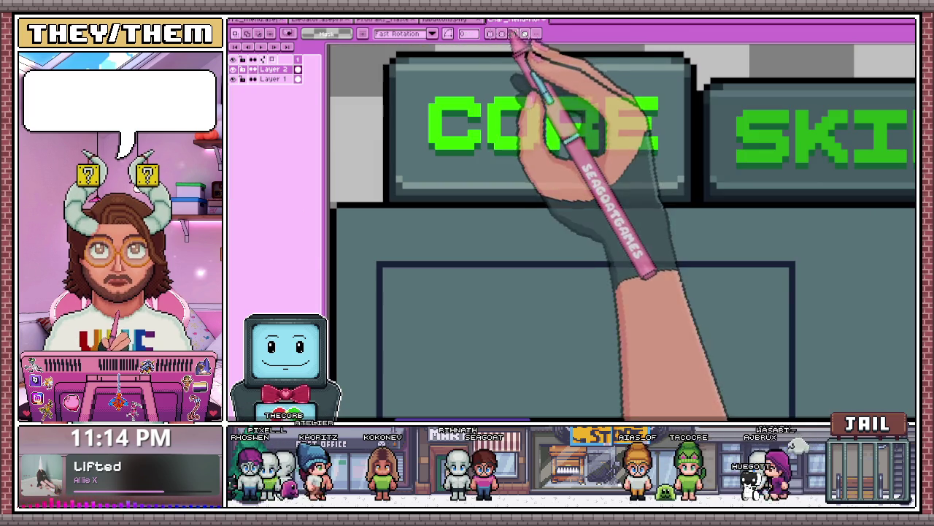
pyautogui.scroll(1, 475, 219)
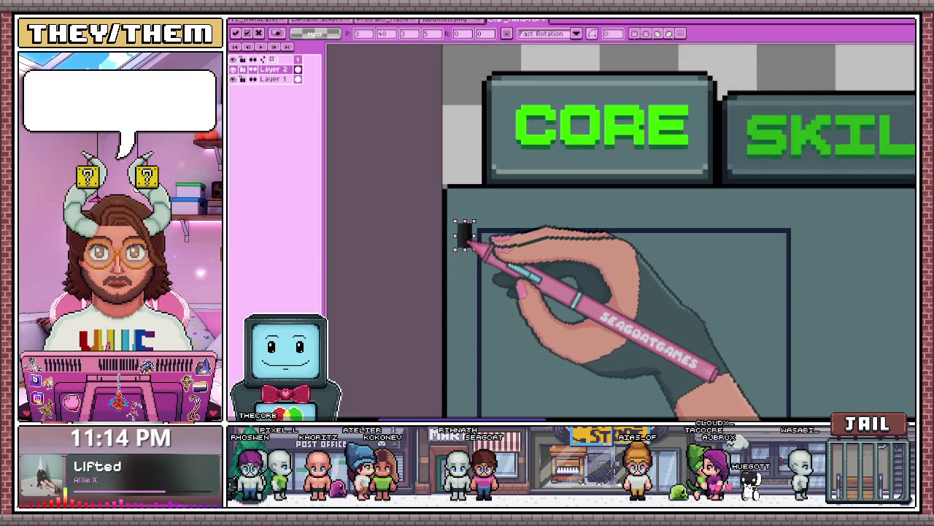
pyautogui.scroll(1, 459, 237)
pyautogui.scroll(-2, 468, 241)
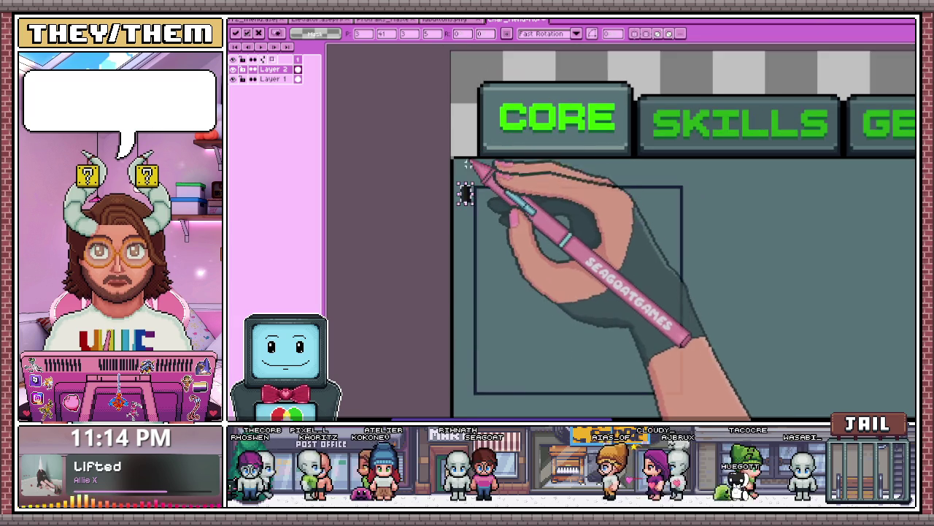
pyautogui.scroll(-2, 488, 171)
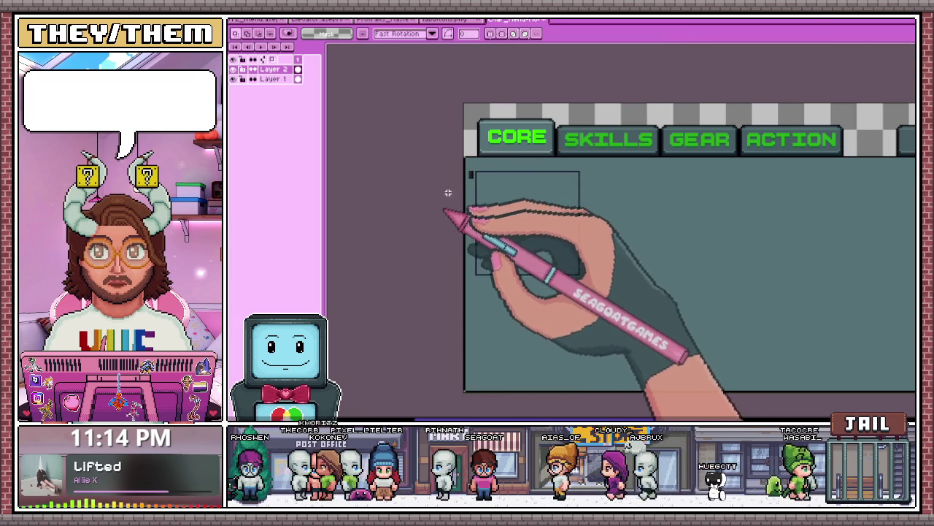
pyautogui.scroll(2, 438, 209)
pyautogui.scroll(1, 475, 192)
pyautogui.scroll(1, 455, 205)
pyautogui.scroll(-2, 453, 183)
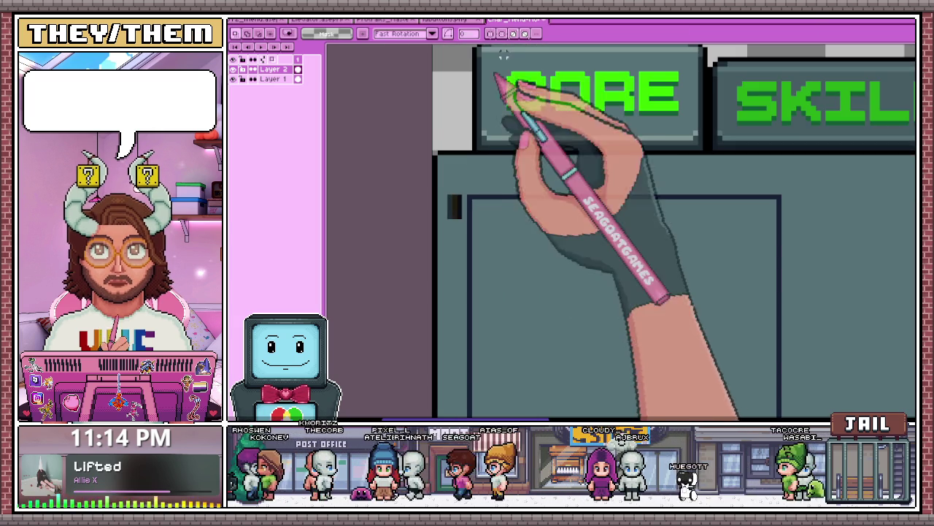
# - Compare the open sprites, then place the copied corner at the profile frame's top-left
pyautogui.click(467, 21)
pyautogui.click(340, 20)
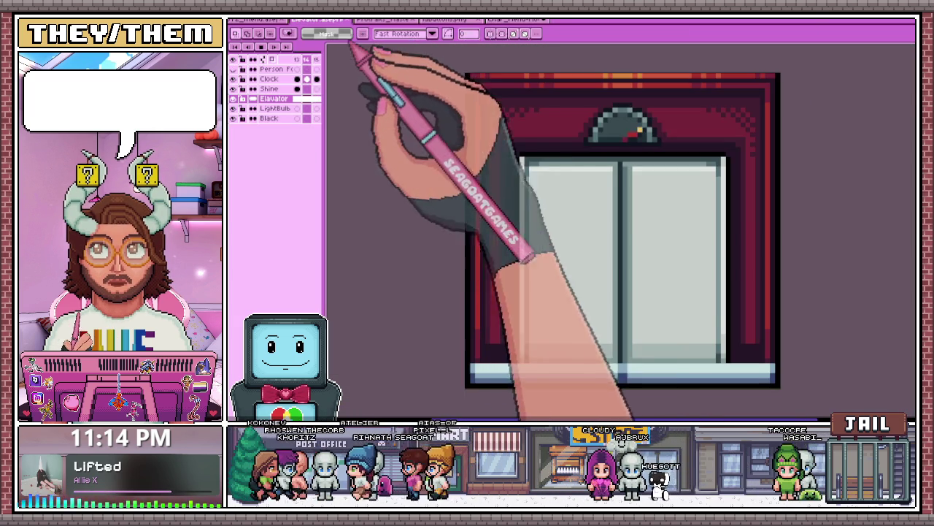
pyautogui.click(259, 20)
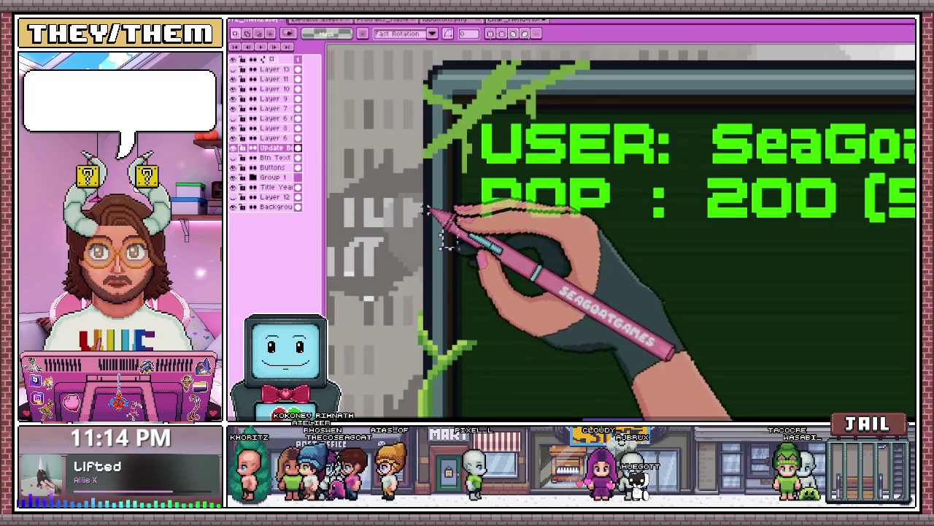
pyautogui.click(511, 20)
pyautogui.scroll(2, 427, 182)
pyautogui.click(484, 19)
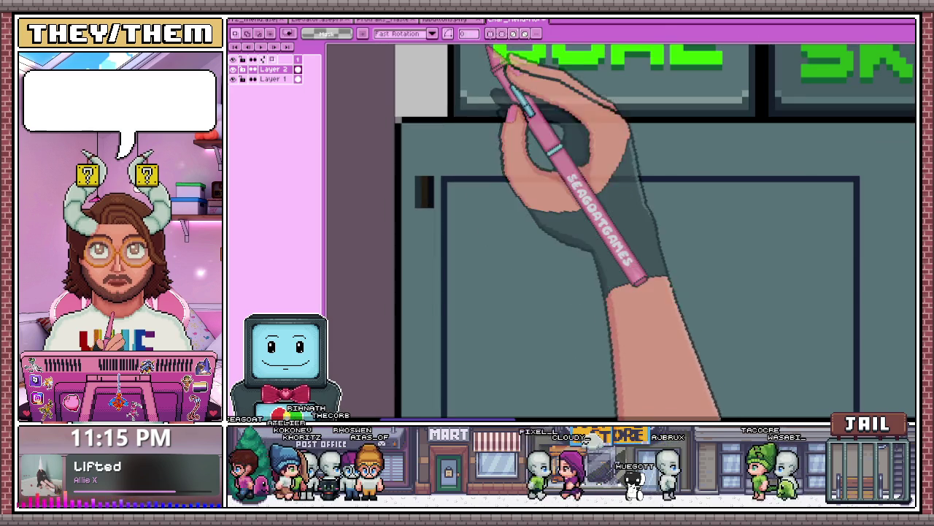
pyautogui.click(453, 19)
pyautogui.click(256, 19)
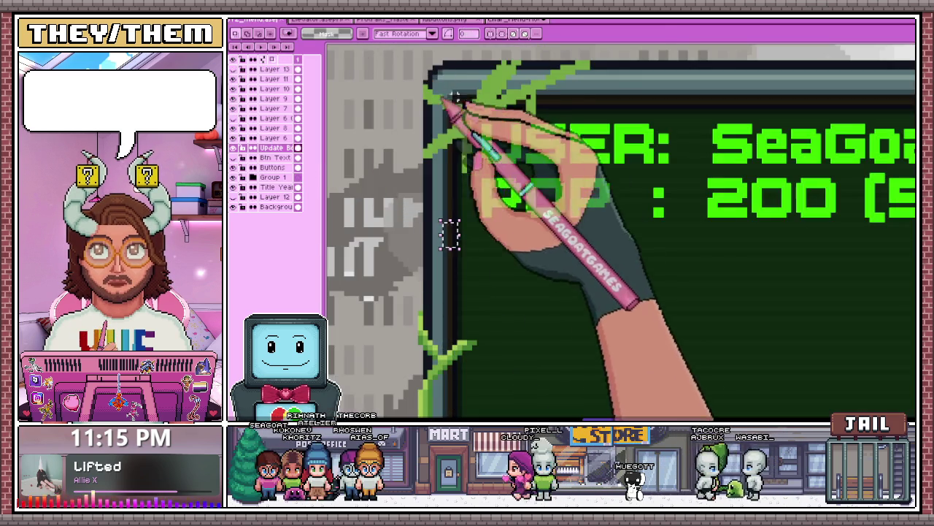
pyautogui.scroll(2, 435, 86)
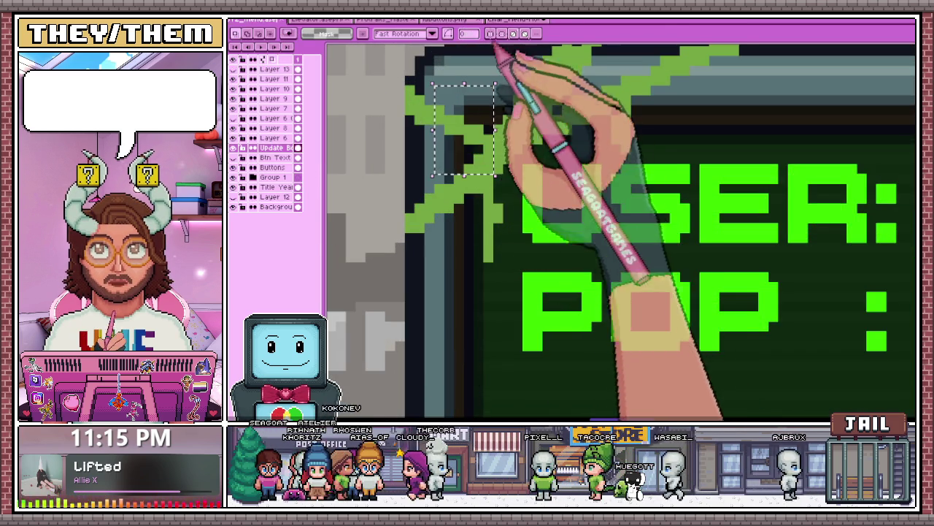
pyautogui.click(504, 20)
pyautogui.moveTo(628, 237); pyautogui.dragTo(436, 151)
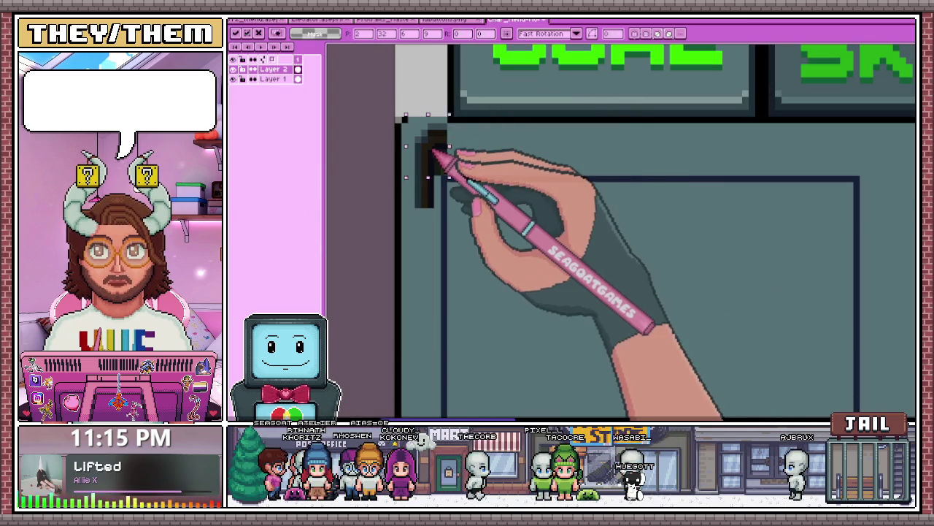
# - Trim the selection around the corner piece, delete it, then undo to restore it
pyautogui.scroll(-3, 436, 139)
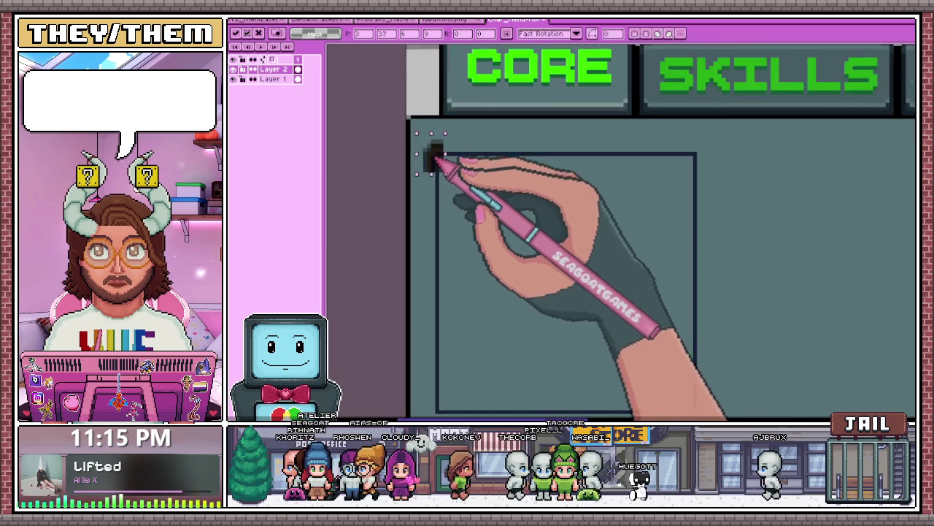
pyautogui.scroll(2, 438, 137)
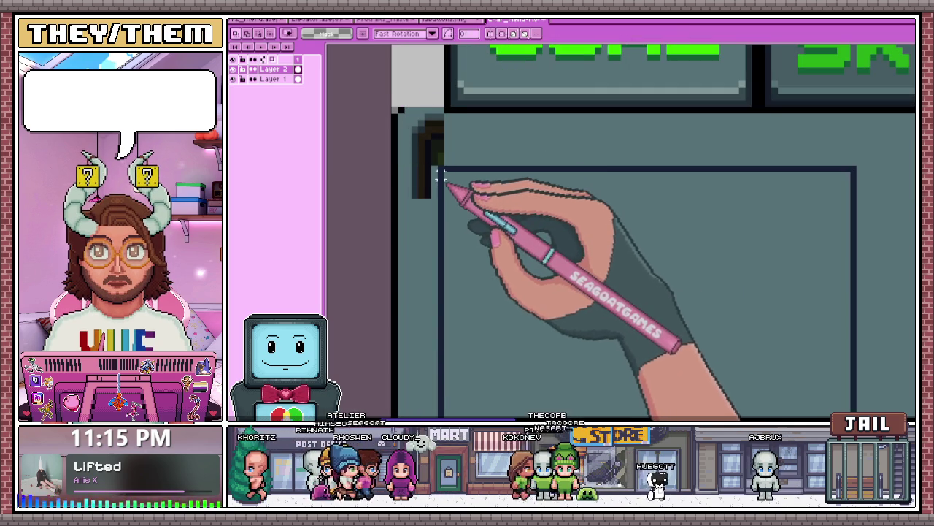
pyautogui.scroll(2, 420, 135)
pyautogui.scroll(-2, 436, 135)
pyautogui.scroll(-1, 438, 150)
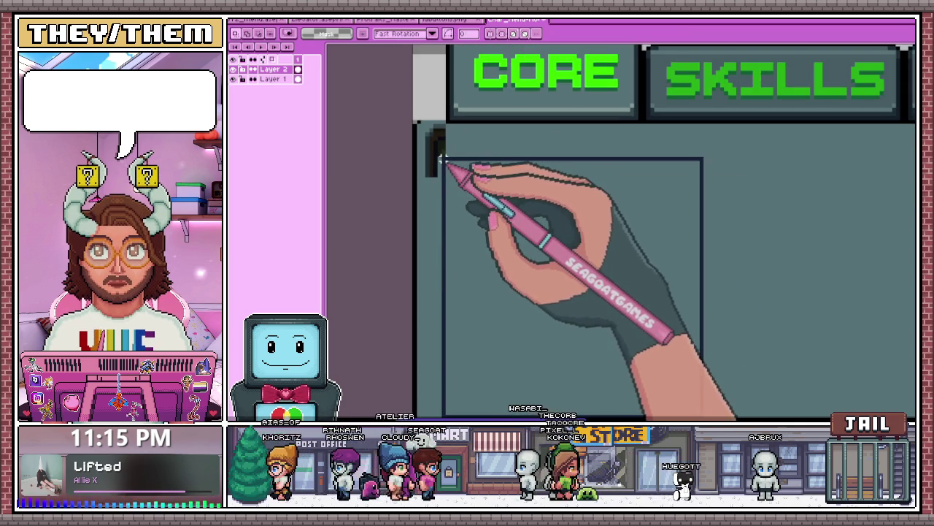
pyautogui.scroll(-2, 448, 166)
pyautogui.scroll(1, 428, 136)
pyautogui.scroll(1, 430, 125)
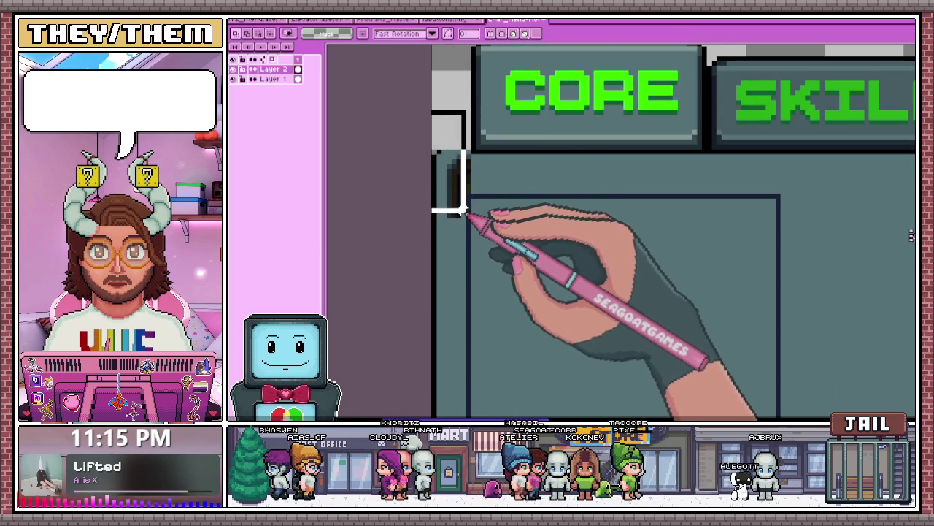
pyautogui.scroll(1, 463, 221)
pyautogui.scroll(1, 467, 224)
pyautogui.moveTo(473, 205); pyautogui.dragTo(473, 138)
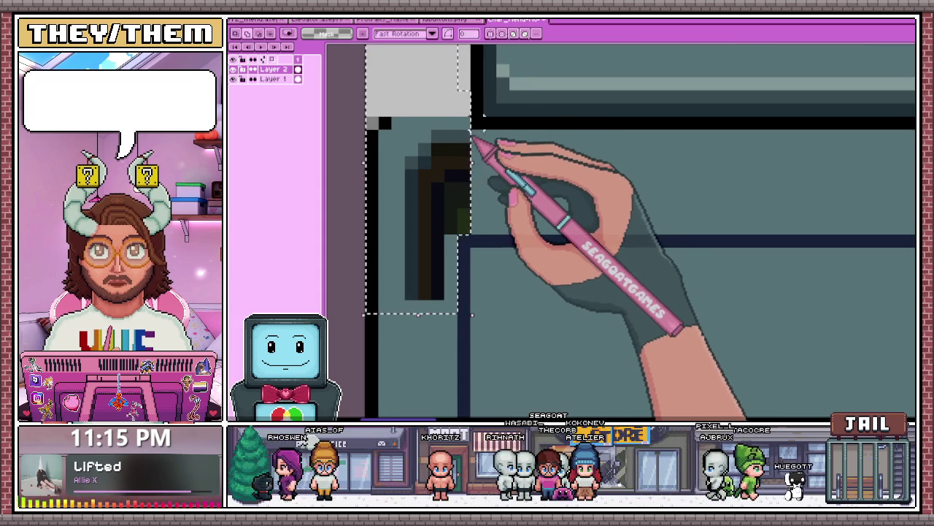
pyautogui.press('Delete')
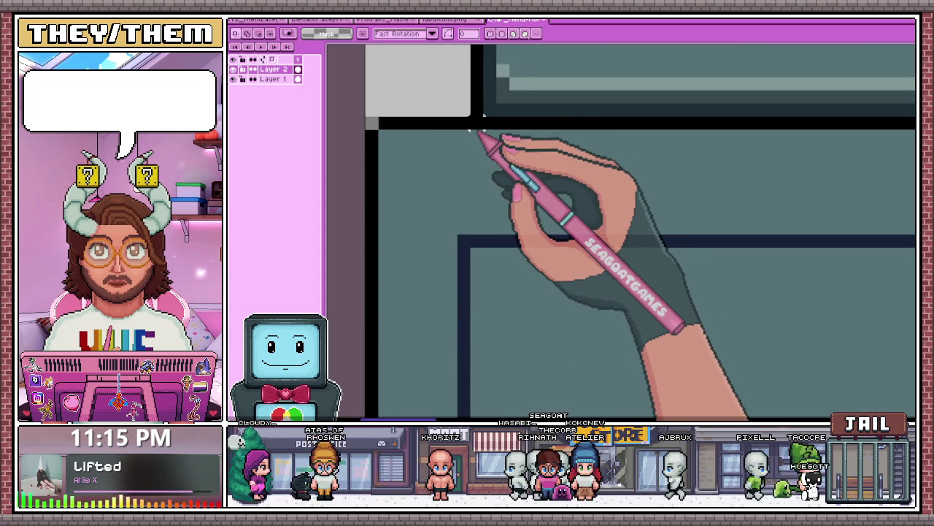
pyautogui.hotkey('ctrl', 'z')
# - Hide the other layers to view Layer 3's corner shape alone, with the pencil active
pyautogui.scroll(-2, 511, 146)
pyautogui.scroll(-2, 448, 177)
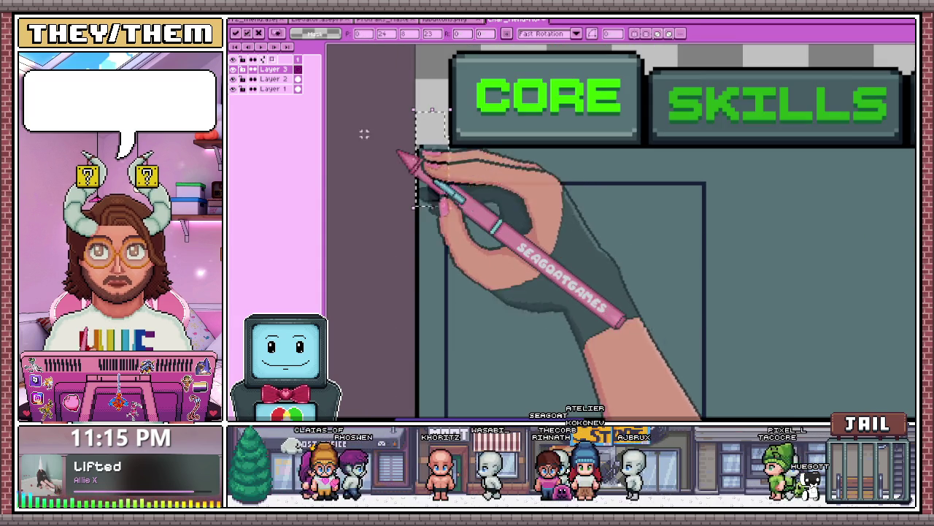
pyautogui.click(234, 88)
pyautogui.press('b')
pyautogui.scroll(3, 424, 146)
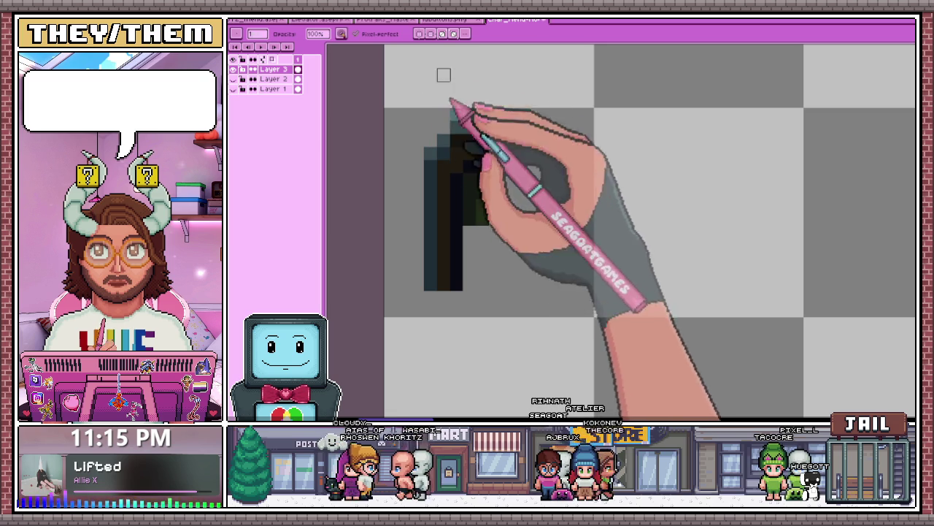
pyautogui.scroll(-3, 413, 163)
pyautogui.scroll(2, 411, 156)
pyautogui.scroll(2, 451, 195)
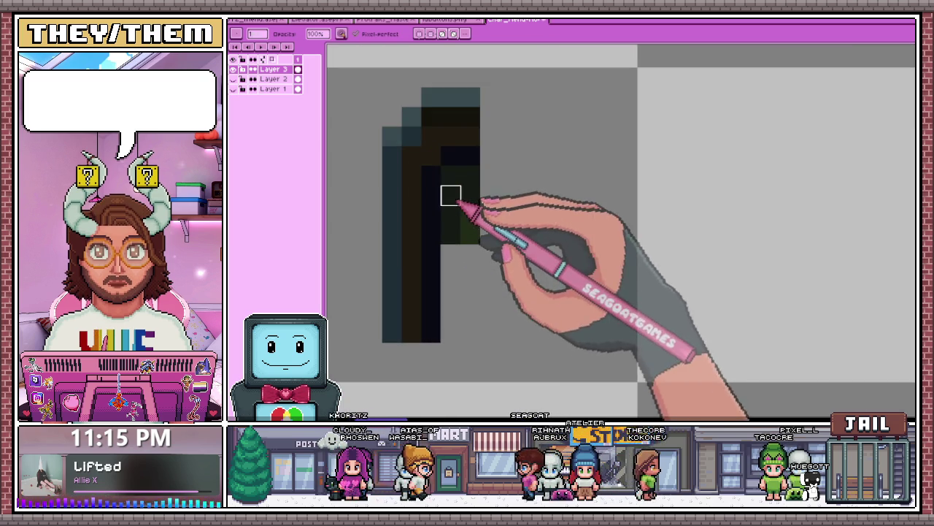
pyautogui.scroll(-3, 478, 186)
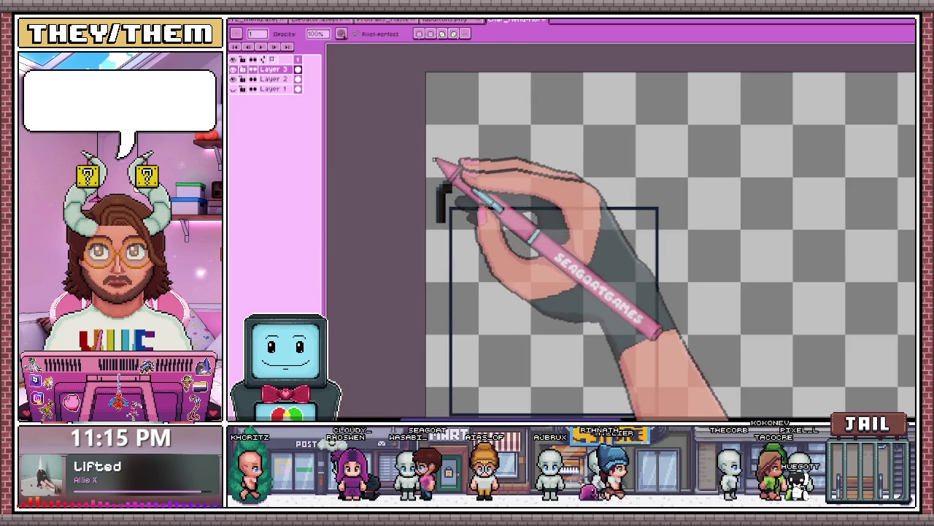
# - Show the CORE/SKILLS artwork again and make Layer 1 the active layer
pyautogui.click(233, 89)
pyautogui.scroll(2, 431, 166)
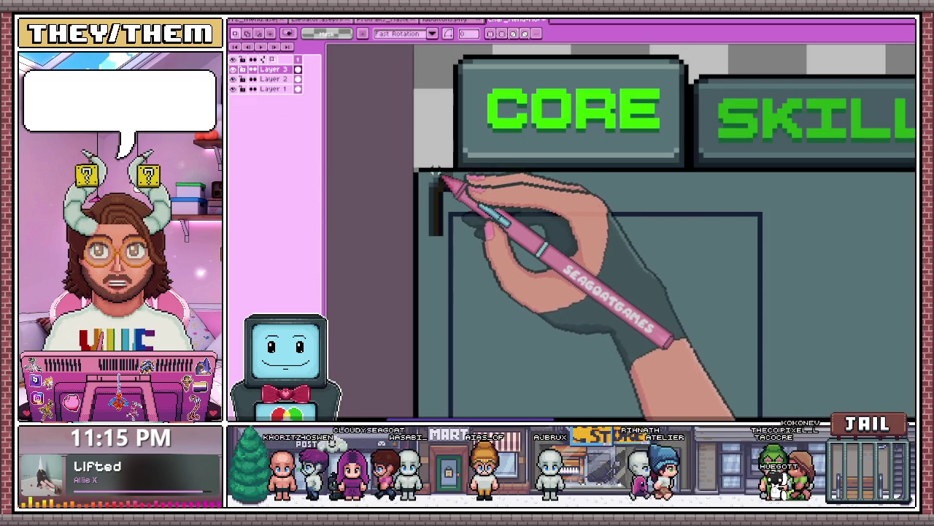
pyautogui.scroll(1, 452, 204)
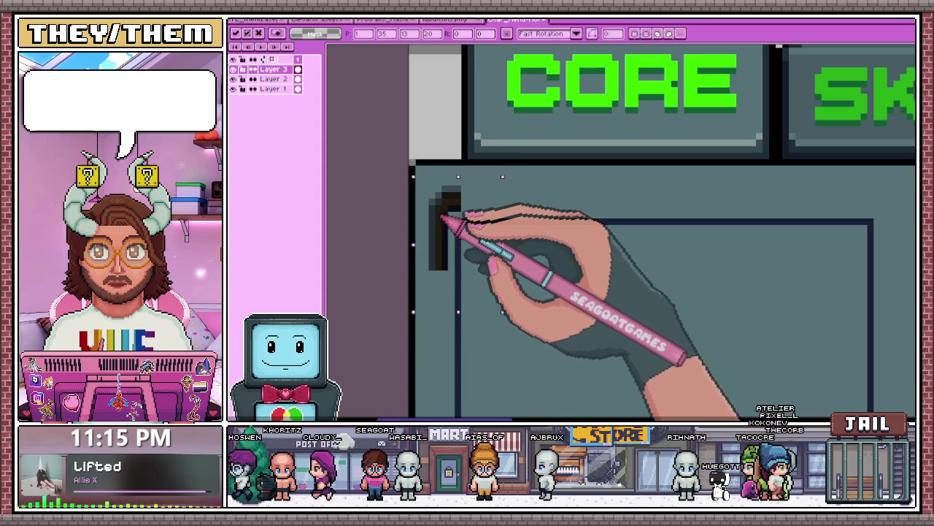
pyautogui.scroll(-2, 438, 208)
pyautogui.scroll(-1, 438, 209)
pyautogui.scroll(3, 461, 143)
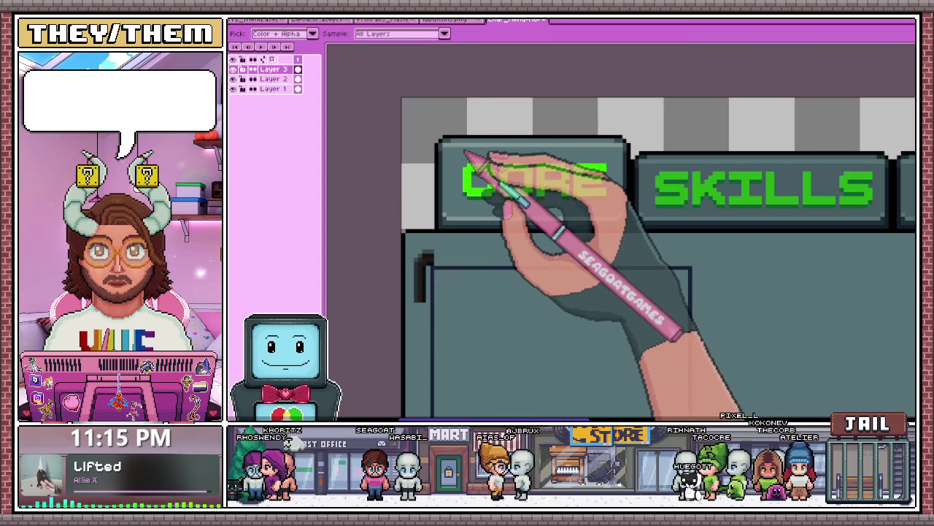
pyautogui.scroll(-2, 453, 175)
pyautogui.scroll(1, 469, 183)
pyautogui.scroll(1, 365, 209)
pyautogui.scroll(2, 387, 226)
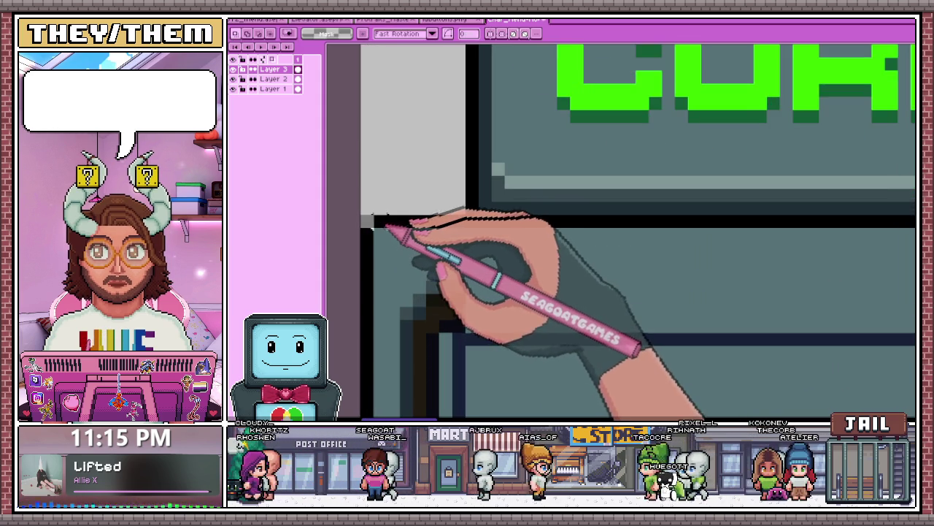
pyautogui.scroll(-2, 380, 222)
pyautogui.click(272, 88)
pyautogui.scroll(2, 363, 236)
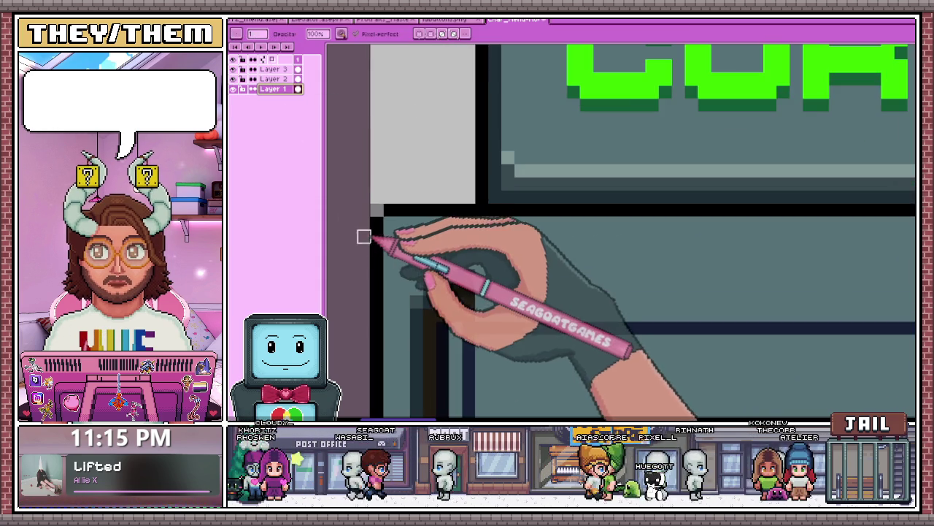
pyautogui.scroll(-2, 391, 222)
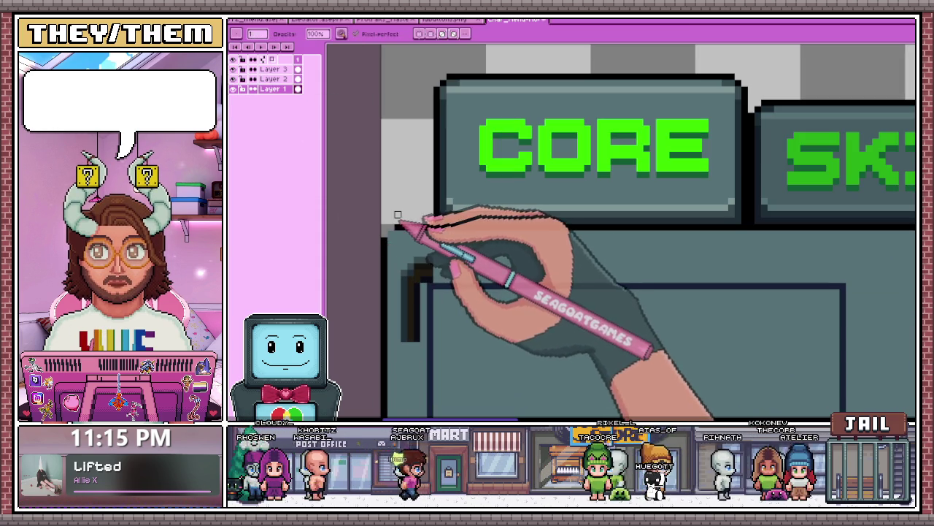
pyautogui.scroll(-1, 400, 245)
pyautogui.scroll(3, 408, 245)
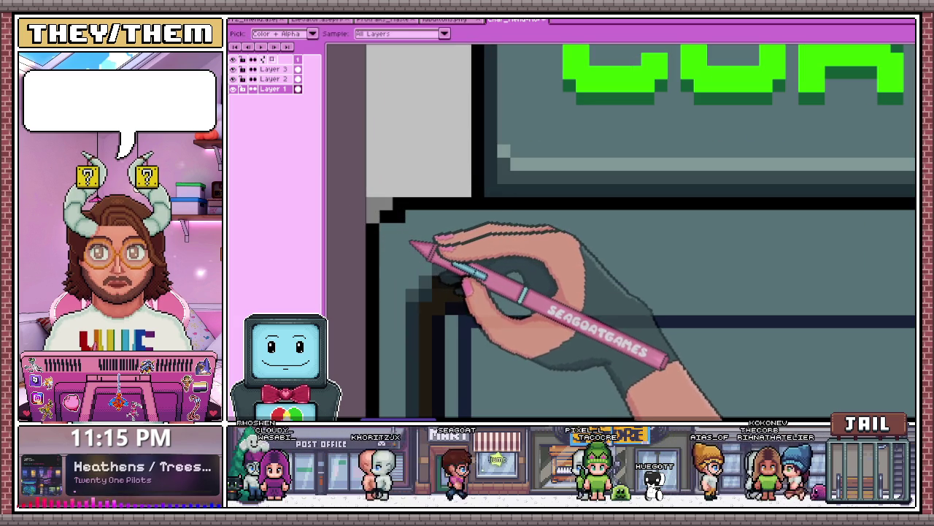
pyautogui.scroll(-1, 402, 213)
pyautogui.scroll(-2, 428, 188)
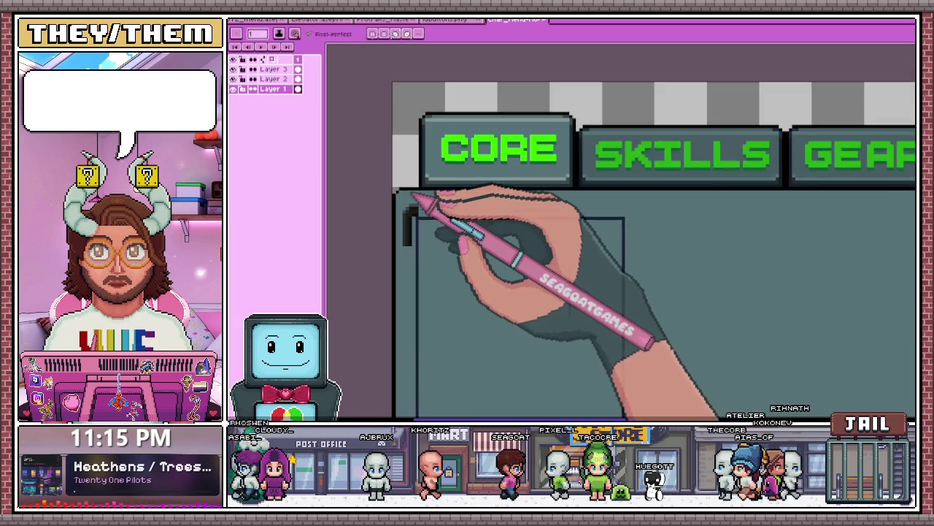
pyautogui.scroll(-2, 416, 188)
pyautogui.scroll(3, 671, 204)
pyautogui.scroll(2, 654, 187)
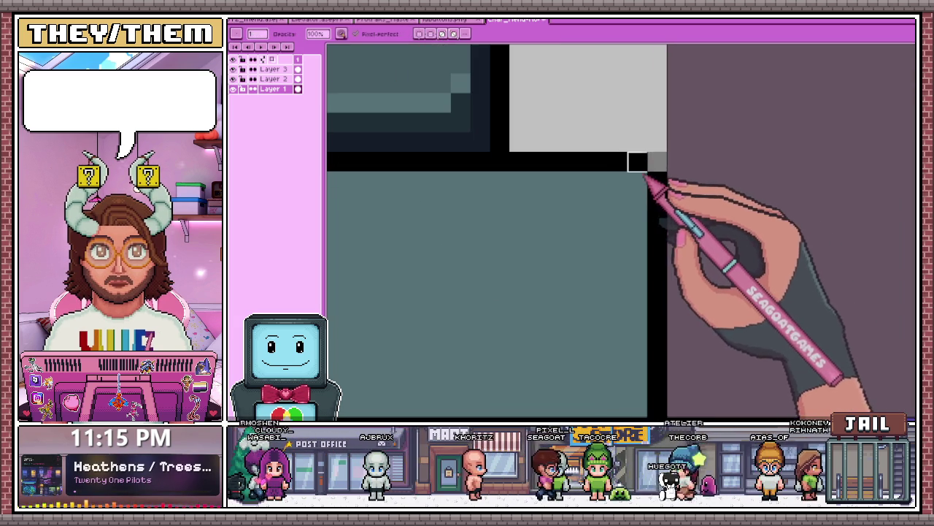
pyautogui.scroll(-1, 559, 94)
pyautogui.scroll(-2, 579, 209)
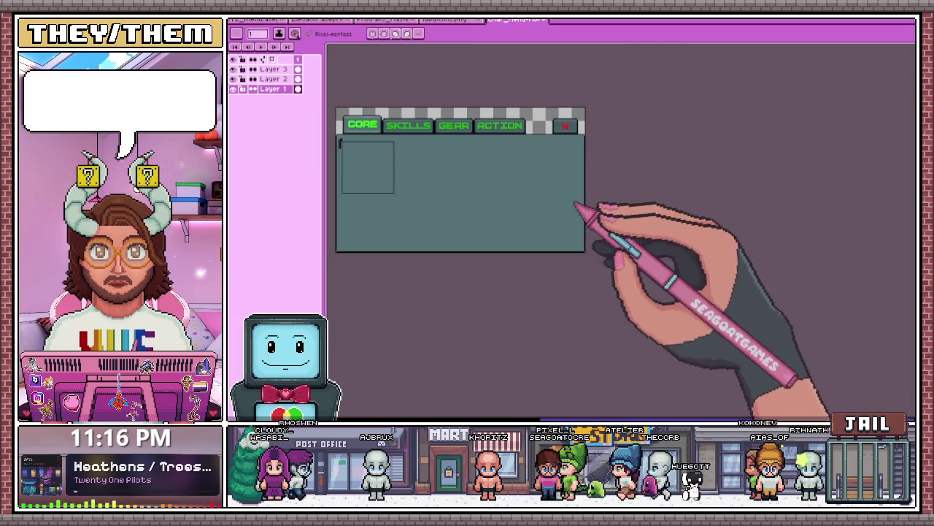
pyautogui.scroll(3, 605, 265)
pyautogui.scroll(1, 653, 252)
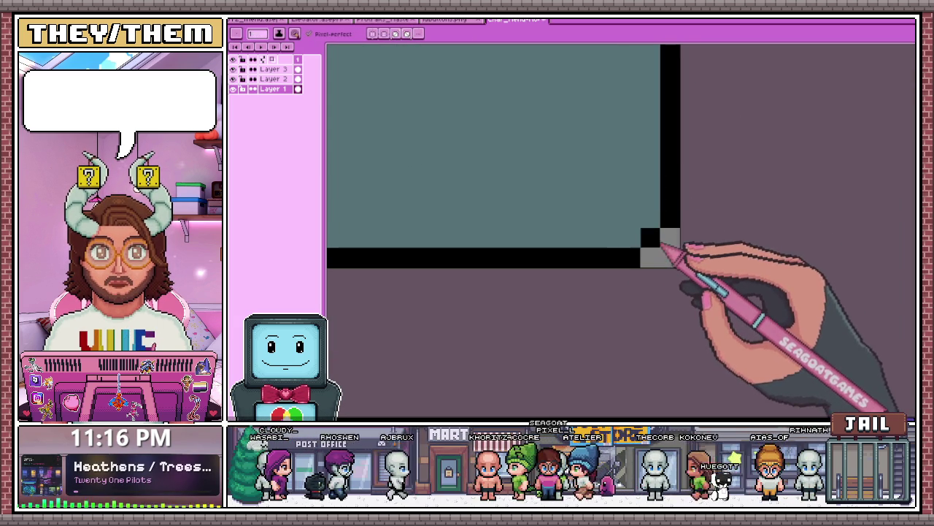
pyautogui.scroll(-2, 676, 226)
pyautogui.scroll(-2, 501, 212)
pyautogui.scroll(3, 434, 210)
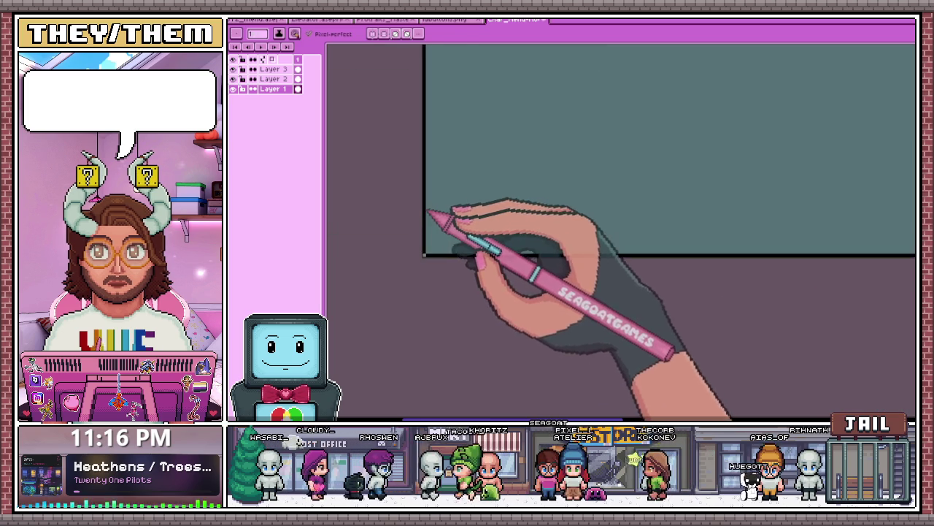
pyautogui.scroll(-2, 434, 266)
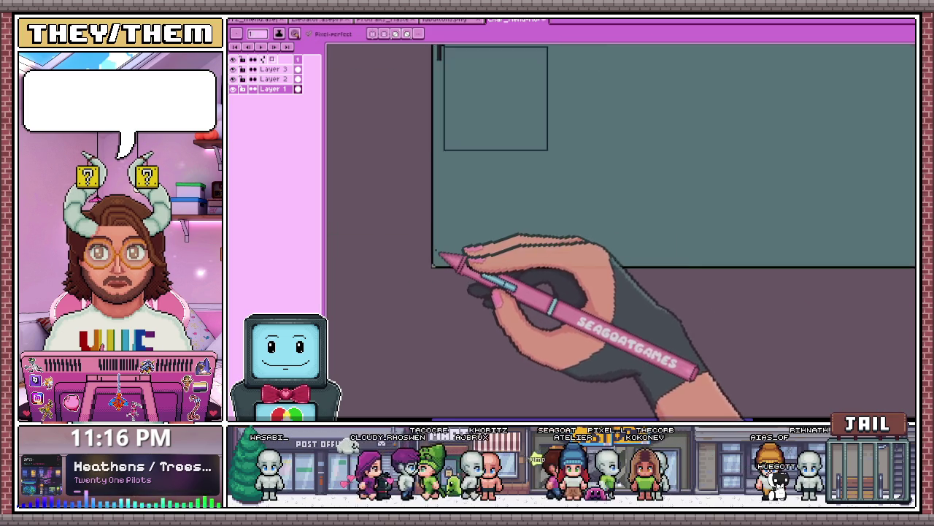
pyautogui.scroll(-1, 442, 219)
pyautogui.scroll(2, 442, 196)
pyautogui.scroll(1, 438, 182)
pyautogui.scroll(1, 438, 212)
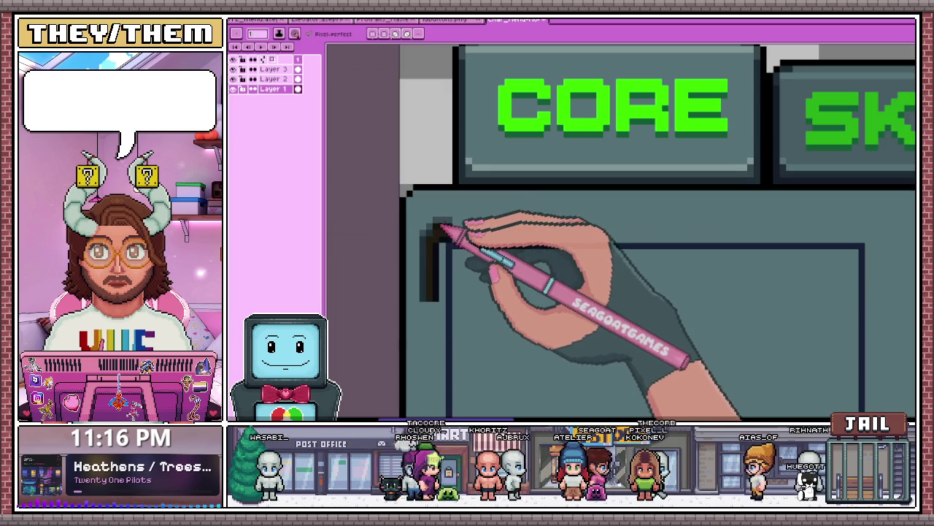
pyautogui.scroll(-1, 423, 171)
pyautogui.scroll(2, 431, 198)
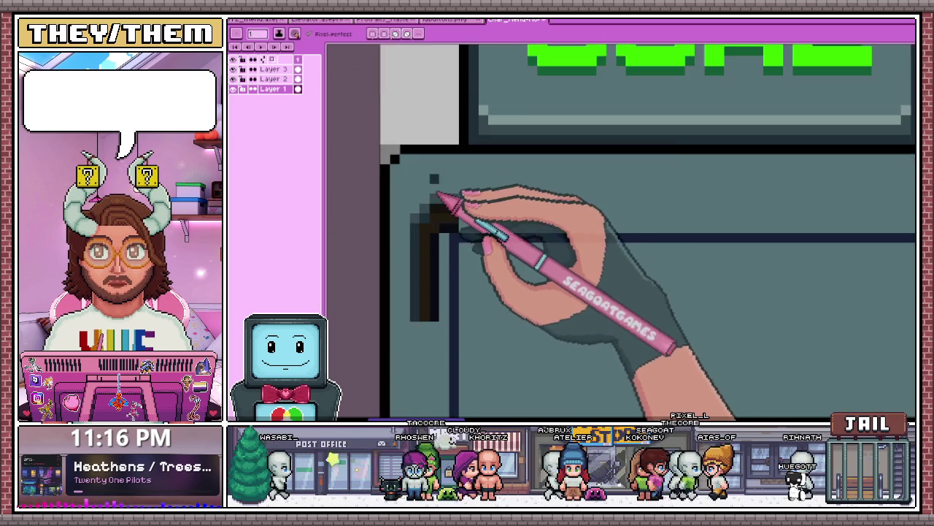
pyautogui.scroll(-3, 445, 178)
pyautogui.scroll(1, 473, 104)
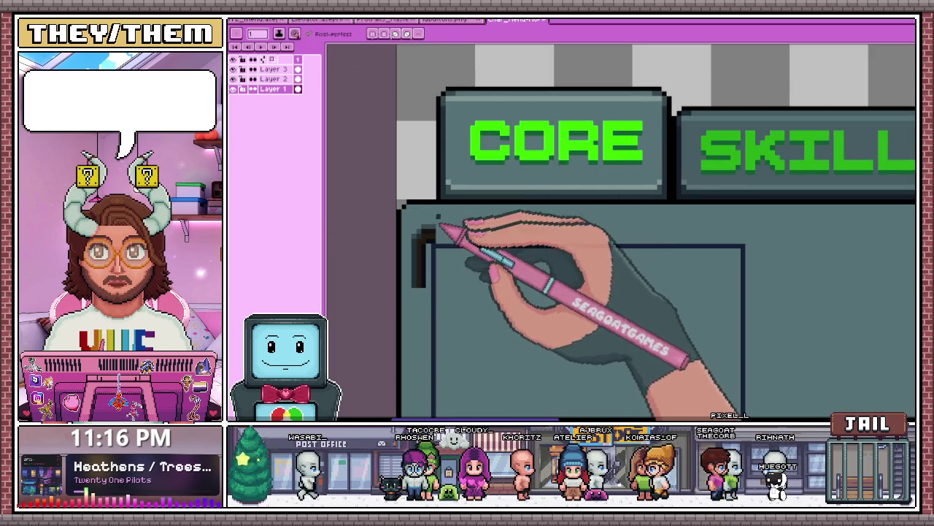
pyautogui.scroll(1, 423, 210)
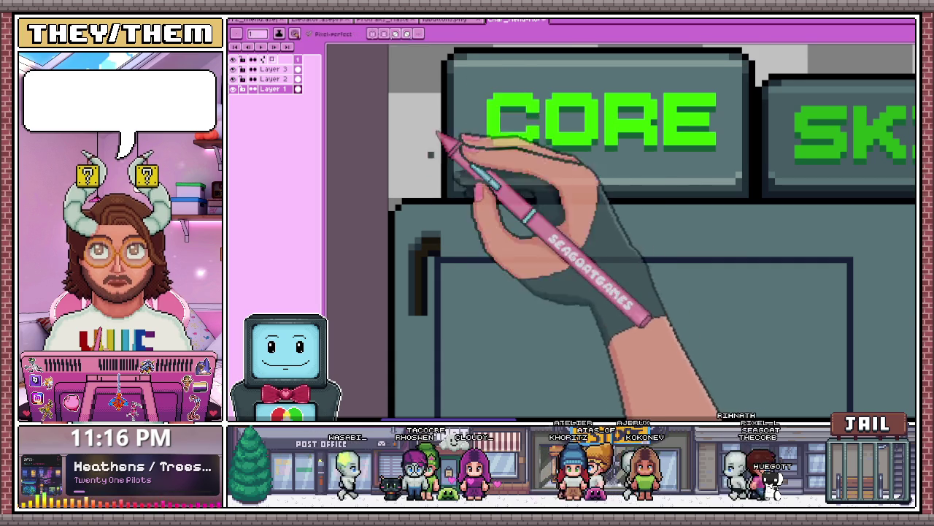
pyautogui.scroll(1, 409, 212)
pyautogui.scroll(-1, 405, 209)
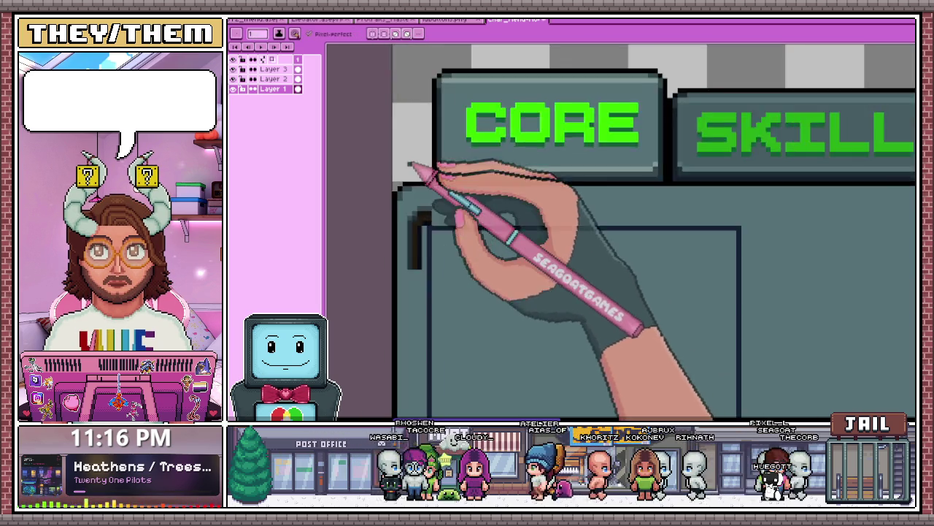
pyautogui.scroll(-1, 417, 156)
pyautogui.scroll(1, 412, 211)
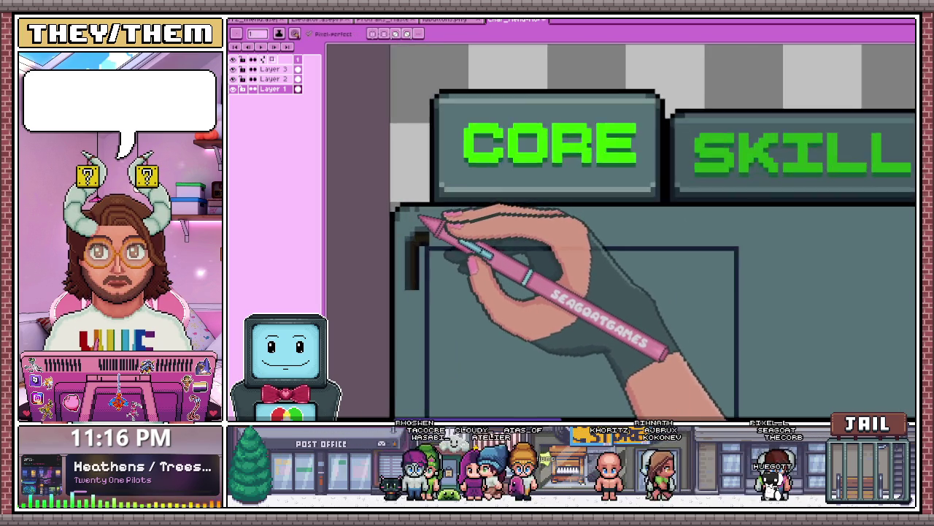
pyautogui.scroll(1, 415, 213)
pyautogui.scroll(1, 418, 201)
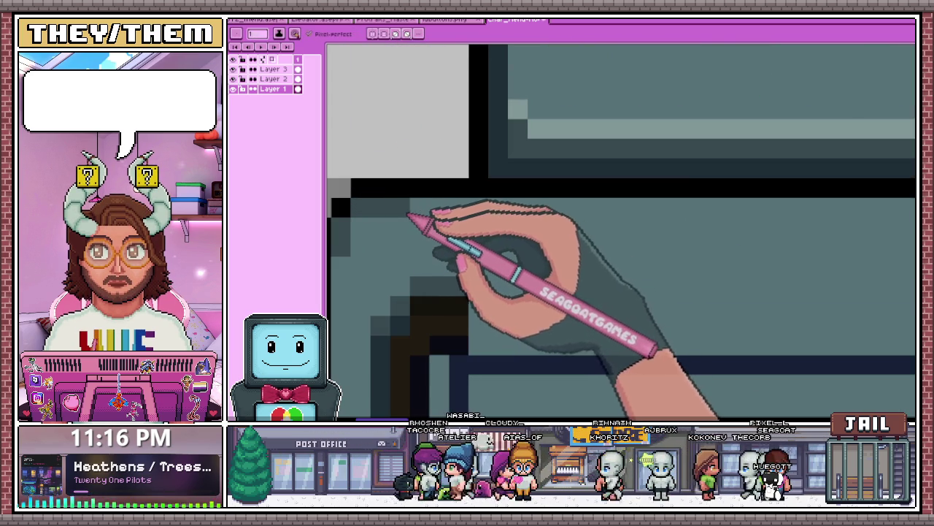
pyautogui.scroll(-1, 462, 214)
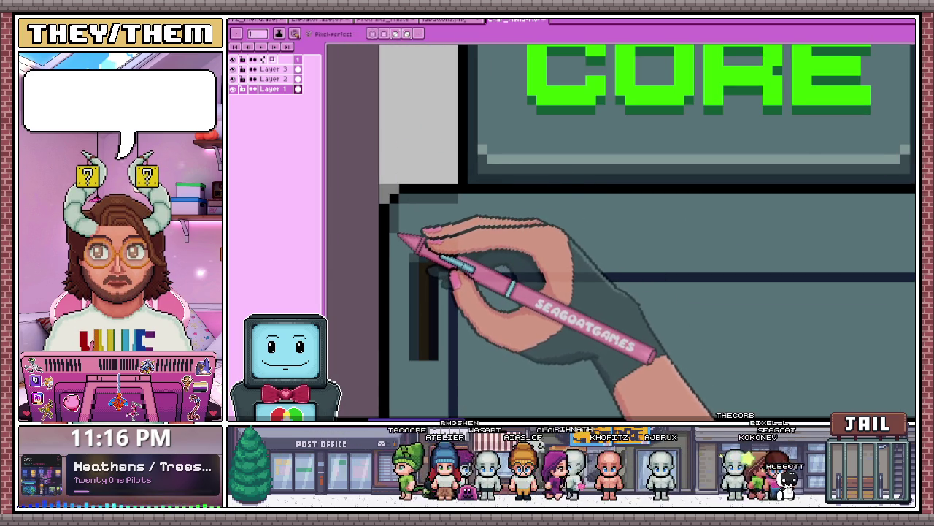
pyautogui.scroll(-3, 408, 234)
pyautogui.scroll(-1, 434, 201)
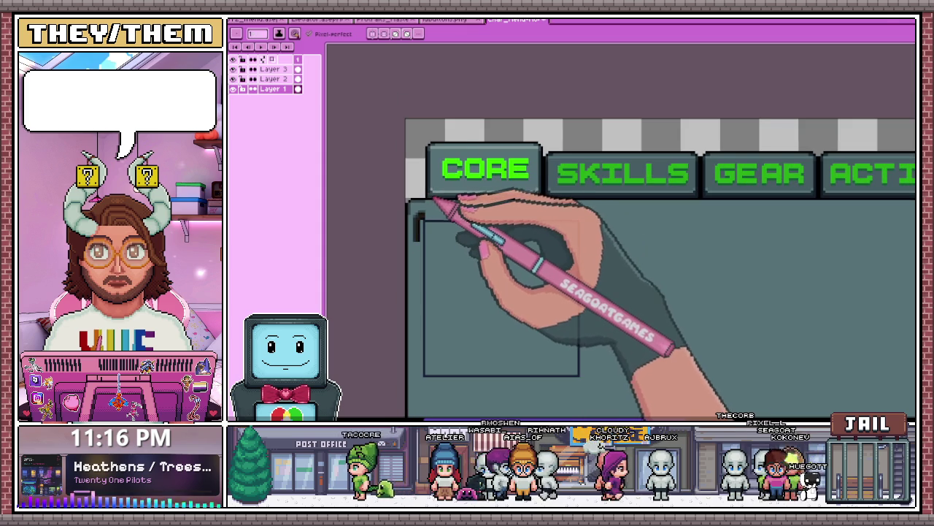
pyautogui.scroll(-2, 438, 208)
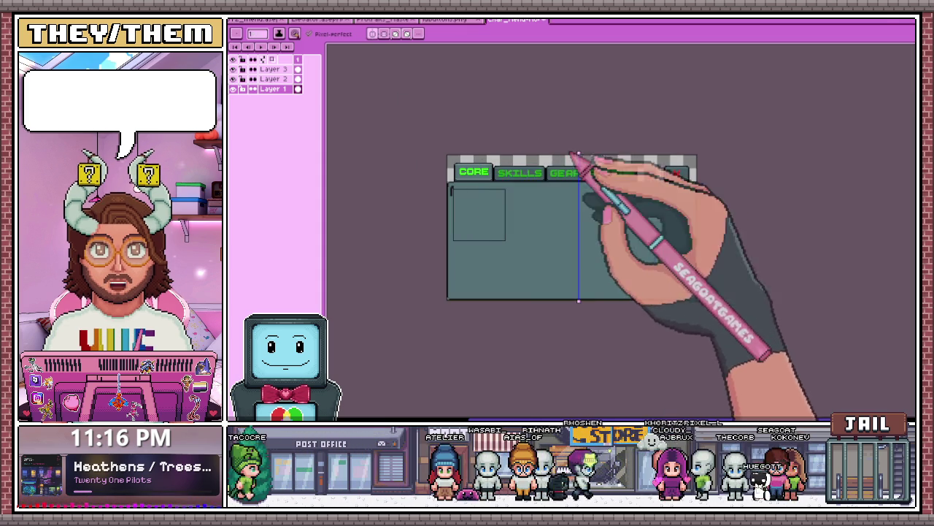
# - Zoom in on the tab panel to count tab pixels on either side of the centre axis
pyautogui.scroll(2, 547, 163)
pyautogui.scroll(-2, 479, 179)
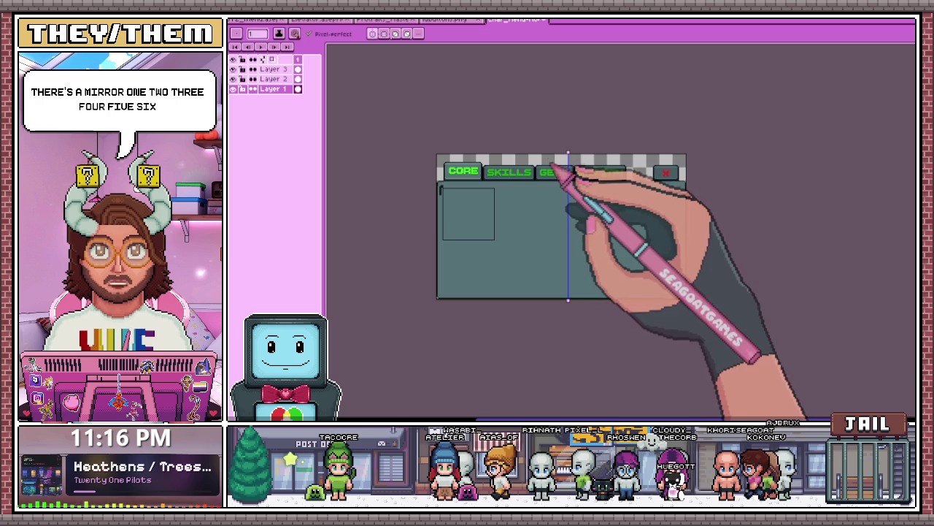
pyautogui.scroll(1, 555, 170)
pyautogui.scroll(1, 601, 166)
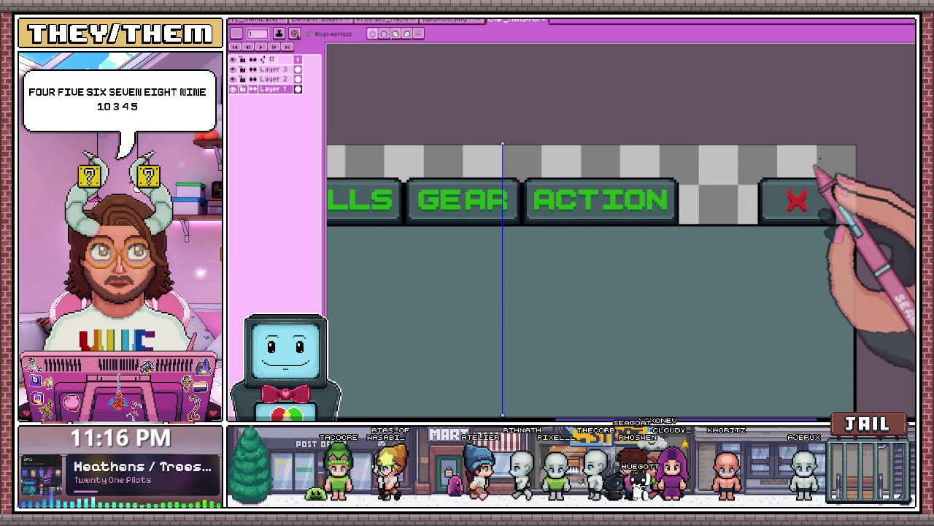
pyautogui.scroll(-3, 556, 166)
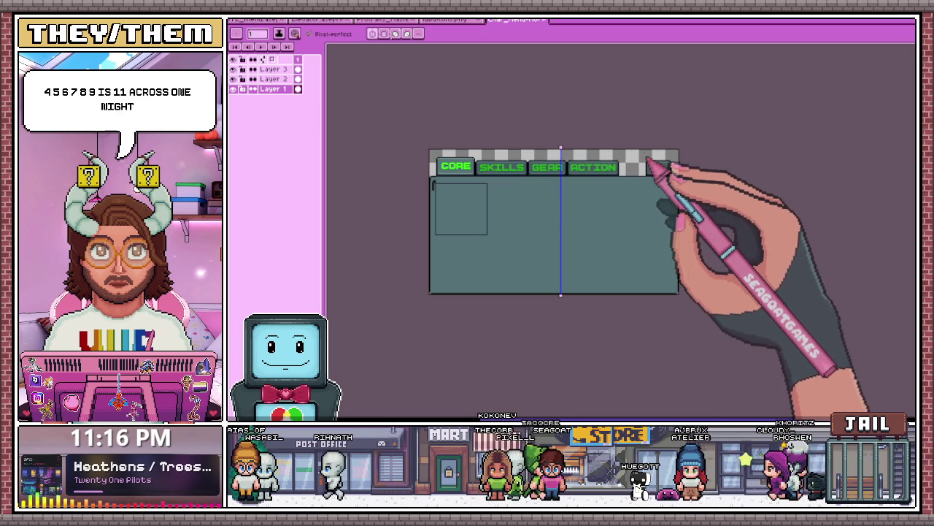
pyautogui.scroll(2, 562, 155)
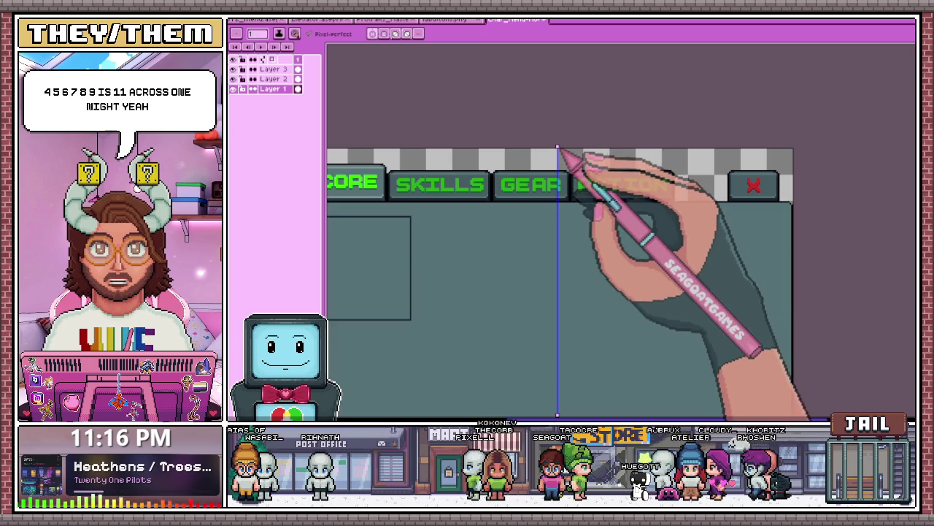
pyautogui.scroll(2, 563, 155)
pyautogui.scroll(1, 556, 148)
pyautogui.scroll(1, 556, 149)
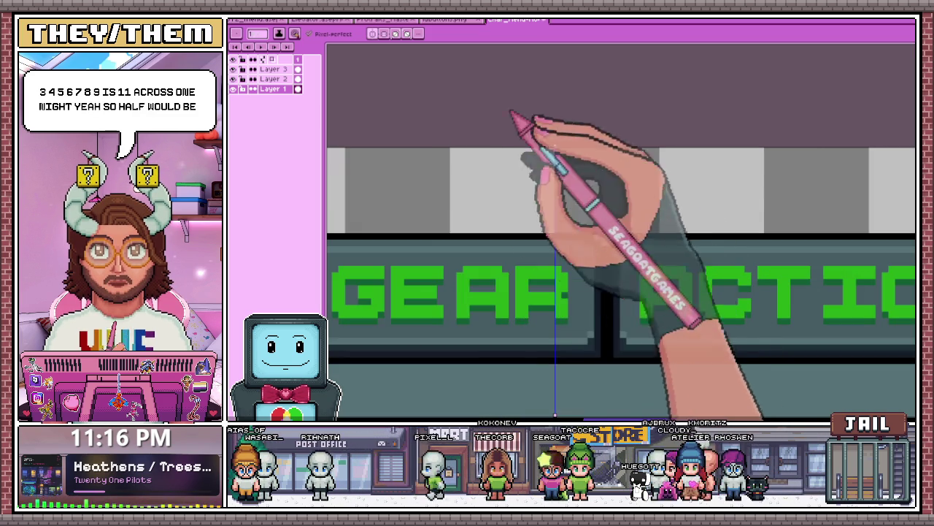
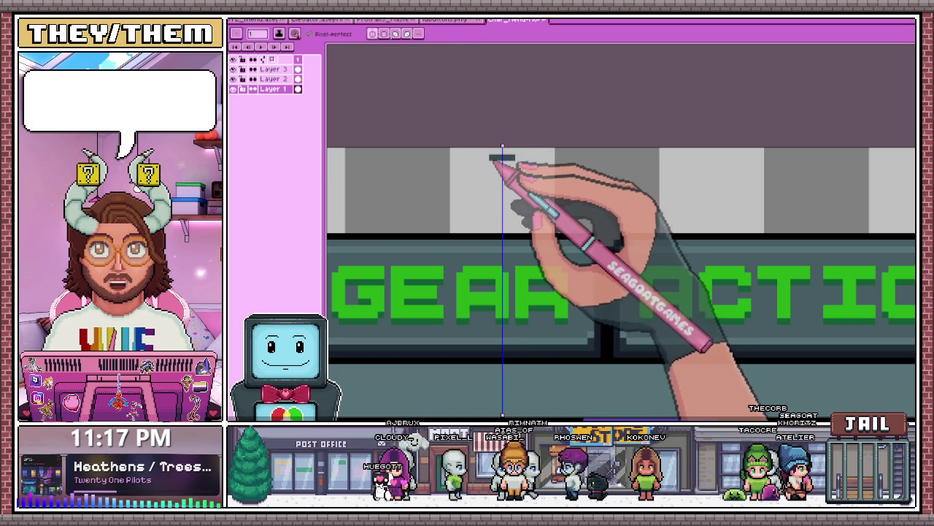
# - With the Pencil, draw a grey pixel column down the panel's left edge to the bottom corner
pyautogui.press('b')
pyautogui.scroll(-2, 492, 151)
pyautogui.scroll(-2, 467, 146)
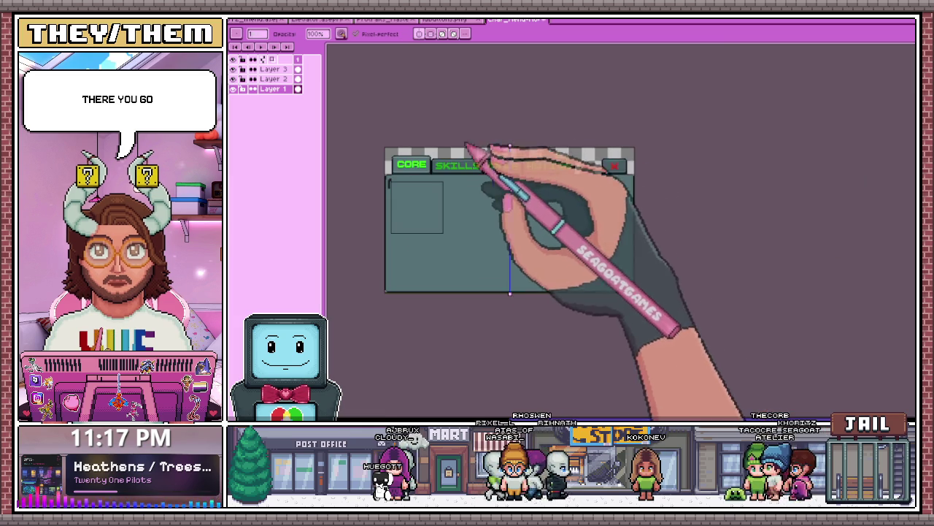
pyautogui.scroll(3, 394, 145)
pyautogui.scroll(2, 379, 144)
pyautogui.scroll(2, 381, 161)
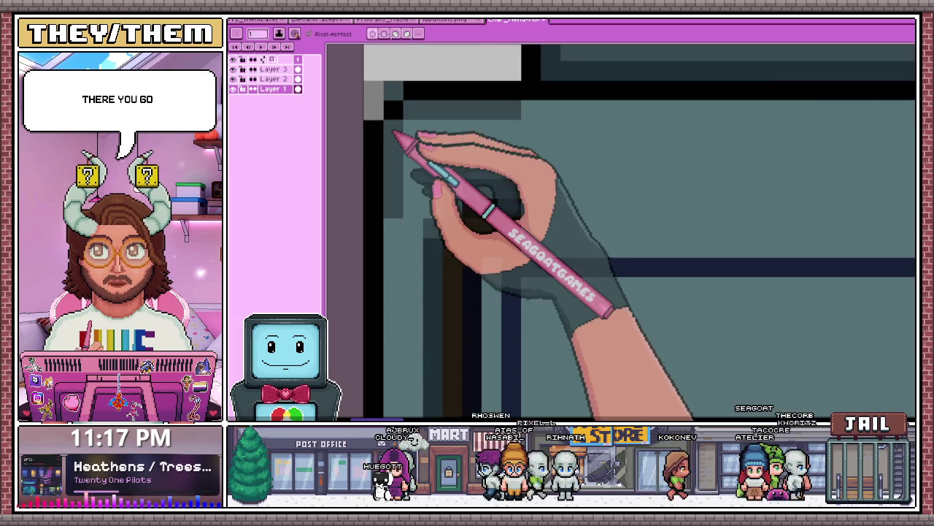
pyautogui.scroll(1, 434, 124)
pyautogui.scroll(-2, 511, 102)
pyautogui.scroll(-1, 475, 192)
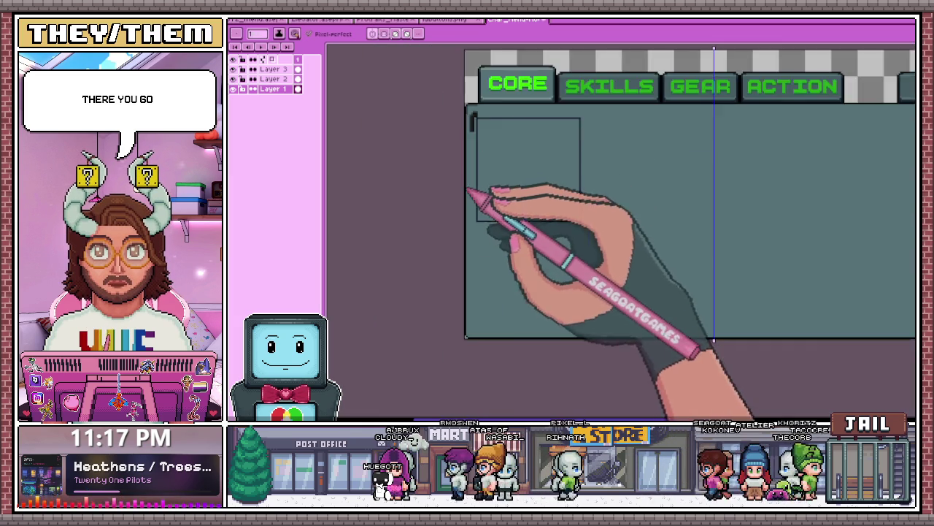
pyautogui.scroll(-1, 480, 184)
pyautogui.scroll(3, 451, 113)
pyautogui.scroll(-2, 484, 192)
pyautogui.scroll(2, 462, 278)
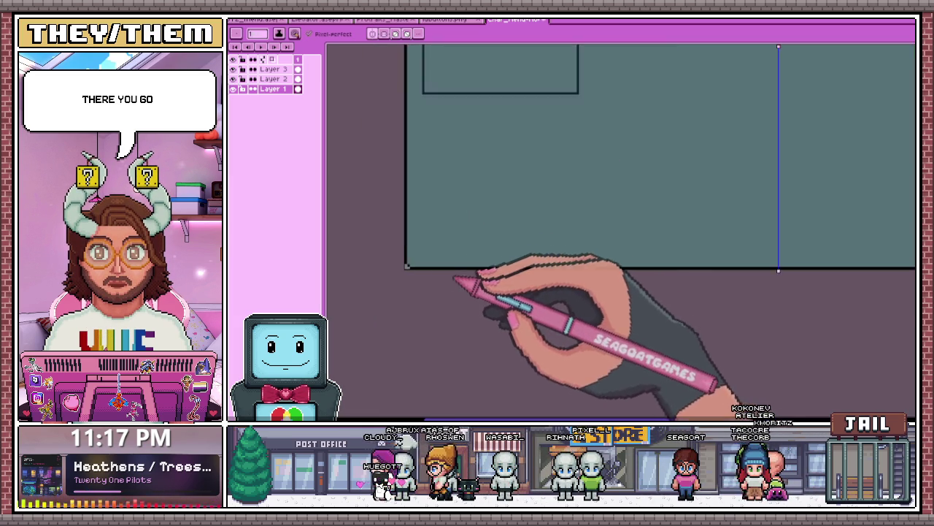
pyautogui.scroll(1, 382, 267)
pyautogui.scroll(1, 379, 257)
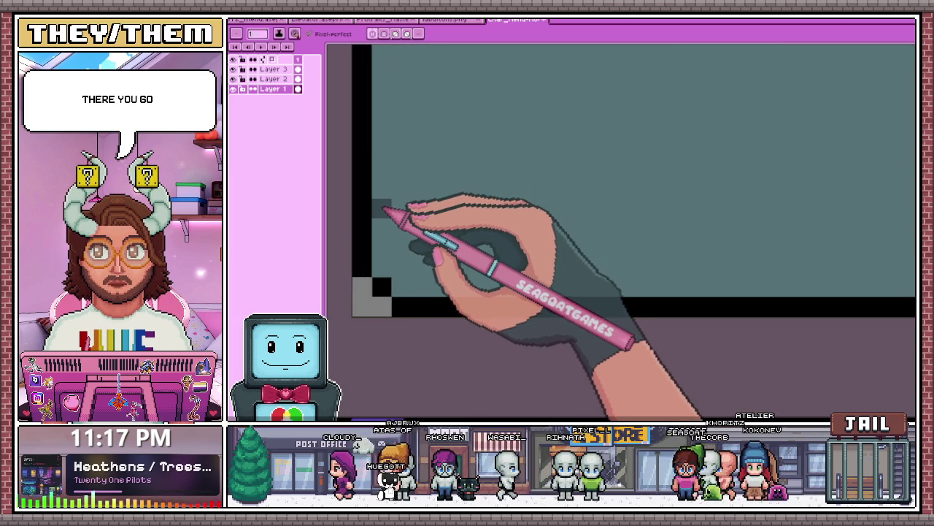
pyautogui.moveTo(382, 216); pyautogui.dragTo(382, 267)
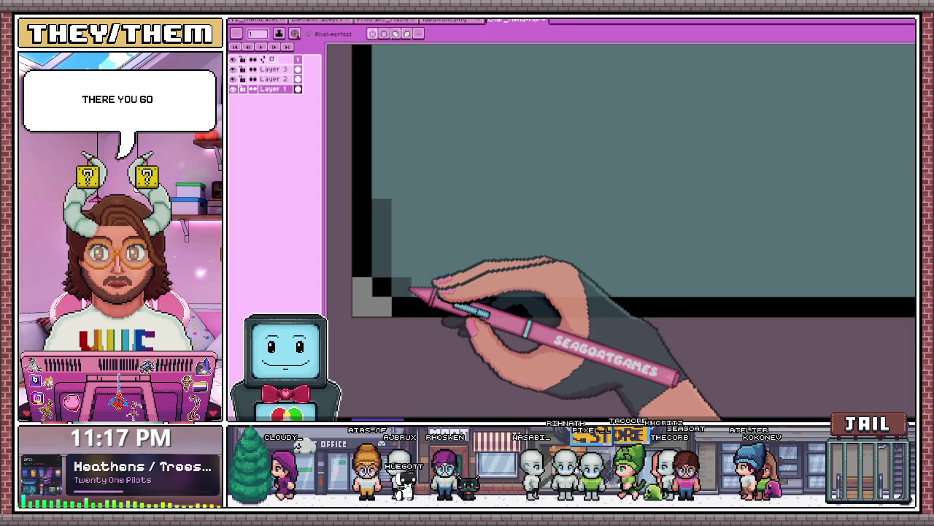
# - Sample the panel's dark colour and extend the dark stripe up the left edge
pyautogui.scroll(-1, 443, 295)
pyautogui.scroll(-1, 433, 286)
pyautogui.scroll(-1, 425, 263)
pyautogui.scroll(-1, 422, 273)
pyautogui.scroll(-2, 422, 272)
pyautogui.scroll(2, 444, 273)
pyautogui.scroll(2, 432, 150)
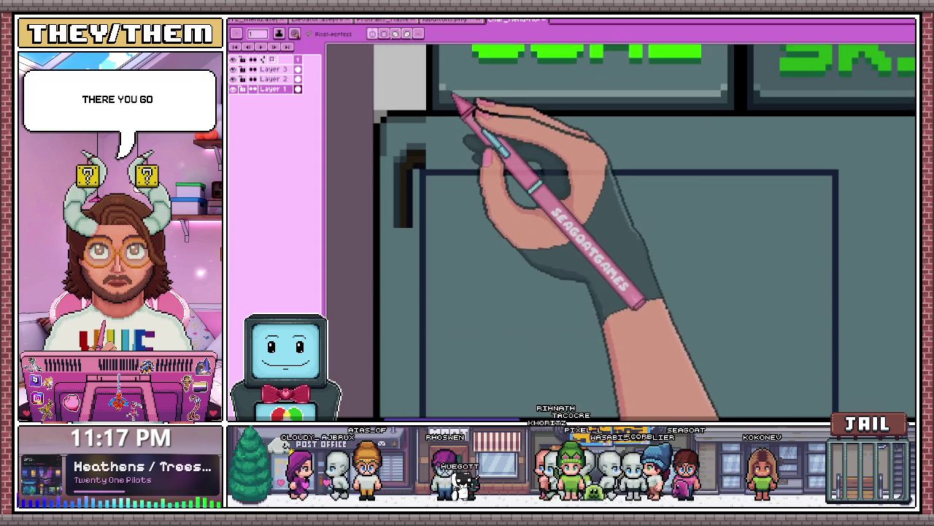
pyautogui.press('i')
pyautogui.scroll(-1, 442, 109)
pyautogui.scroll(-1, 434, 124)
pyautogui.press('b')
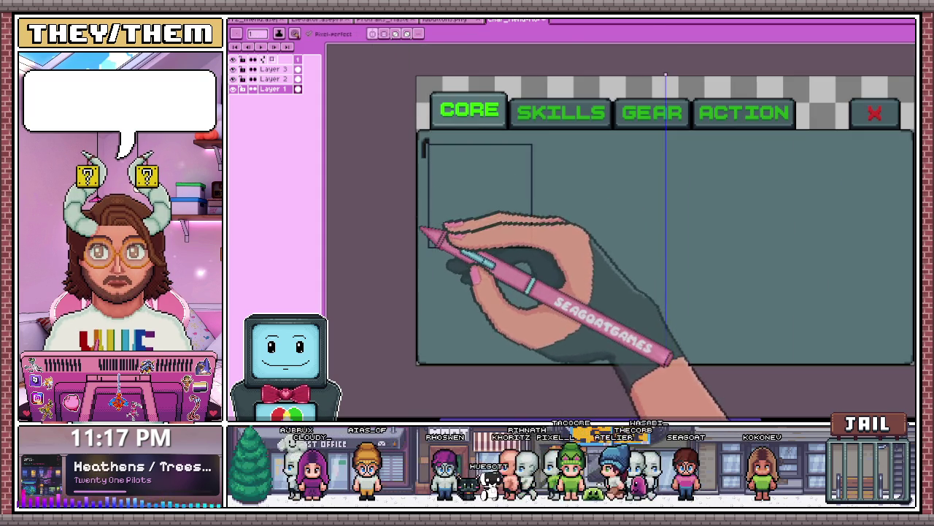
pyautogui.scroll(1, 429, 146)
pyautogui.scroll(1, 427, 142)
pyautogui.scroll(-1, 427, 131)
pyautogui.scroll(-1, 428, 270)
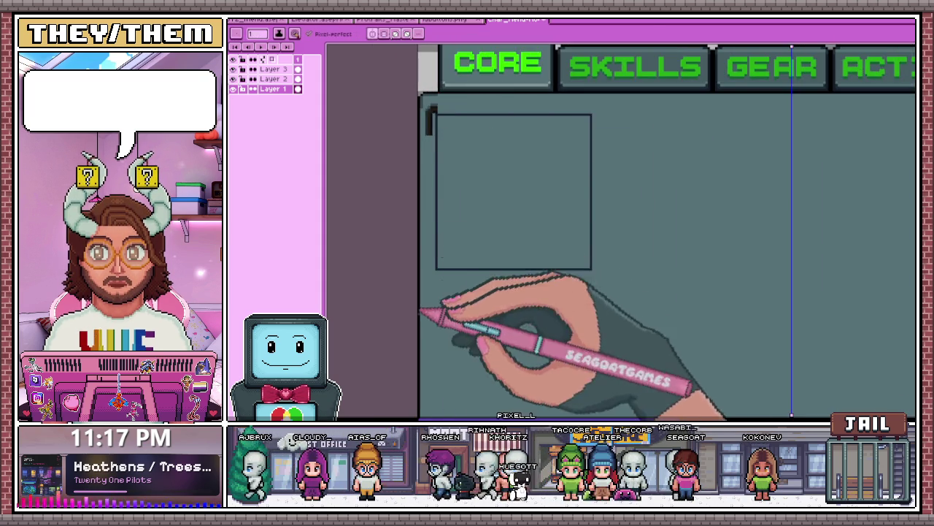
pyautogui.scroll(-2, 438, 269)
pyautogui.scroll(2, 437, 269)
pyautogui.moveTo(435, 216); pyautogui.dragTo(429, 184)
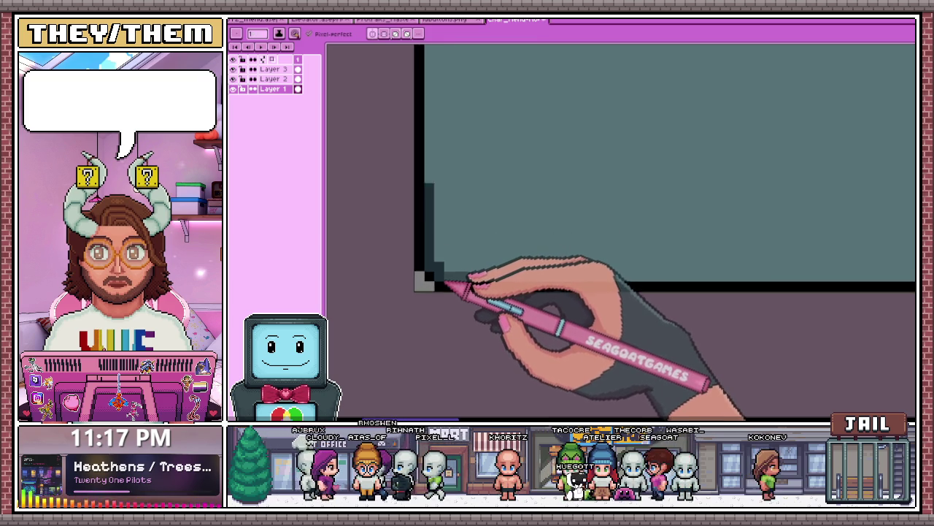
# - Pan along the panel's bottom edge and back to inspect the left-edge shading
pyautogui.moveTo(447, 281); pyautogui.dragTo(737, 257)
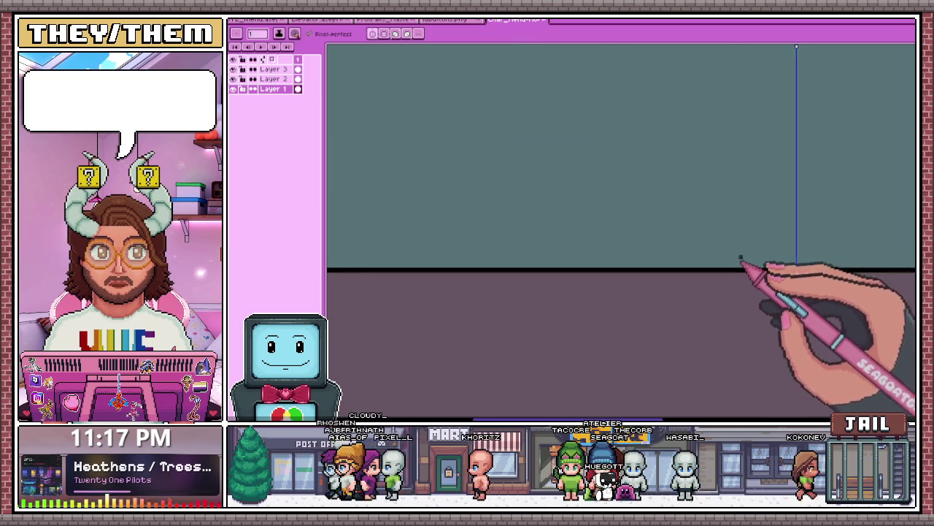
pyautogui.moveTo(738, 257); pyautogui.dragTo(394, 272)
pyautogui.scroll(-5, 432, 202)
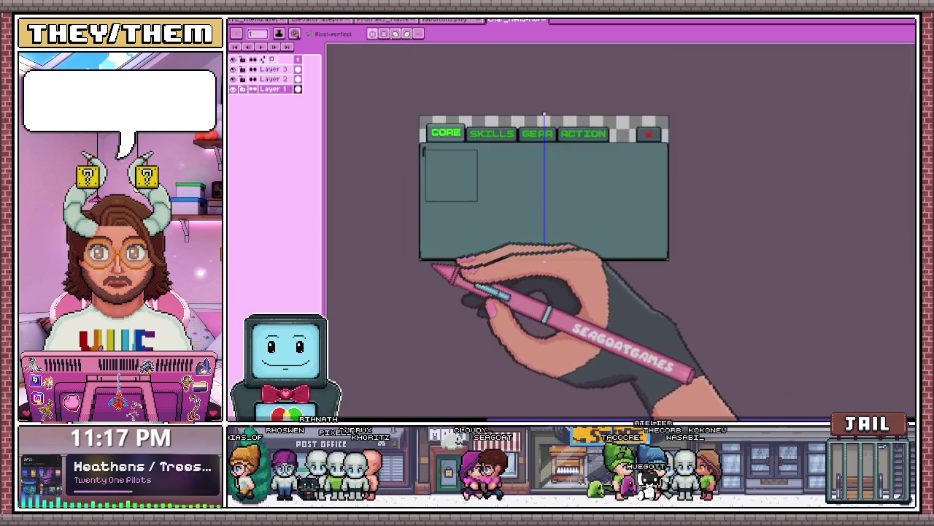
pyautogui.scroll(3, 463, 156)
pyautogui.scroll(2, 447, 173)
pyautogui.scroll(-1, 447, 172)
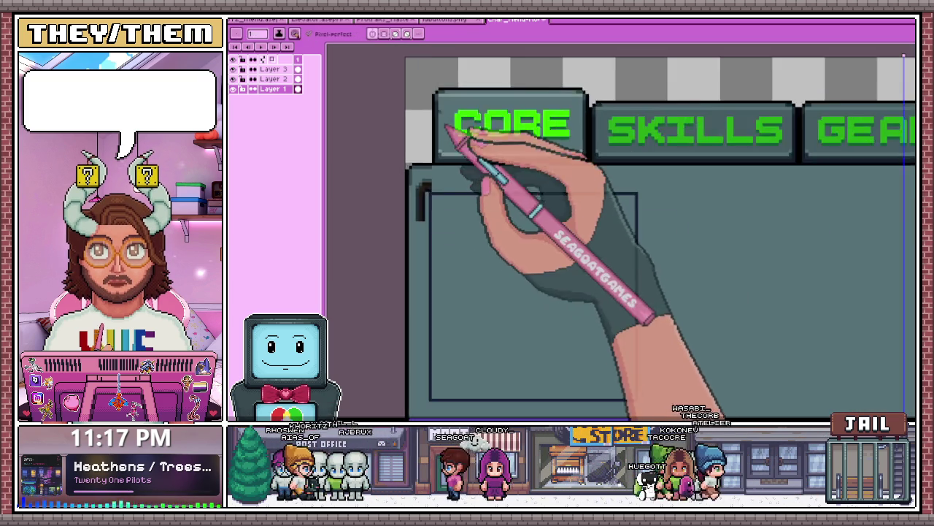
pyautogui.scroll(-1, 449, 146)
pyautogui.scroll(3, 432, 204)
# - Pick a shading colour from the canvas and bring the panel's bottom-left corner into view
pyautogui.press('b')
pyautogui.scroll(1, 392, 272)
pyautogui.press('alt')
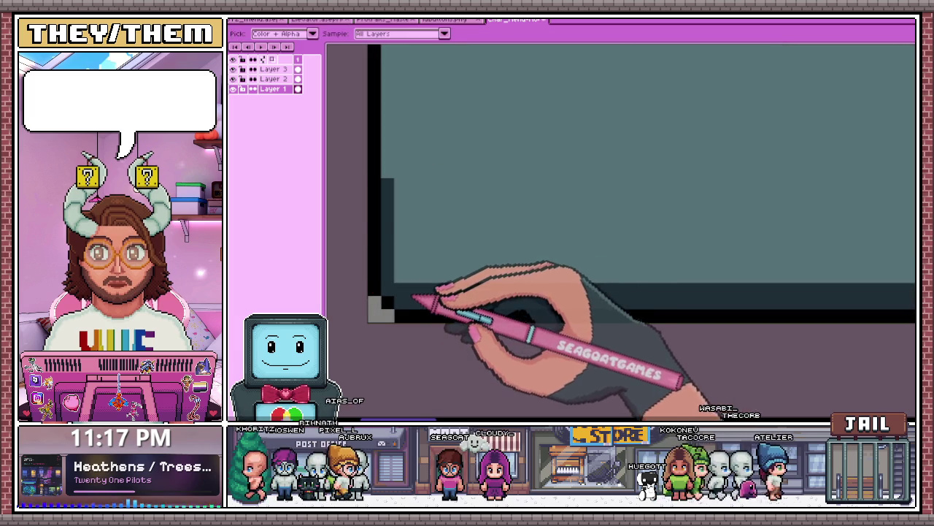
pyautogui.scroll(-1, 405, 283)
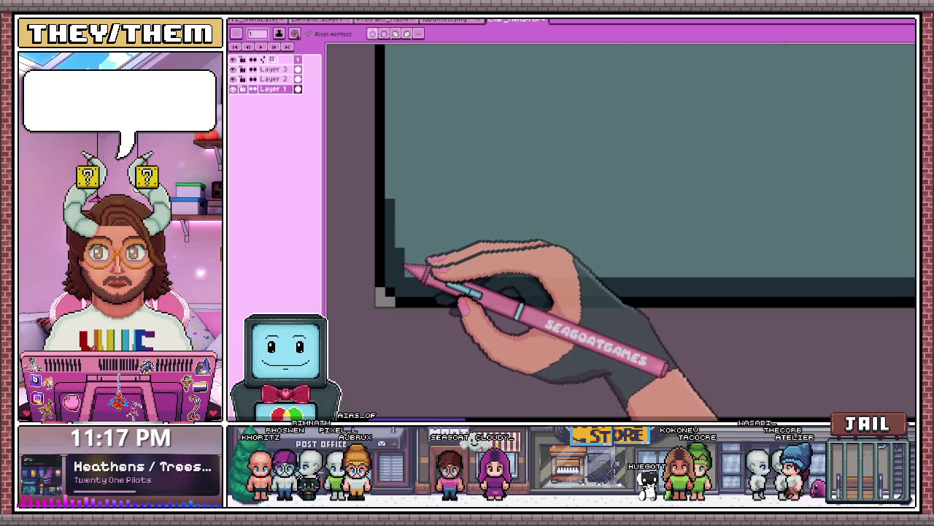
pyautogui.scroll(-1, 417, 248)
pyautogui.scroll(-2, 475, 271)
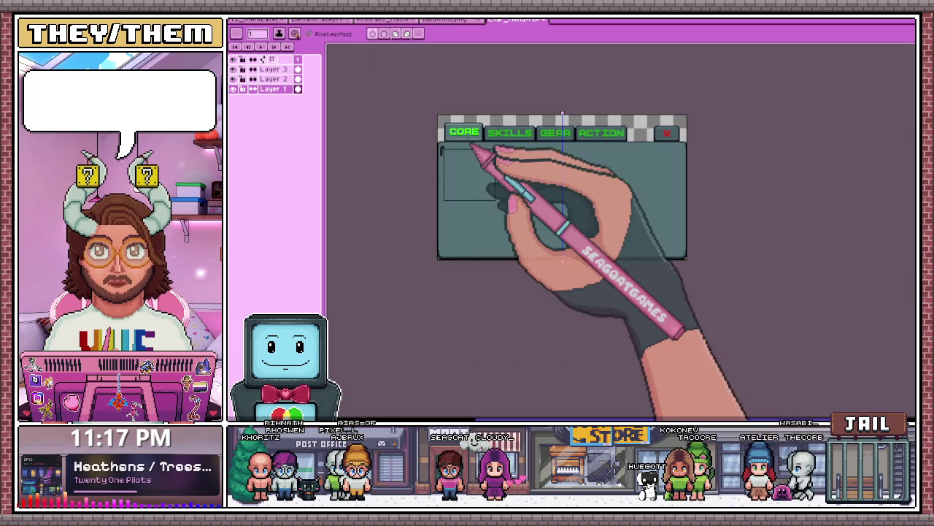
pyautogui.scroll(3, 474, 150)
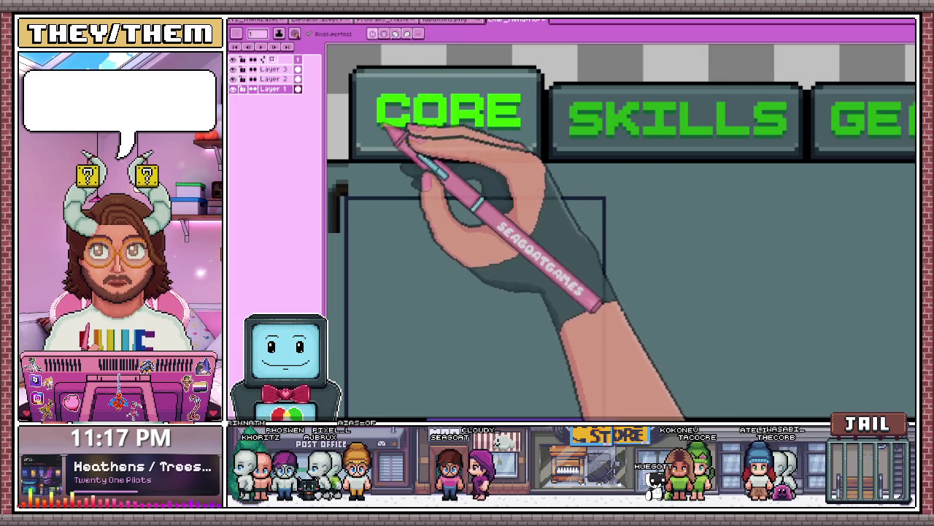
pyautogui.scroll(-5, 401, 110)
pyautogui.scroll(3, 405, 108)
pyautogui.scroll(2, 396, 167)
pyautogui.scroll(1, 407, 271)
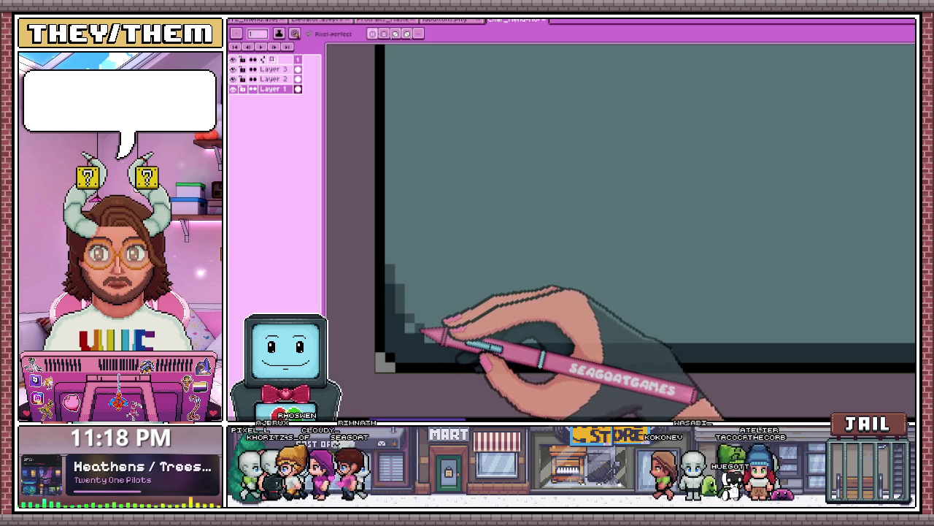
pyautogui.scroll(-1, 423, 333)
pyautogui.scroll(-1, 453, 299)
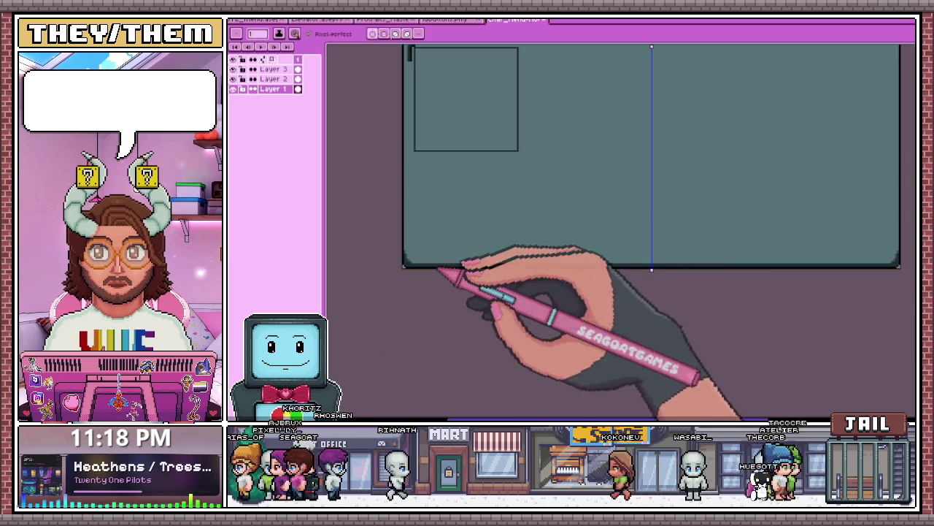
pyautogui.scroll(-1, 640, 270)
pyautogui.scroll(-3, 663, 272)
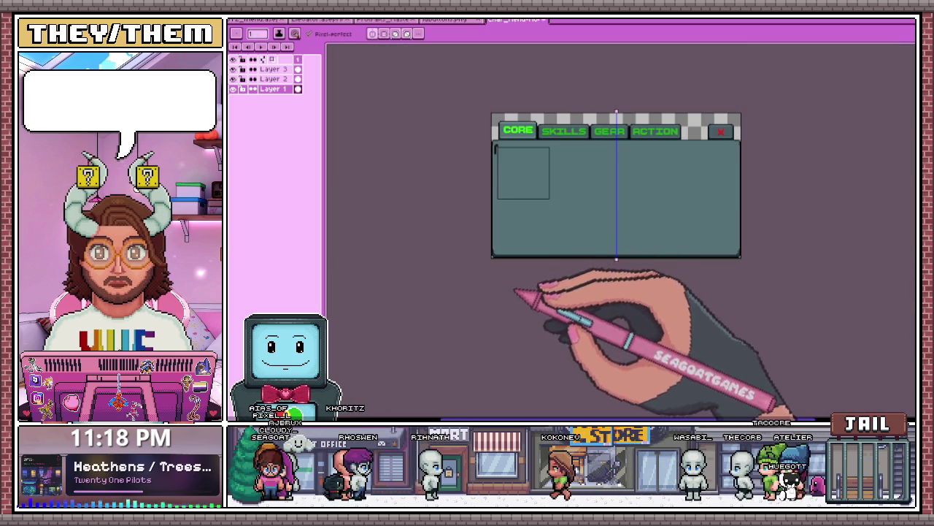
pyautogui.scroll(3, 549, 129)
pyautogui.press('b')
pyautogui.scroll(-1, 504, 146)
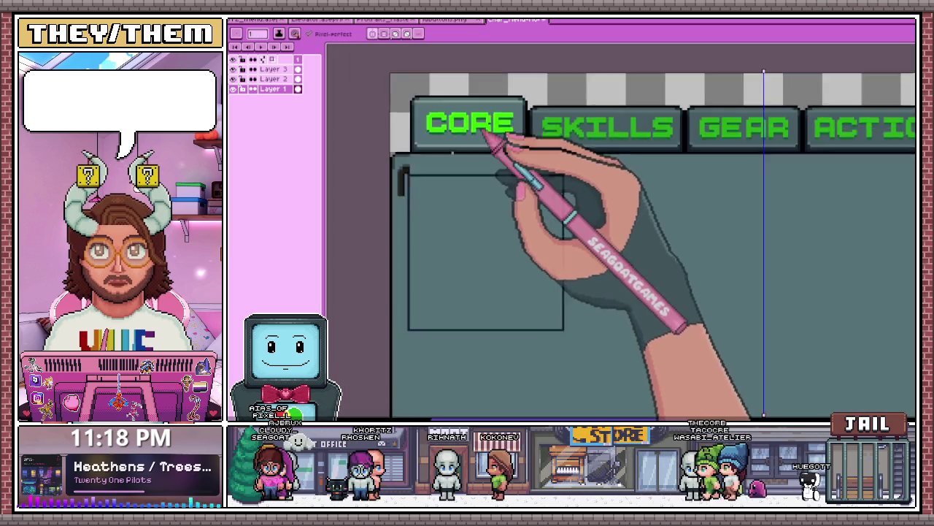
pyautogui.scroll(-2, 460, 234)
pyautogui.scroll(3, 413, 325)
pyautogui.scroll(1, 394, 292)
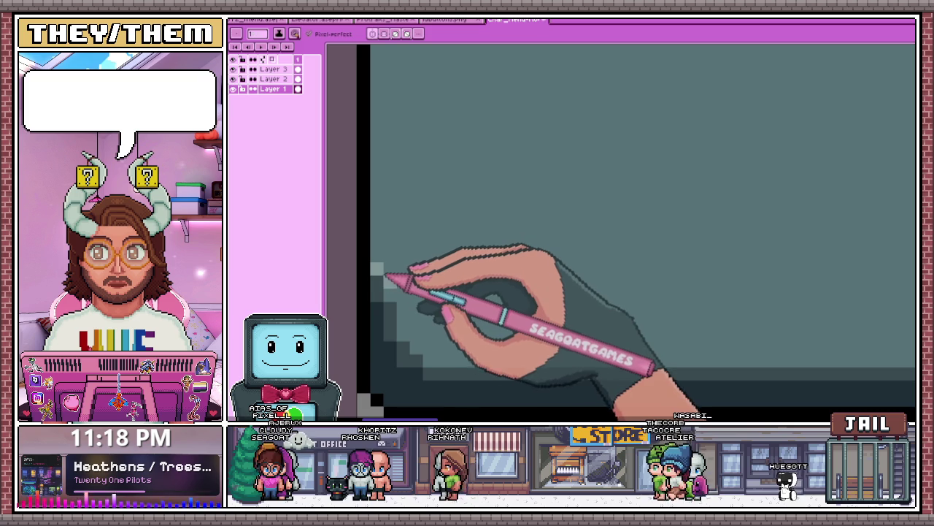
pyautogui.moveTo(384, 292); pyautogui.dragTo(379, 223)
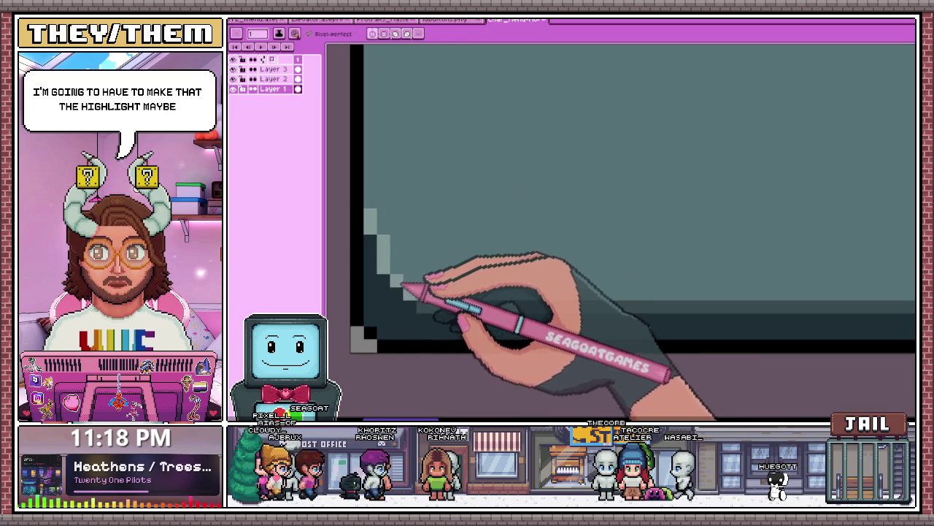
# - Zoom into the panel corner and draw stepped highlight and shadow pixels with the Pencil
pyautogui.press('b')
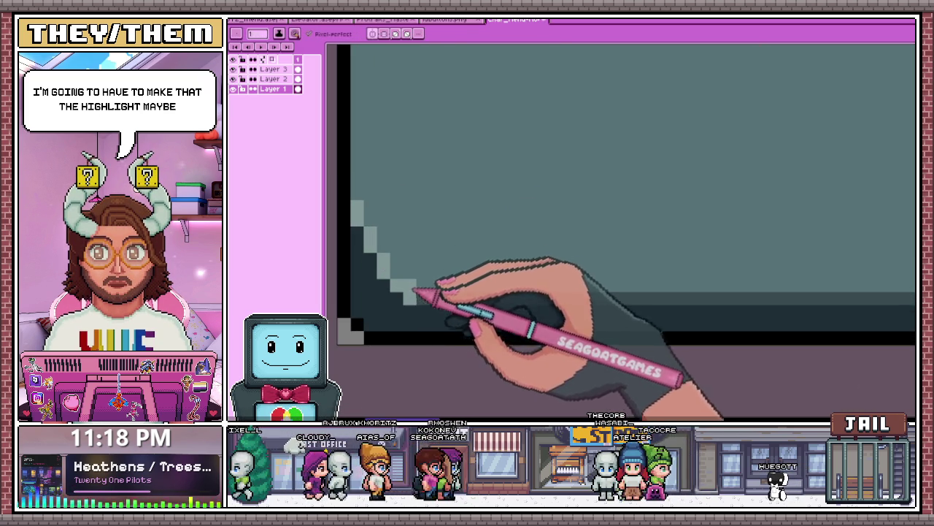
pyautogui.scroll(-1, 429, 306)
pyautogui.scroll(-1, 431, 274)
pyautogui.scroll(1, 417, 272)
pyautogui.scroll(-1, 428, 272)
pyautogui.scroll(-2, 438, 274)
pyautogui.scroll(2, 629, 276)
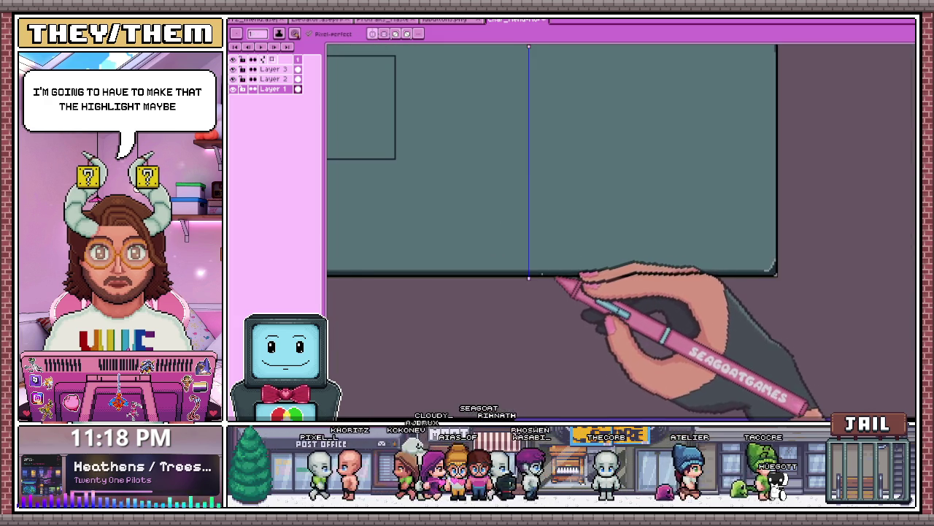
pyautogui.scroll(-3, 544, 276)
pyautogui.scroll(1, 563, 271)
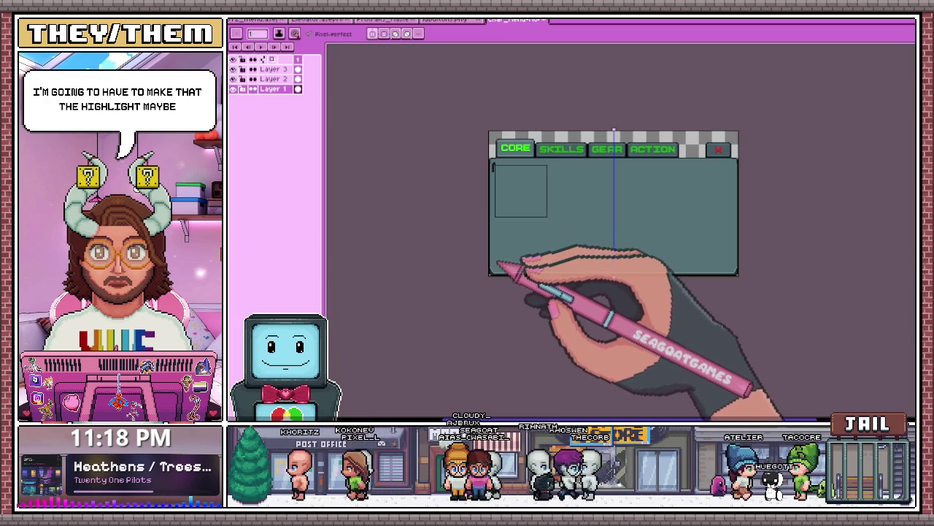
pyautogui.scroll(1, 481, 248)
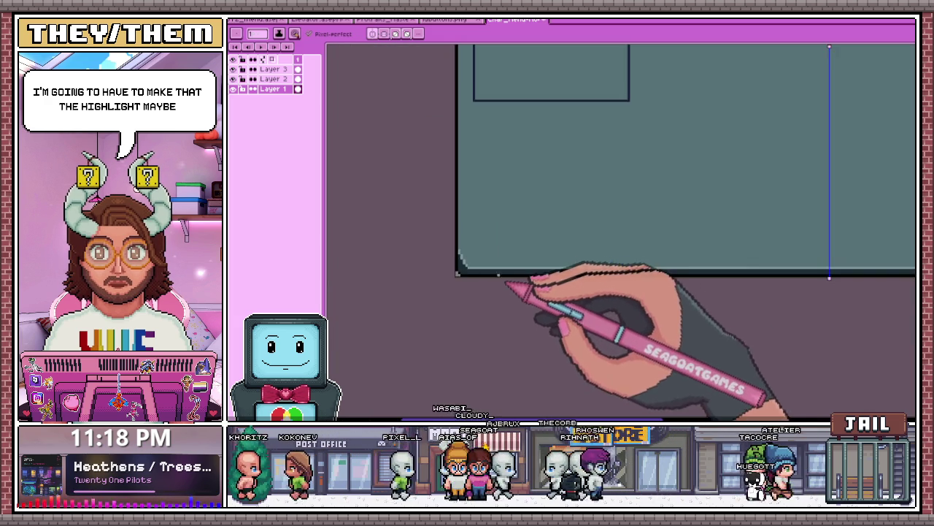
pyautogui.scroll(1, 445, 264)
pyautogui.scroll(1, 482, 266)
pyautogui.scroll(1, 479, 248)
pyautogui.scroll(1, 479, 247)
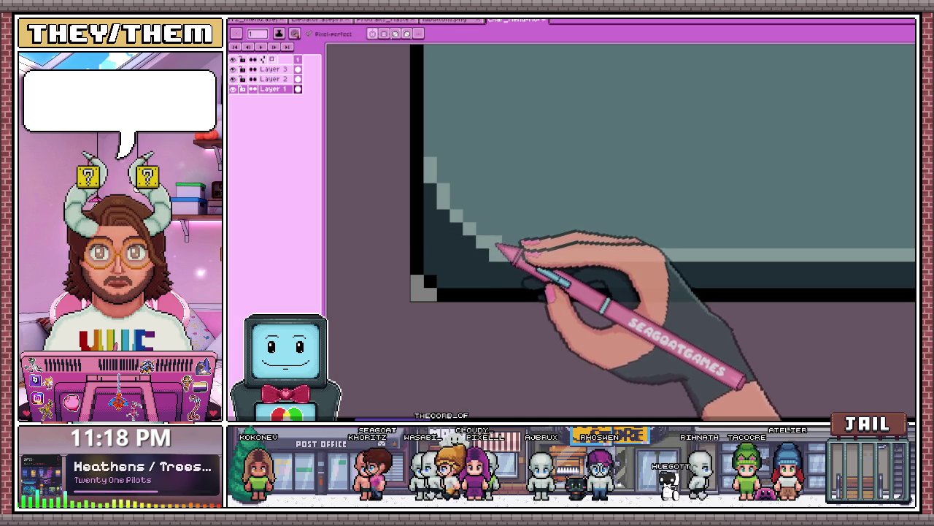
pyautogui.scroll(-1, 481, 256)
pyautogui.scroll(-1, 478, 252)
pyautogui.scroll(-2, 482, 263)
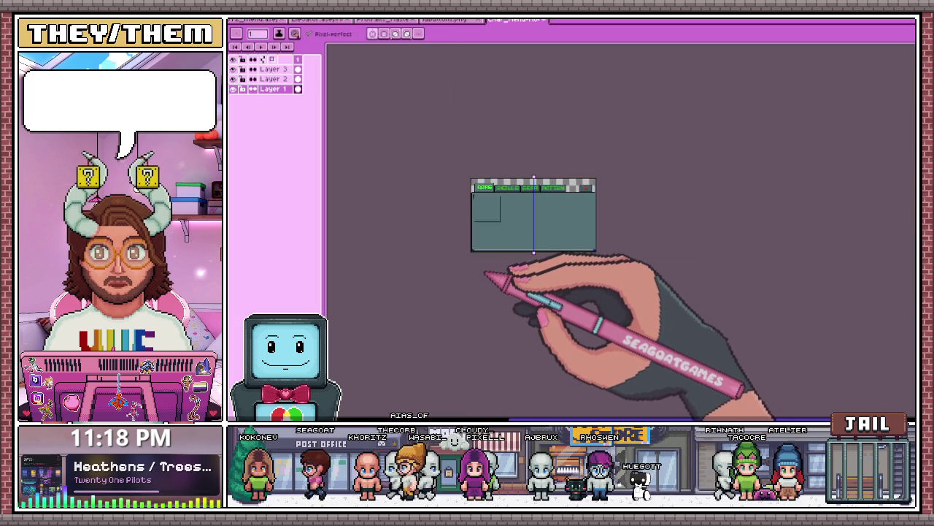
pyautogui.scroll(1, 485, 271)
pyautogui.scroll(2, 486, 257)
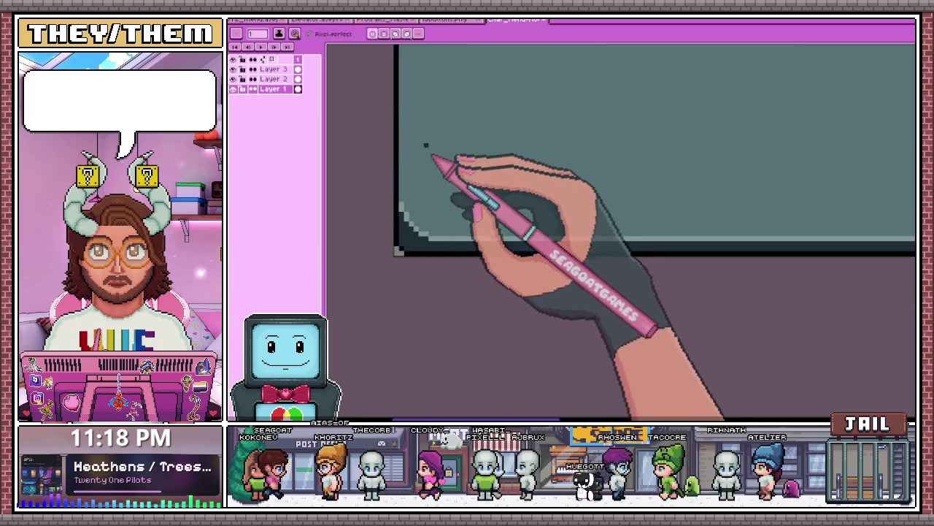
pyautogui.scroll(2, 405, 226)
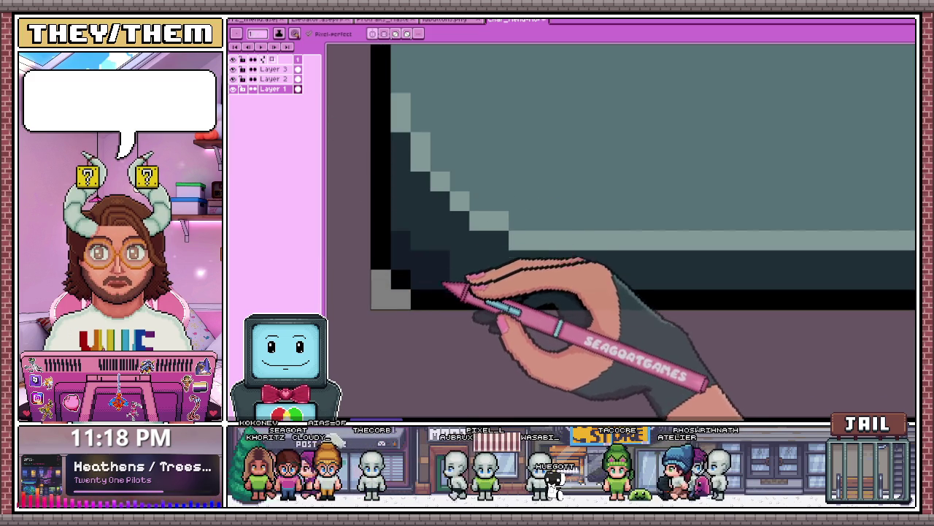
pyautogui.scroll(-1, 443, 284)
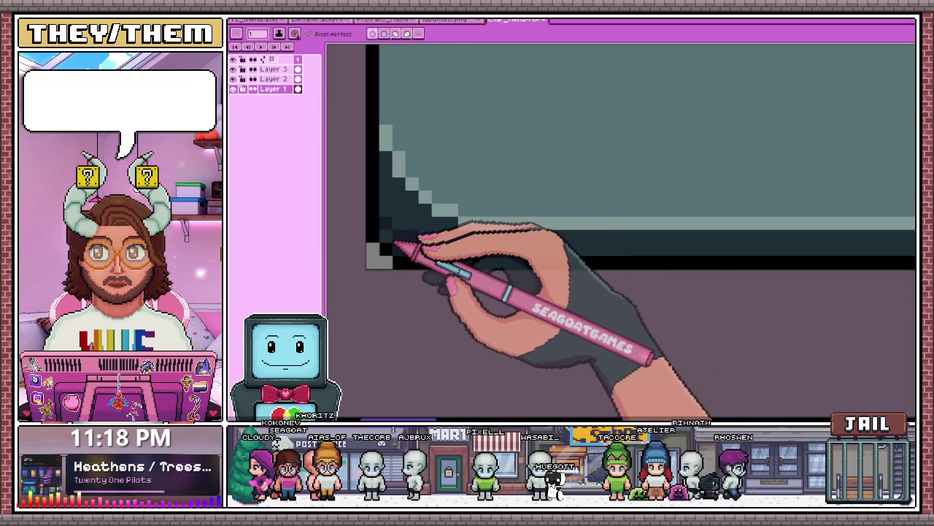
pyautogui.scroll(-1, 459, 240)
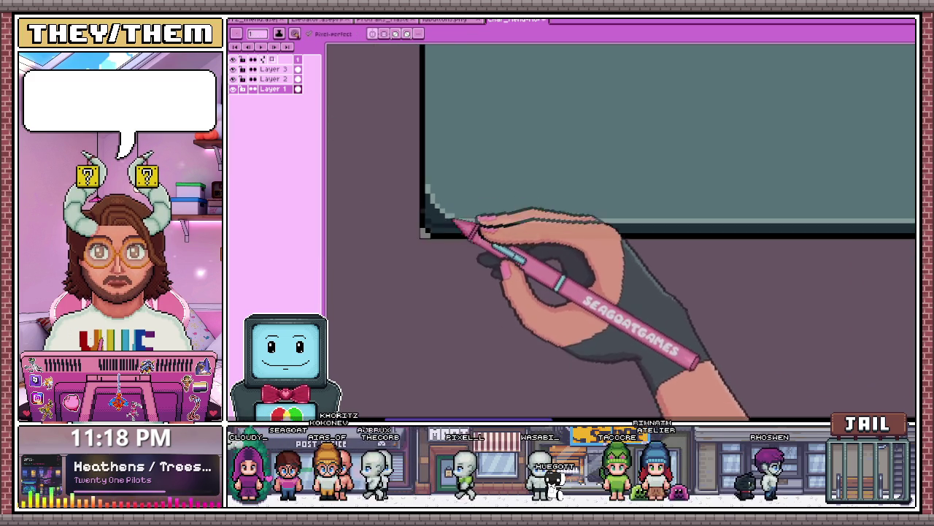
pyautogui.scroll(1, 584, 241)
pyautogui.scroll(-1, 657, 241)
pyautogui.scroll(-1, 681, 242)
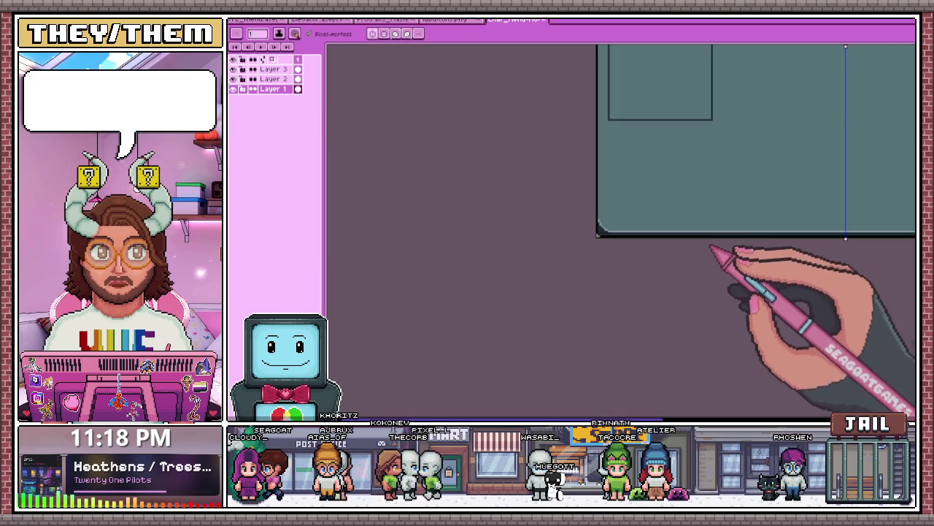
pyautogui.scroll(1, 679, 243)
pyautogui.scroll(-2, 730, 244)
pyautogui.scroll(2, 664, 243)
pyautogui.scroll(1, 642, 248)
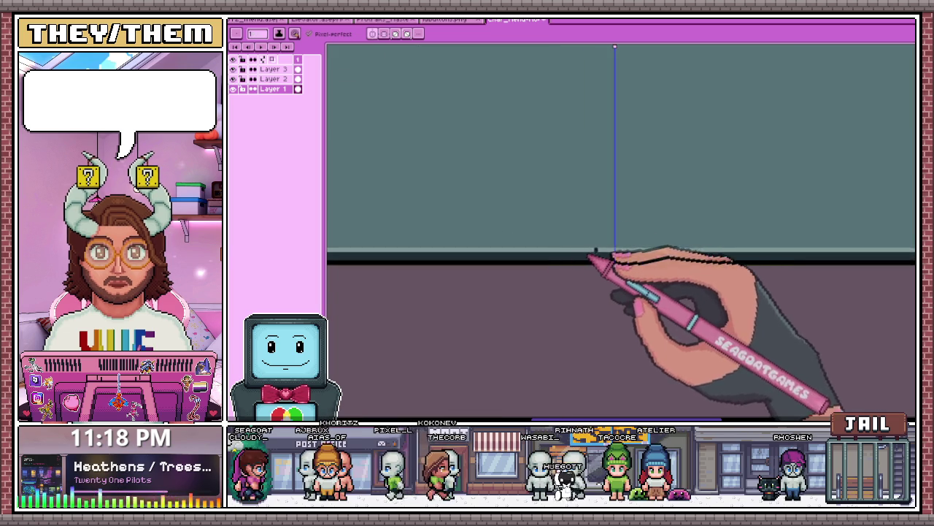
pyautogui.scroll(1, 602, 263)
pyautogui.scroll(1, 599, 256)
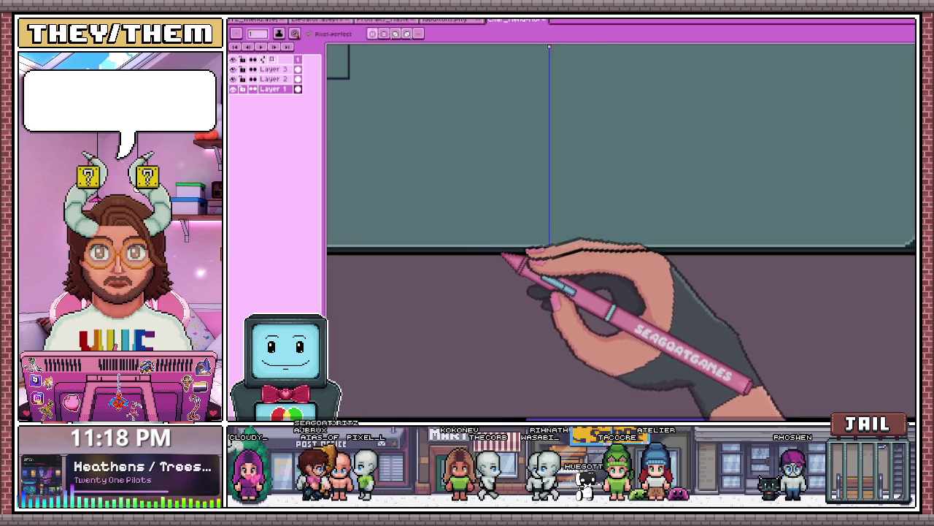
pyautogui.scroll(-3, 474, 255)
pyautogui.scroll(2, 358, 254)
pyautogui.scroll(3, 356, 257)
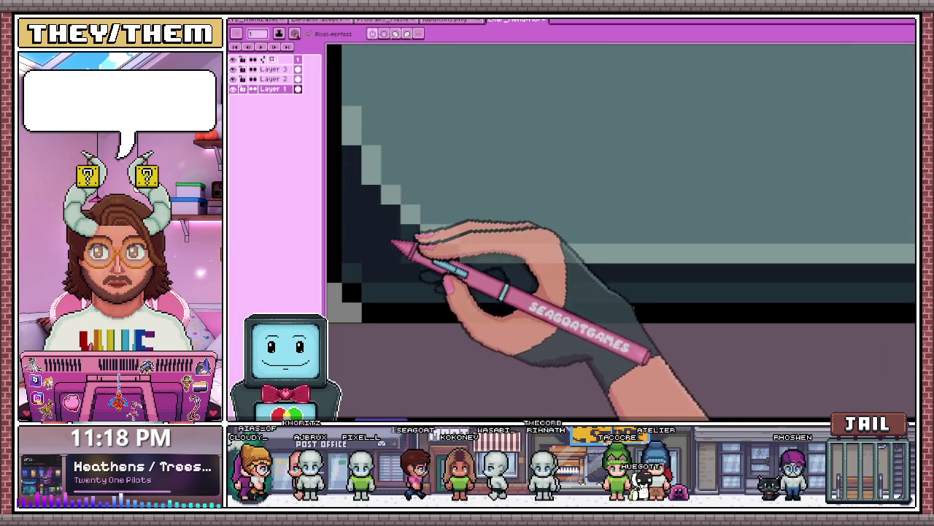
pyautogui.scroll(-2, 441, 255)
pyautogui.scroll(-1, 442, 259)
pyautogui.scroll(-1, 452, 277)
pyautogui.scroll(3, 449, 274)
pyautogui.scroll(1, 444, 273)
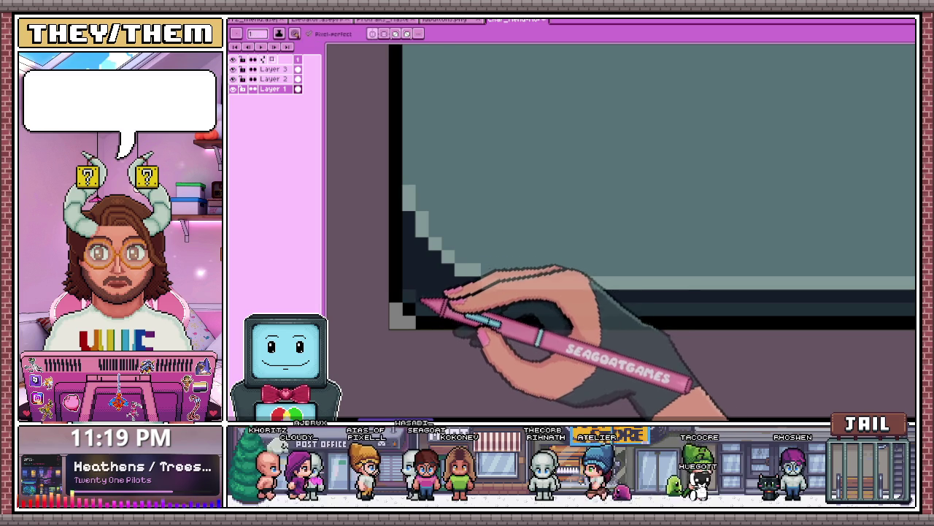
pyautogui.scroll(-1, 430, 292)
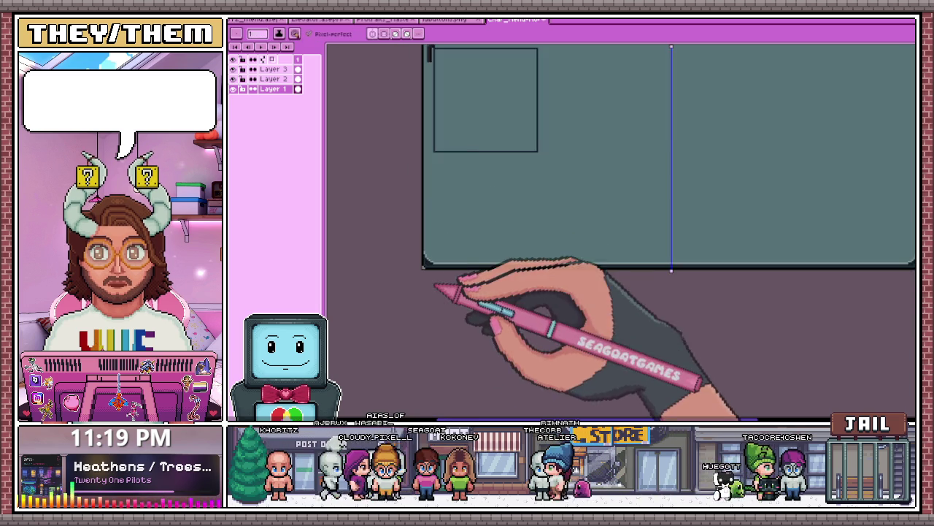
pyautogui.scroll(-2, 442, 276)
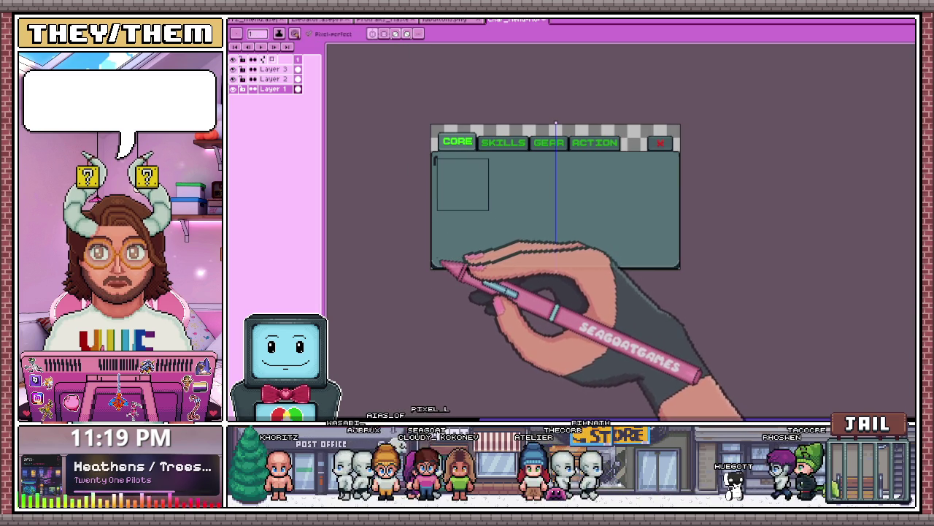
pyautogui.scroll(2, 436, 267)
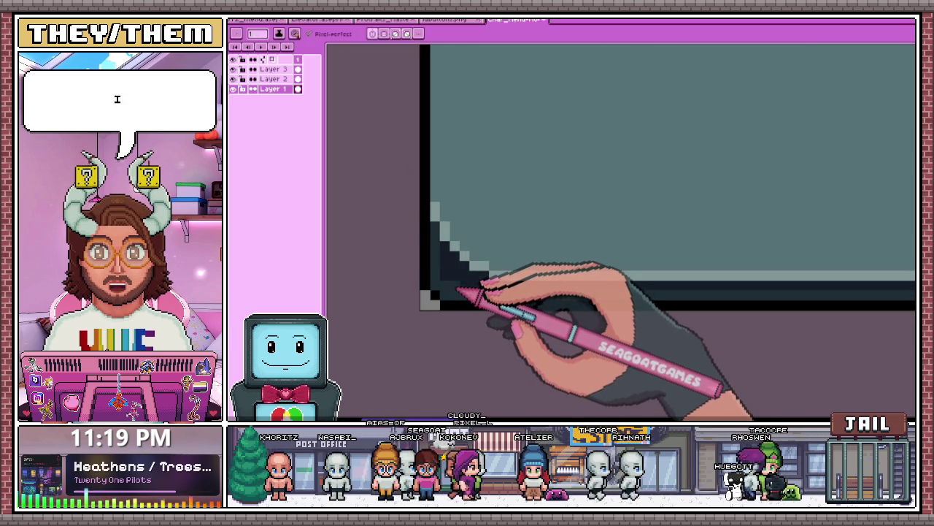
pyautogui.scroll(-1, 458, 290)
pyautogui.scroll(-1, 456, 291)
# - Fill an enclosed area of the corner with the Paint Bucket
pyautogui.press('g')
pyautogui.scroll(-1, 452, 292)
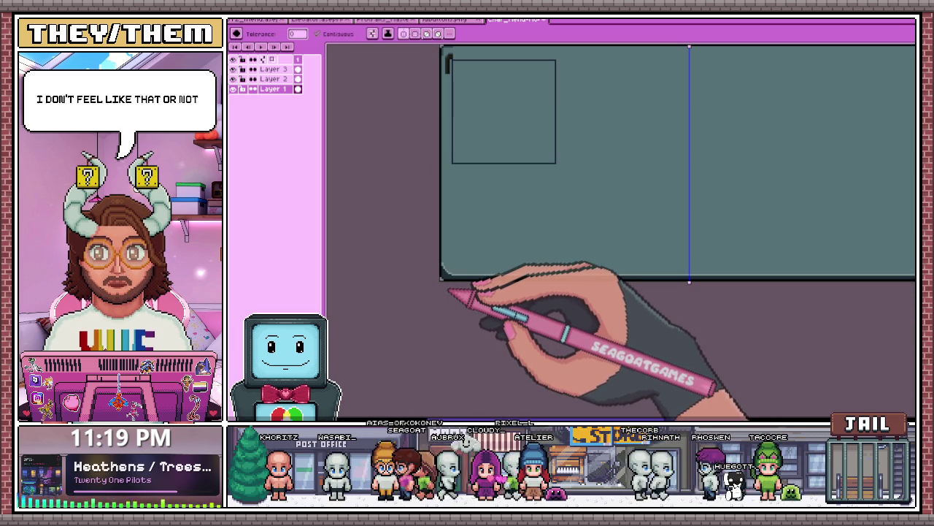
pyautogui.scroll(1, 449, 288)
pyautogui.scroll(-2, 448, 263)
pyautogui.scroll(2, 446, 189)
pyautogui.scroll(-1, 438, 239)
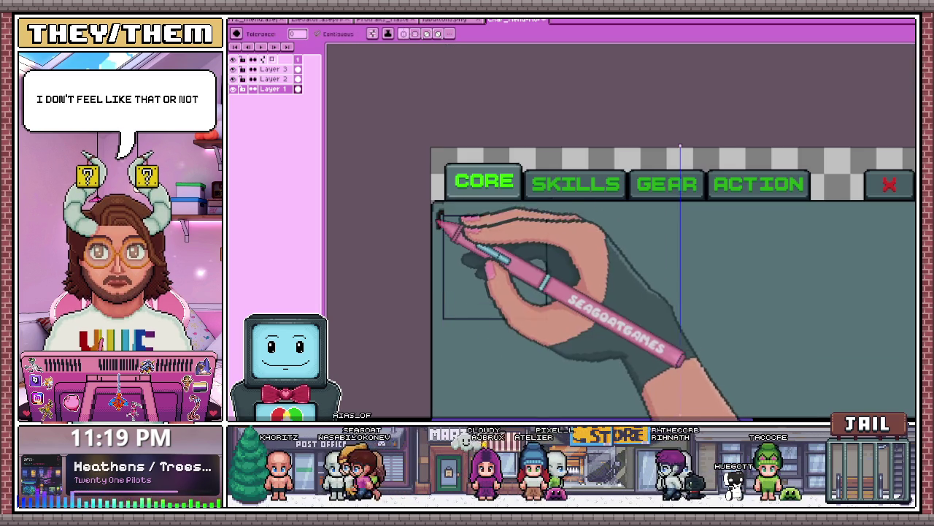
pyautogui.scroll(2, 441, 205)
pyautogui.scroll(1, 448, 189)
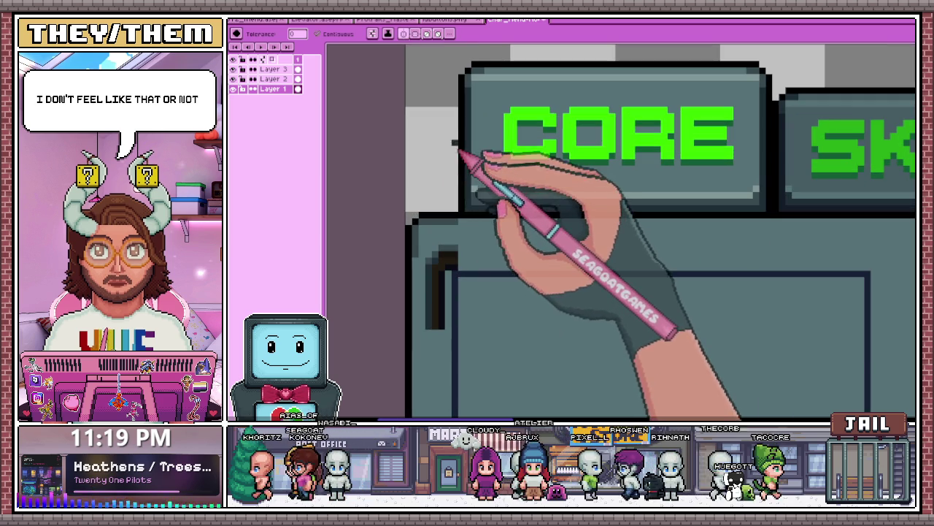
pyautogui.scroll(-1, 422, 251)
pyautogui.scroll(-1, 430, 219)
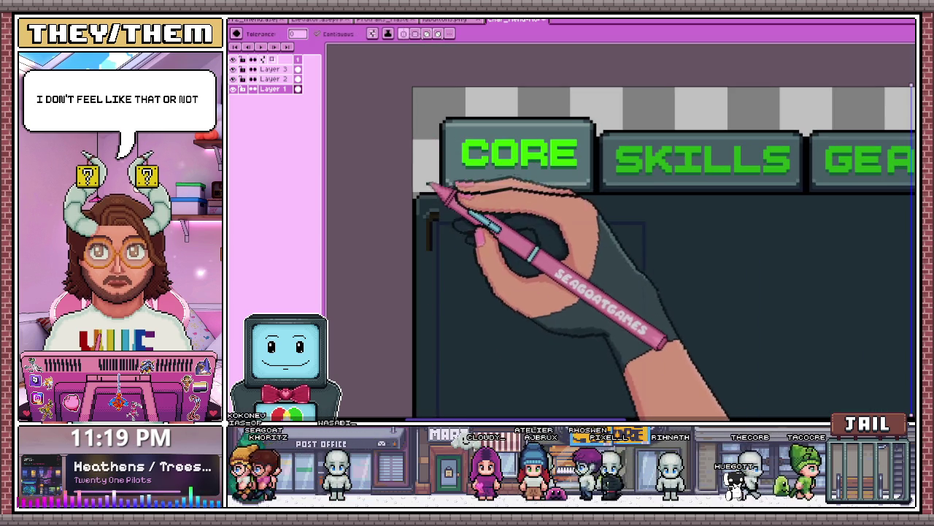
# - Finish the stepped light and dark corner edge pixels with the Pencil
pyautogui.press('b')
pyautogui.scroll(2, 430, 212)
pyautogui.scroll(-1, 437, 168)
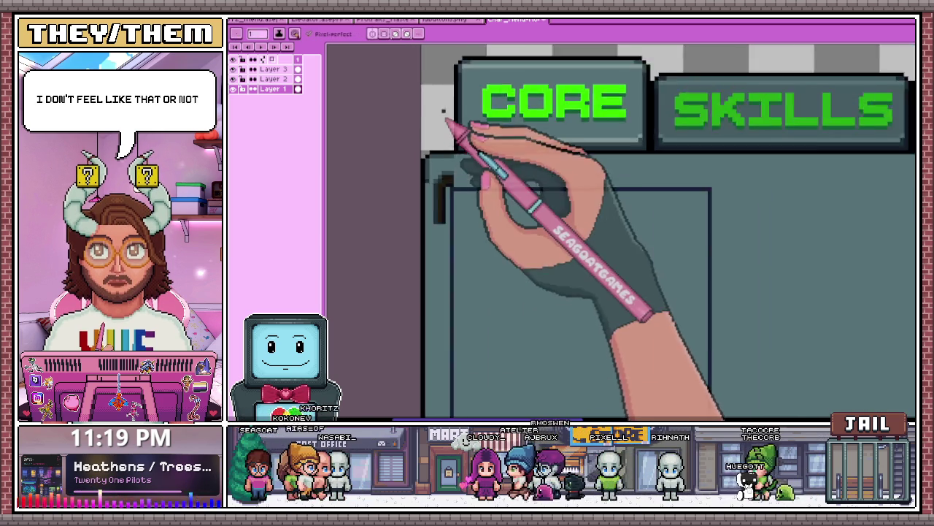
pyautogui.scroll(-1, 446, 205)
pyautogui.scroll(2, 445, 256)
pyautogui.scroll(1, 441, 263)
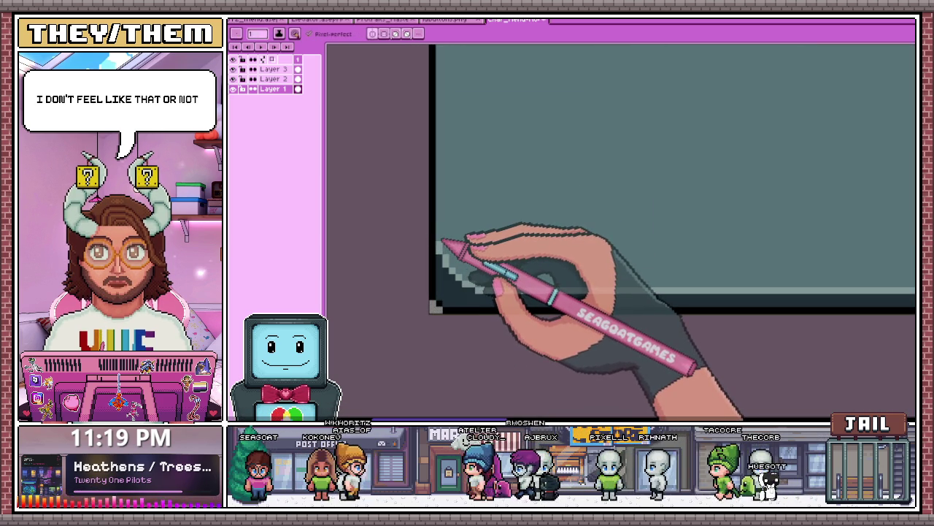
pyautogui.scroll(1, 439, 252)
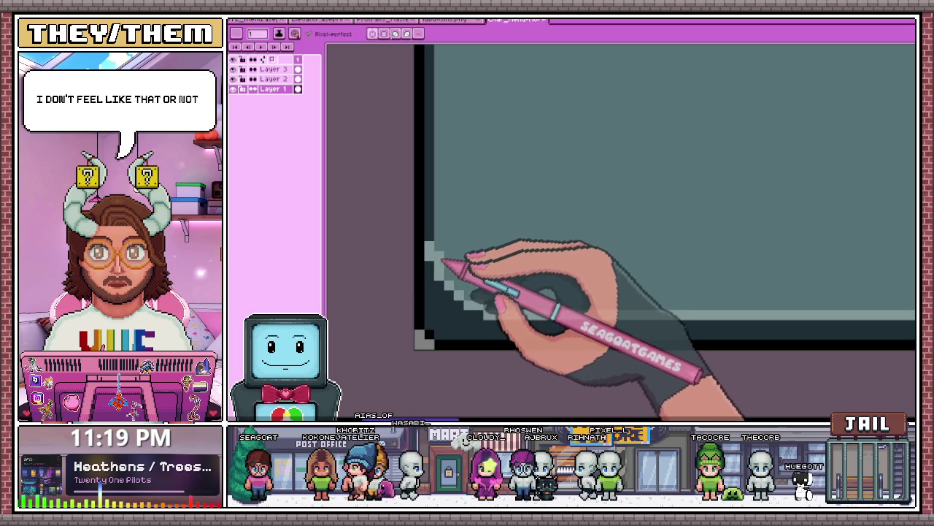
pyautogui.scroll(-1, 439, 307)
pyautogui.scroll(-1, 438, 277)
pyautogui.scroll(2, 443, 241)
pyautogui.scroll(1, 441, 285)
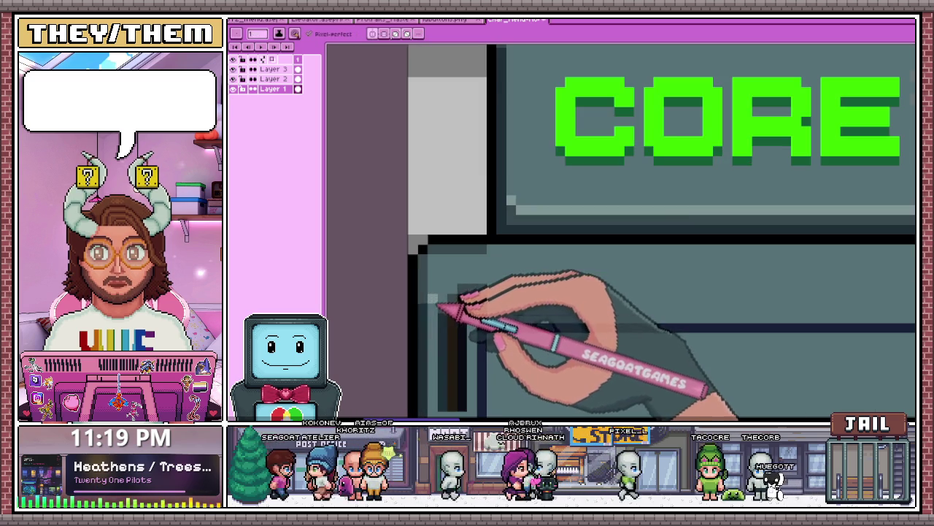
pyautogui.scroll(-1, 438, 263)
pyautogui.scroll(-1, 454, 153)
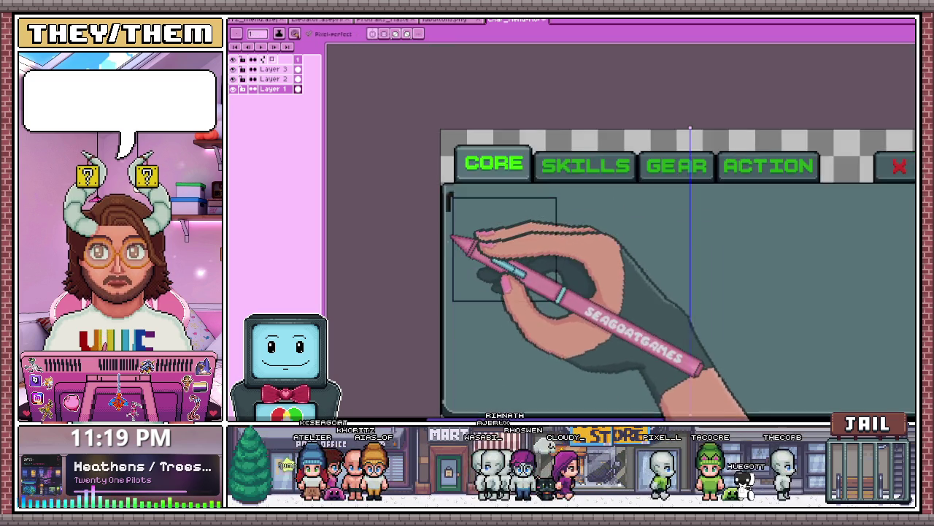
pyautogui.scroll(-1, 455, 241)
pyautogui.scroll(3, 467, 310)
pyautogui.scroll(1, 456, 302)
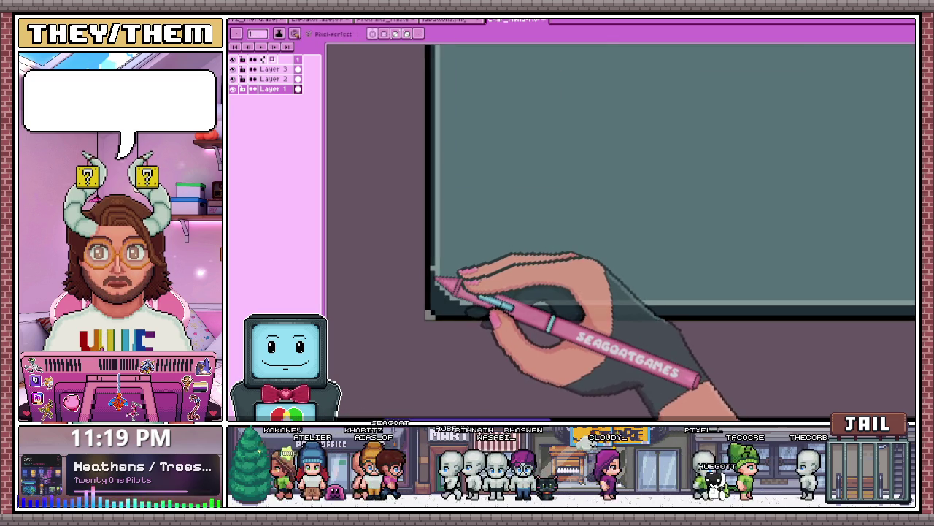
pyautogui.scroll(-1, 436, 278)
pyautogui.scroll(1, 434, 267)
pyautogui.scroll(1, 424, 264)
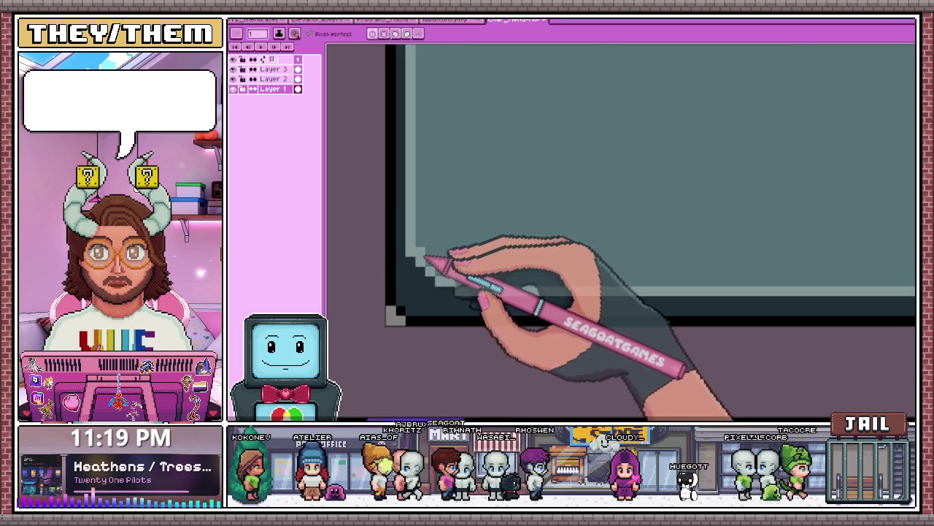
pyautogui.scroll(-1, 423, 277)
pyautogui.scroll(-1, 437, 296)
pyautogui.scroll(-1, 438, 262)
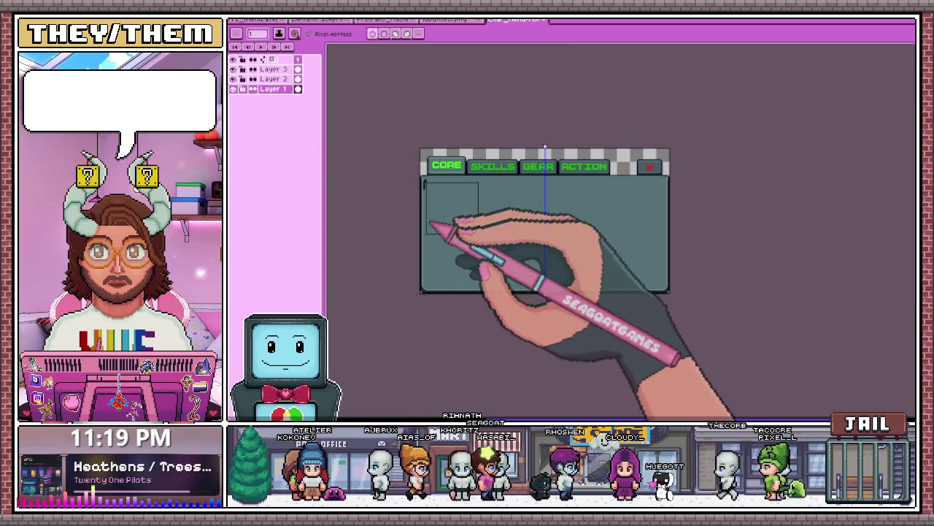
pyautogui.scroll(3, 432, 189)
pyautogui.scroll(1, 419, 182)
pyautogui.scroll(-1, 415, 219)
pyautogui.scroll(1, 412, 219)
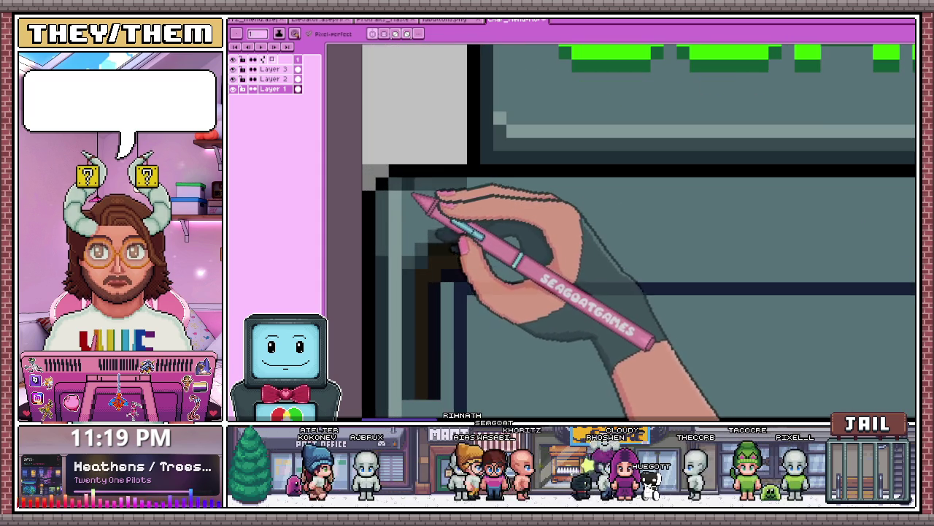
pyautogui.scroll(-1, 406, 207)
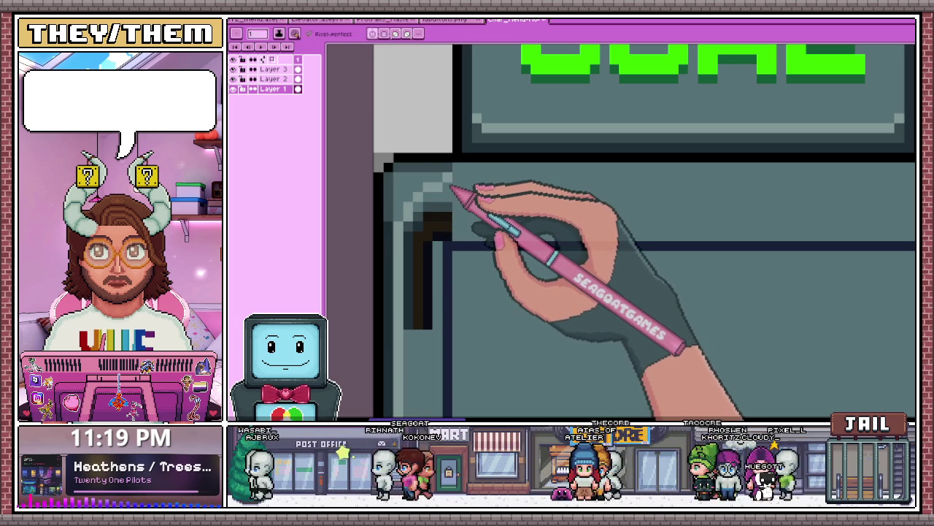
pyautogui.scroll(-2, 438, 194)
pyautogui.scroll(-1, 557, 211)
pyautogui.scroll(3, 663, 198)
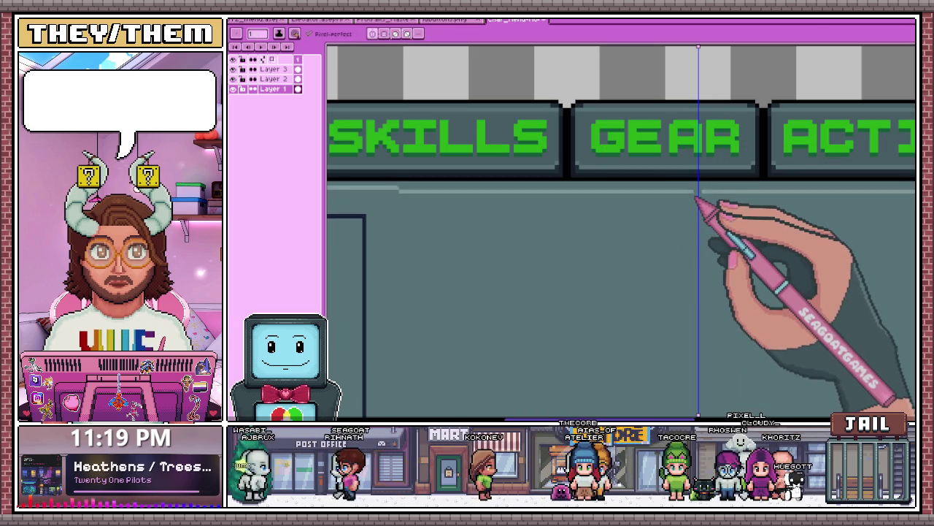
pyautogui.scroll(-2, 702, 198)
pyautogui.scroll(2, 394, 197)
pyautogui.scroll(2, 402, 199)
pyautogui.scroll(-2, 403, 208)
pyautogui.scroll(-1, 653, 215)
pyautogui.scroll(2, 659, 216)
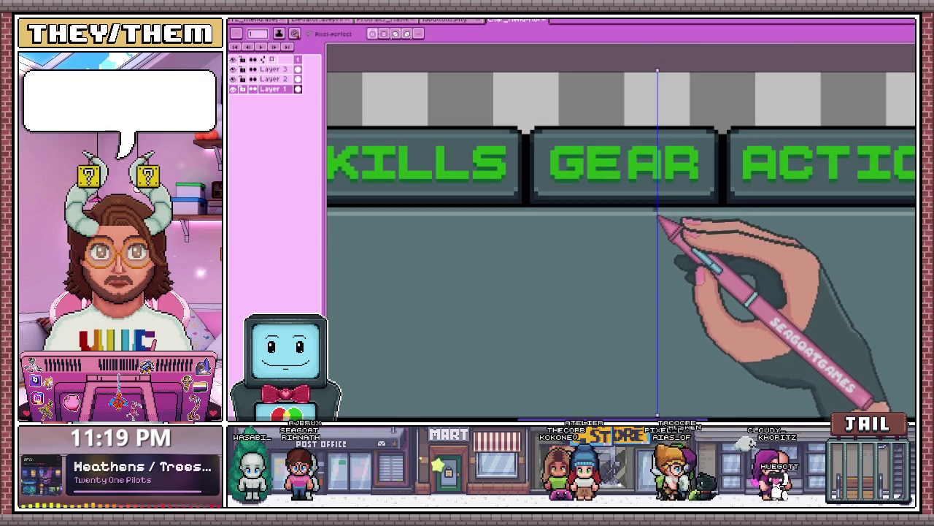
pyautogui.scroll(-1, 657, 217)
pyautogui.scroll(-1, 427, 212)
pyautogui.scroll(4, 365, 202)
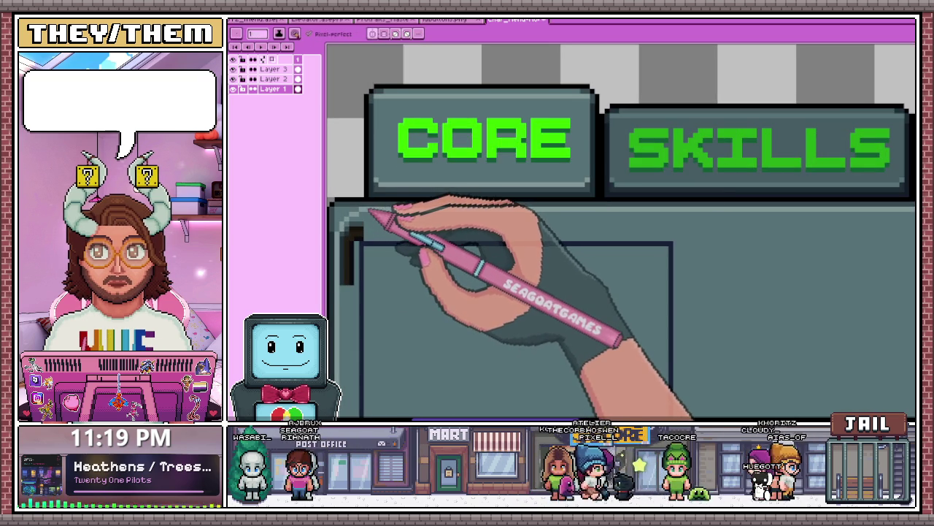
pyautogui.scroll(1, 371, 210)
pyautogui.scroll(2, 348, 213)
pyautogui.scroll(1, 360, 202)
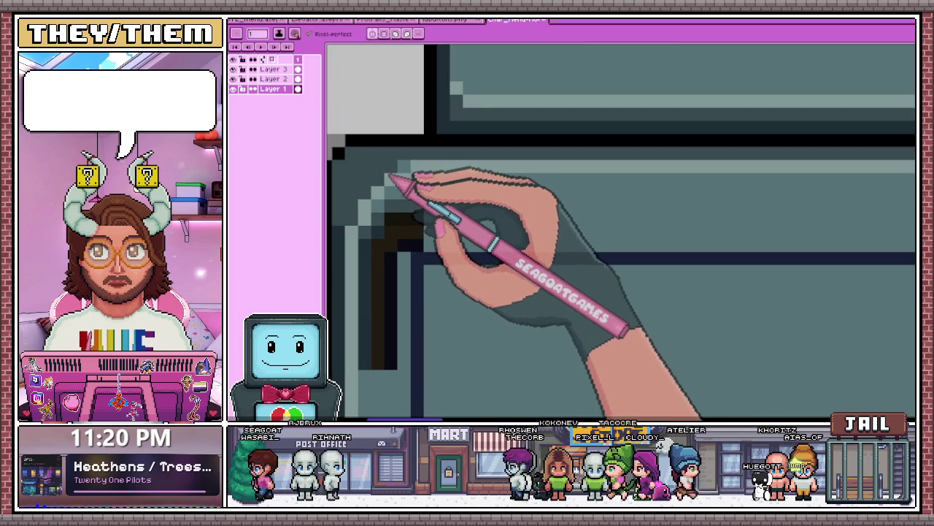
pyautogui.scroll(-2, 391, 177)
pyautogui.scroll(2, 390, 194)
pyautogui.scroll(-1, 382, 202)
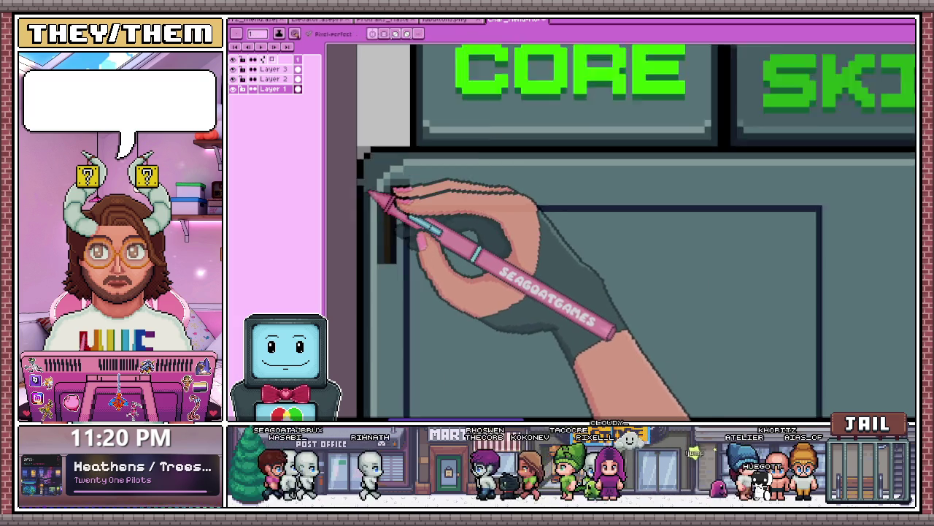
pyautogui.scroll(-2, 392, 202)
pyautogui.scroll(1, 404, 175)
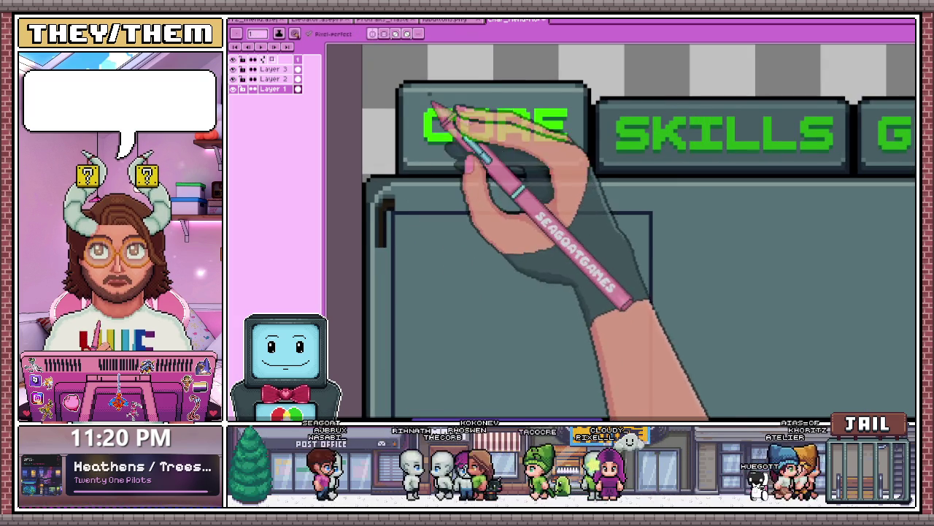
pyautogui.scroll(1, 414, 213)
pyautogui.press('i')
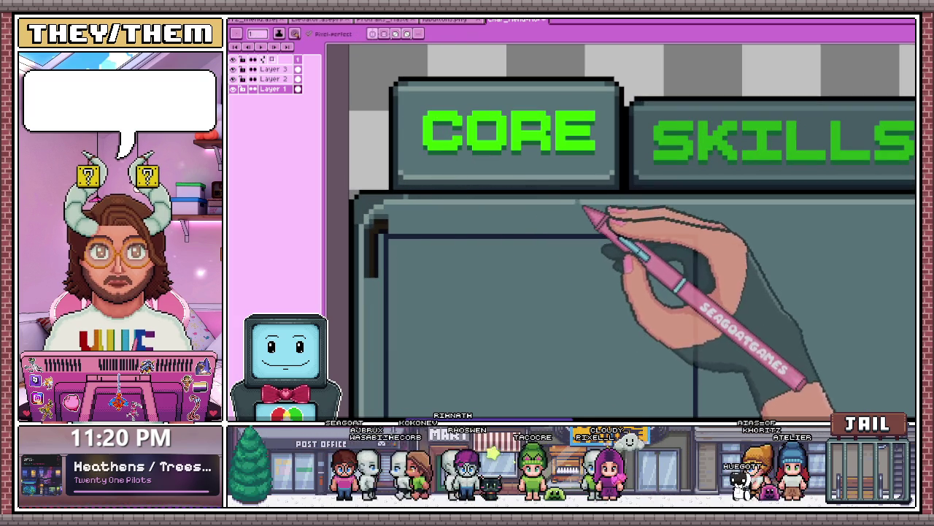
pyautogui.press('g')
pyautogui.scroll(-2, 456, 204)
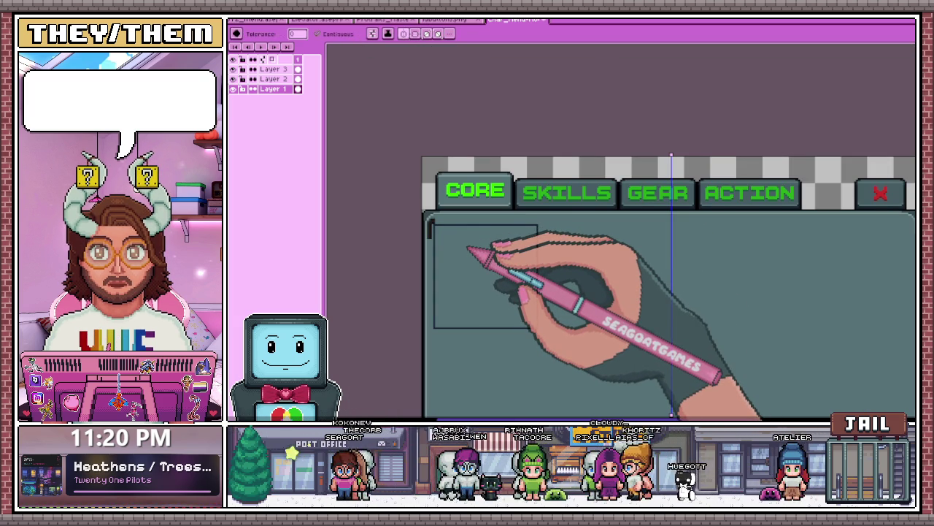
pyautogui.scroll(2, 417, 240)
pyautogui.scroll(2, 413, 225)
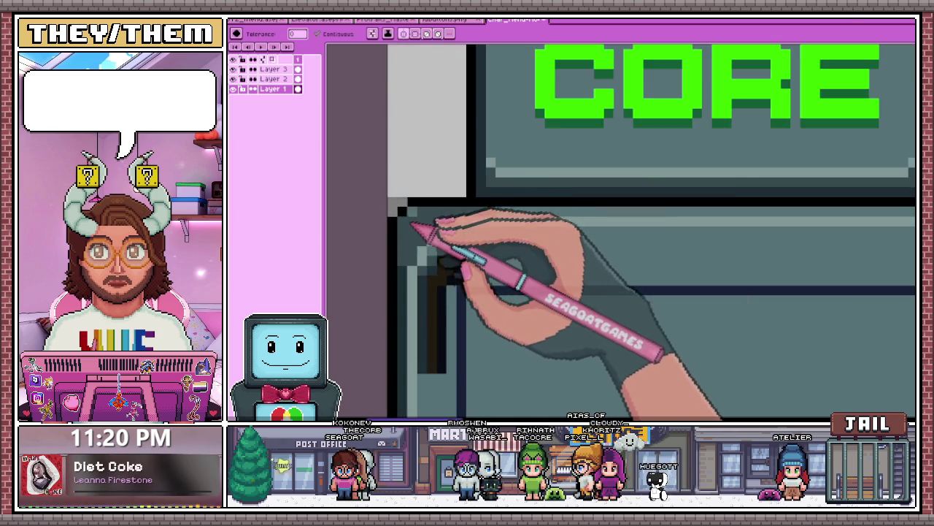
pyautogui.scroll(-1, 408, 228)
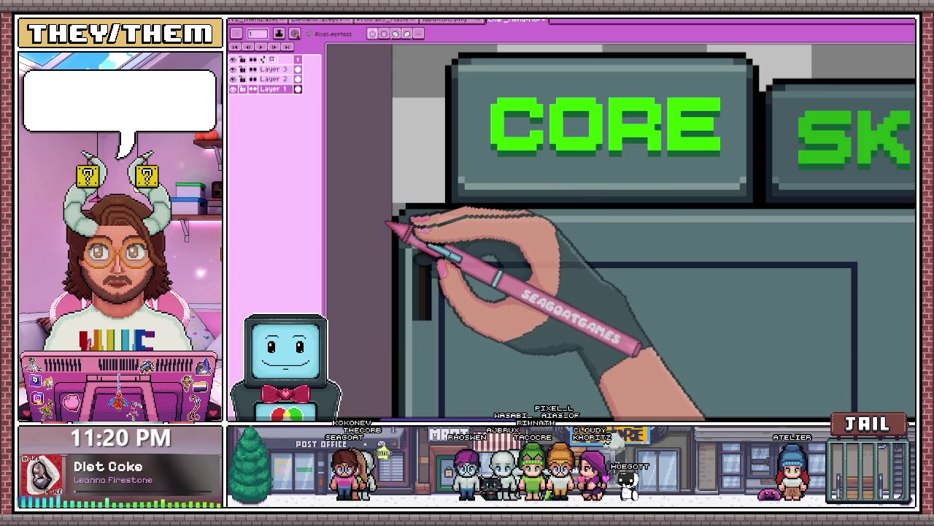
pyautogui.scroll(1, 423, 216)
pyautogui.scroll(-2, 445, 217)
pyautogui.scroll(-1, 438, 227)
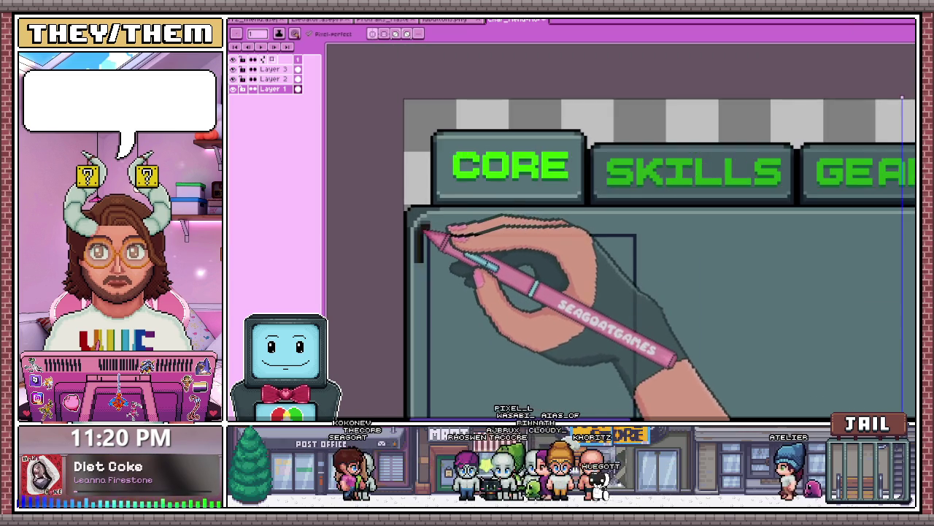
pyautogui.scroll(-1, 432, 245)
pyautogui.scroll(2, 421, 241)
pyautogui.scroll(-1, 435, 184)
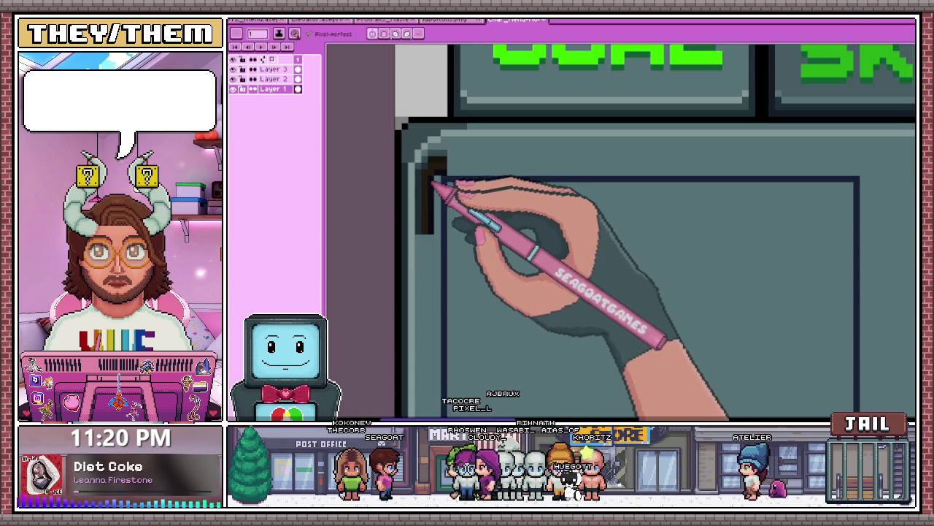
pyautogui.scroll(1, 441, 183)
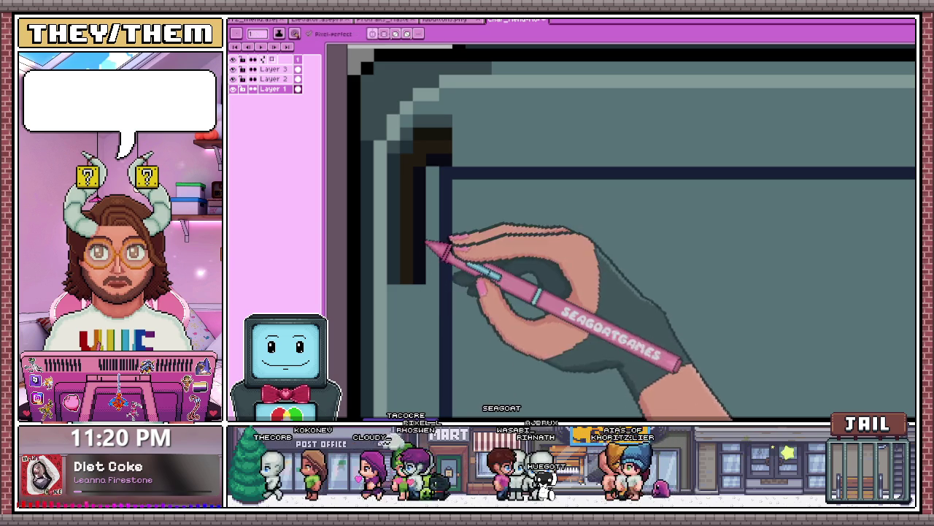
pyautogui.press('b')
pyautogui.scroll(-1, 371, 202)
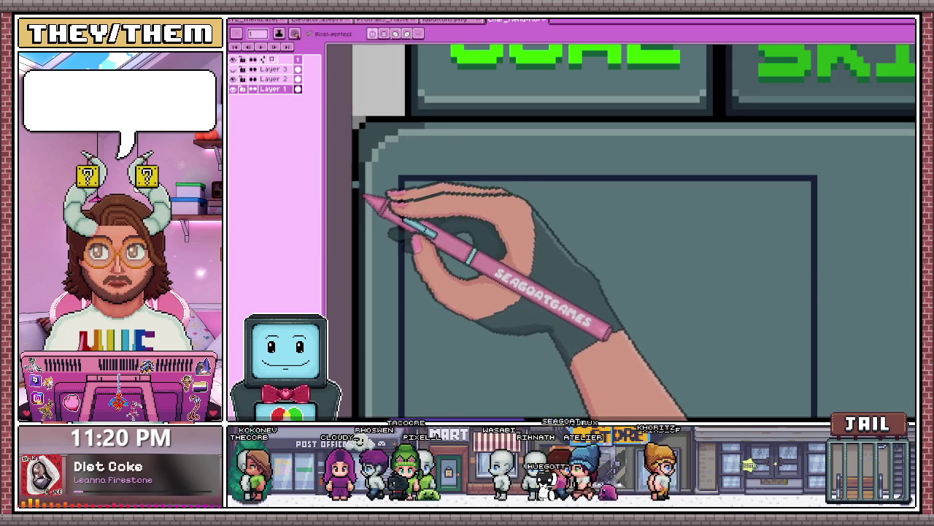
pyautogui.click(273, 69)
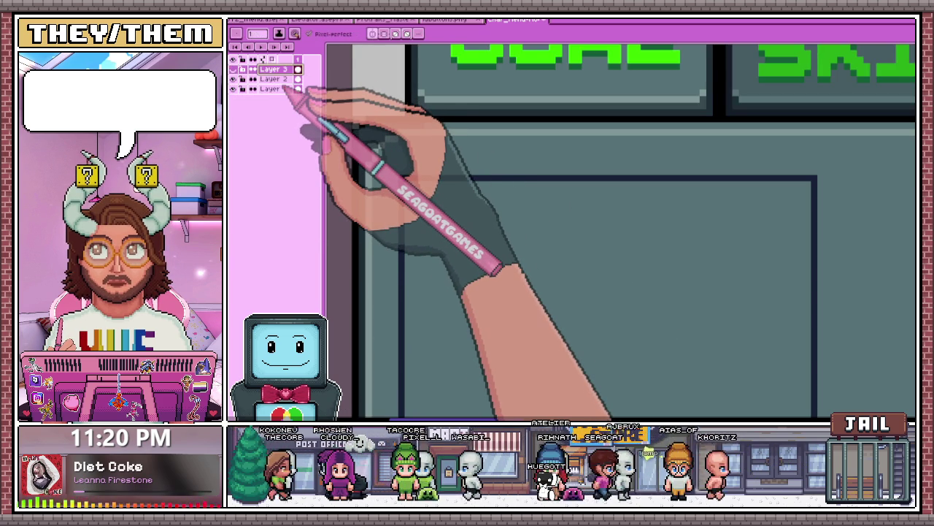
# - Make Layer 1 active and draw a dark pixel at the panel's inner corner
pyautogui.scroll(-1, 402, 177)
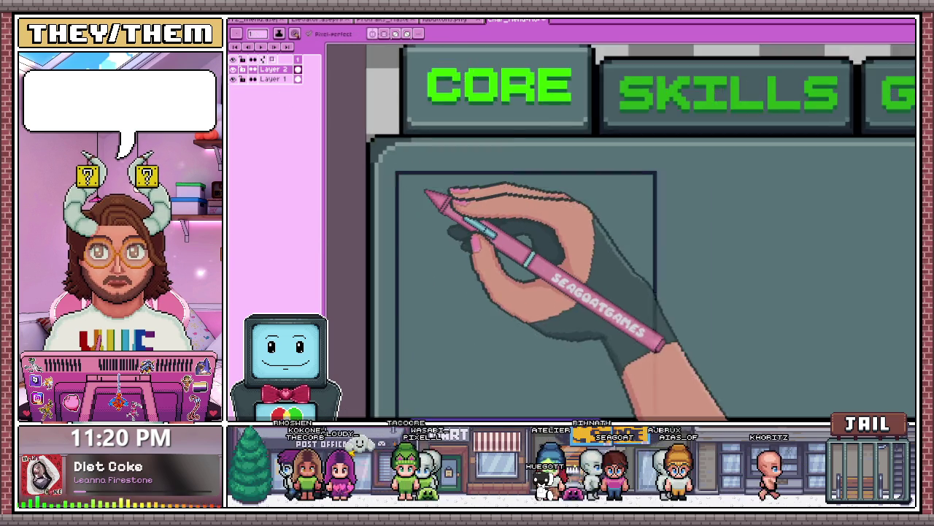
pyautogui.scroll(-1, 511, 236)
pyautogui.scroll(1, 526, 203)
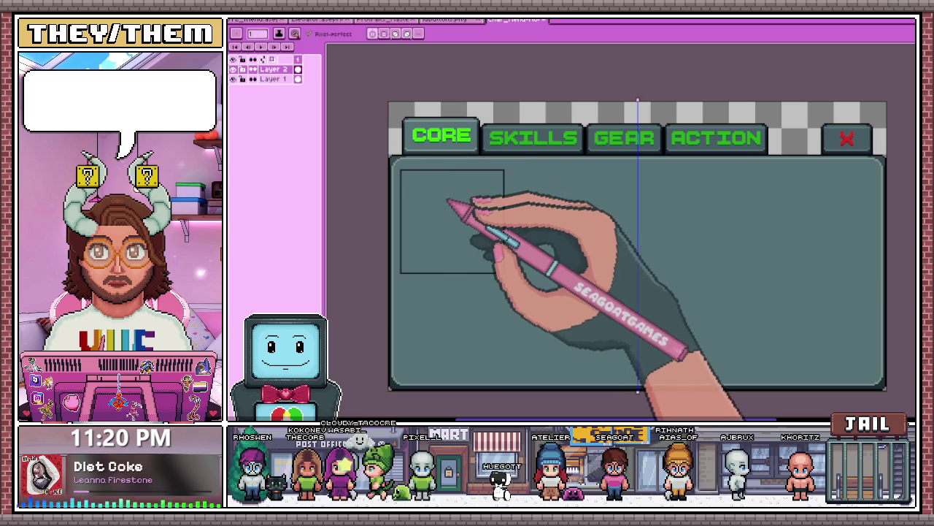
pyautogui.scroll(1, 414, 173)
pyautogui.scroll(1, 382, 181)
pyautogui.scroll(2, 406, 192)
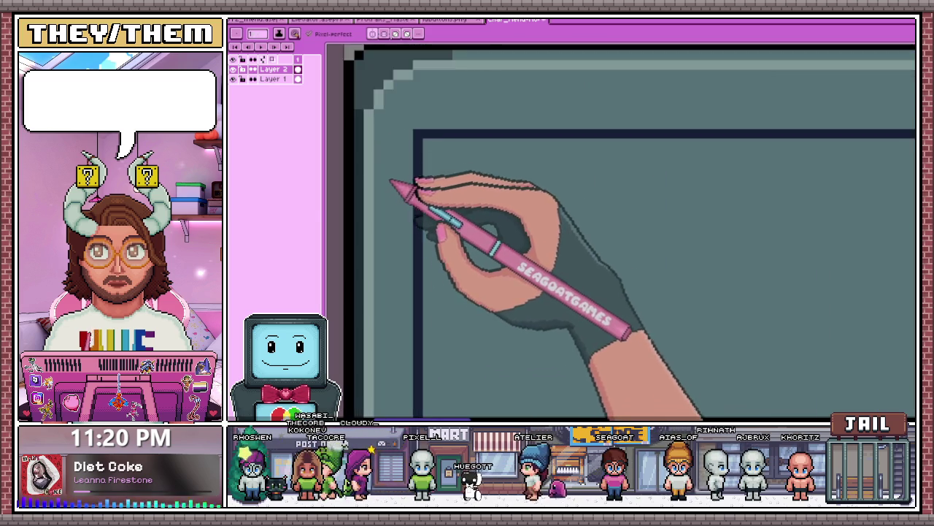
pyautogui.scroll(1, 396, 188)
pyautogui.click(289, 79)
pyautogui.scroll(1, 385, 178)
pyautogui.scroll(1, 364, 163)
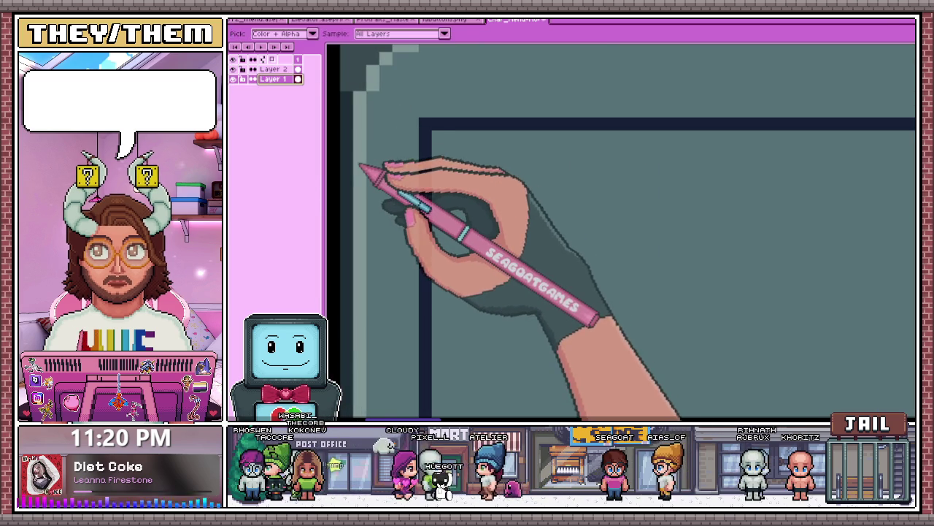
pyautogui.click(373, 150)
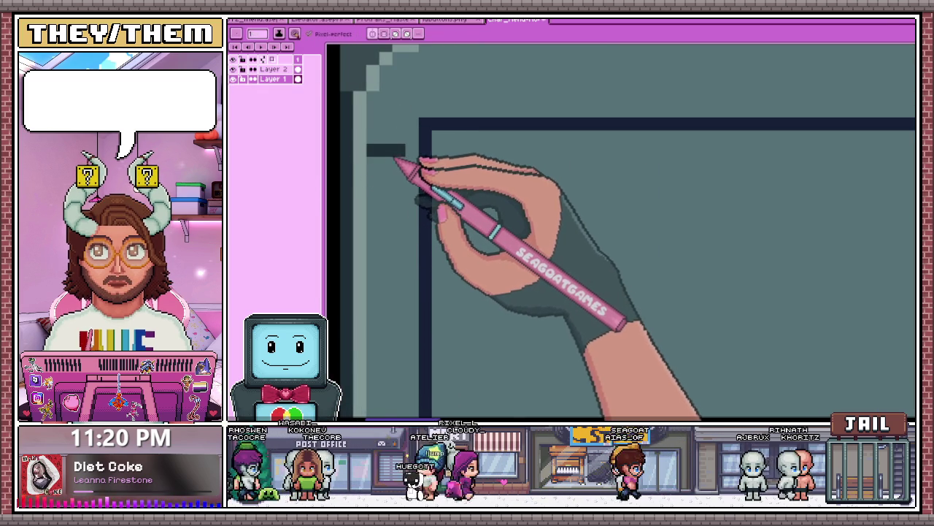
# - Sample a colour from the canvas and review the corner shading with the Pencil ready
pyautogui.press('i')
pyautogui.scroll(-1, 417, 162)
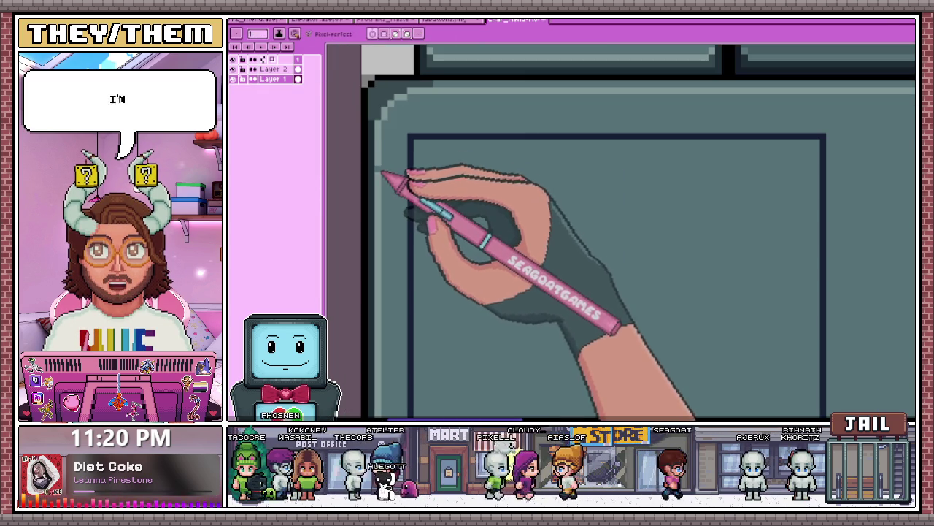
pyautogui.press('b')
pyautogui.scroll(-1, 416, 162)
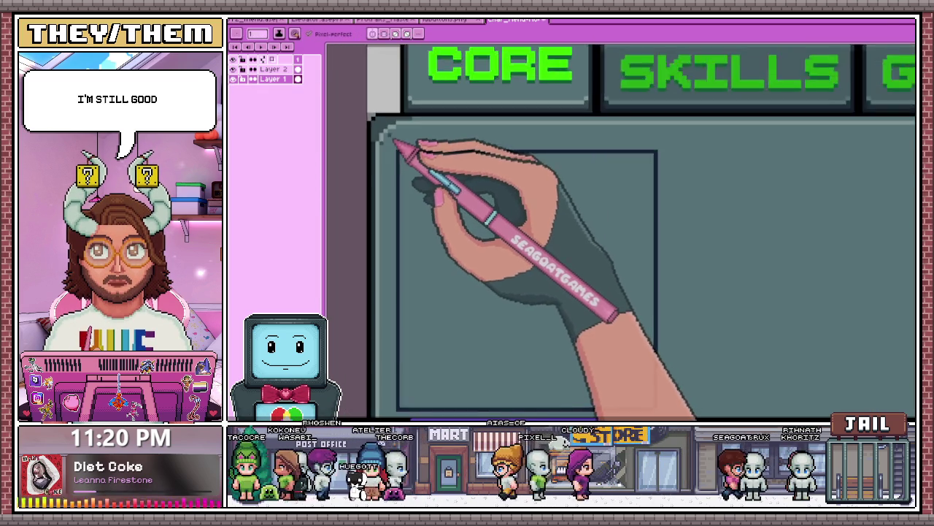
pyautogui.scroll(1, 417, 162)
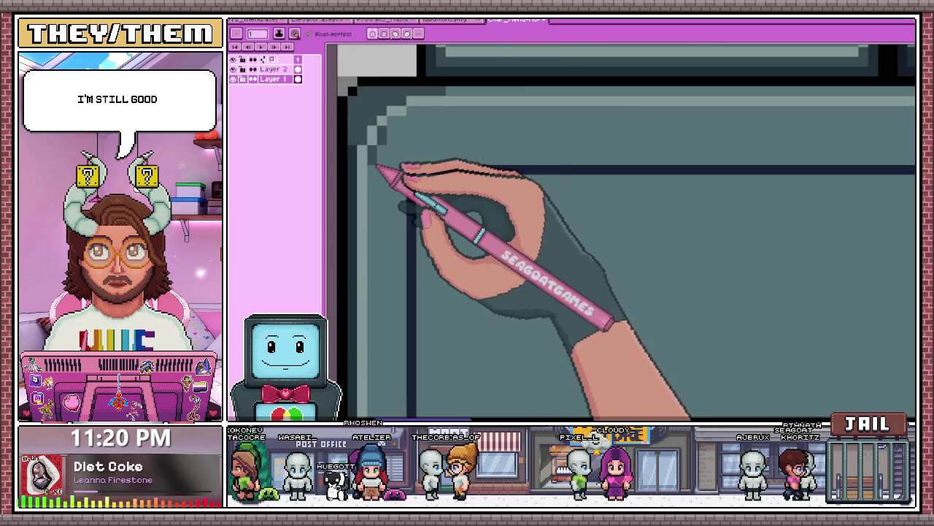
pyautogui.scroll(-1, 416, 83)
pyautogui.scroll(-1, 390, 296)
pyautogui.scroll(2, 387, 338)
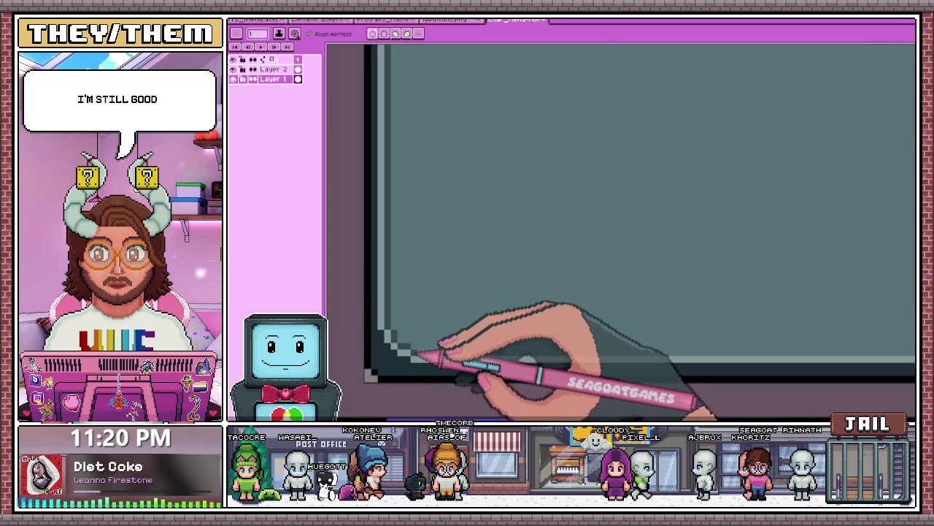
pyautogui.scroll(-1, 409, 328)
pyautogui.scroll(-1, 511, 307)
pyautogui.scroll(2, 646, 306)
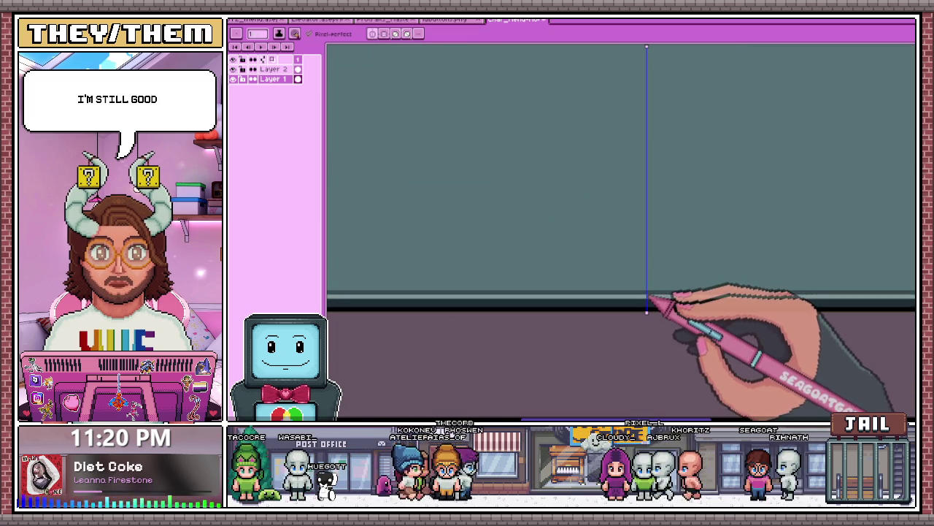
pyautogui.scroll(-1, 652, 297)
pyautogui.scroll(-1, 521, 313)
pyautogui.scroll(1, 437, 210)
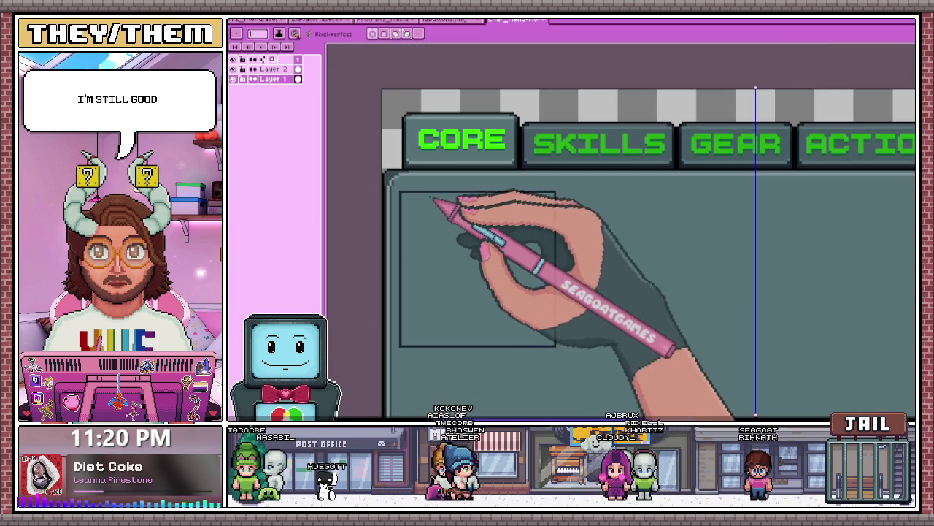
pyautogui.scroll(1, 438, 203)
pyautogui.scroll(1, 390, 188)
pyautogui.scroll(-1, 395, 187)
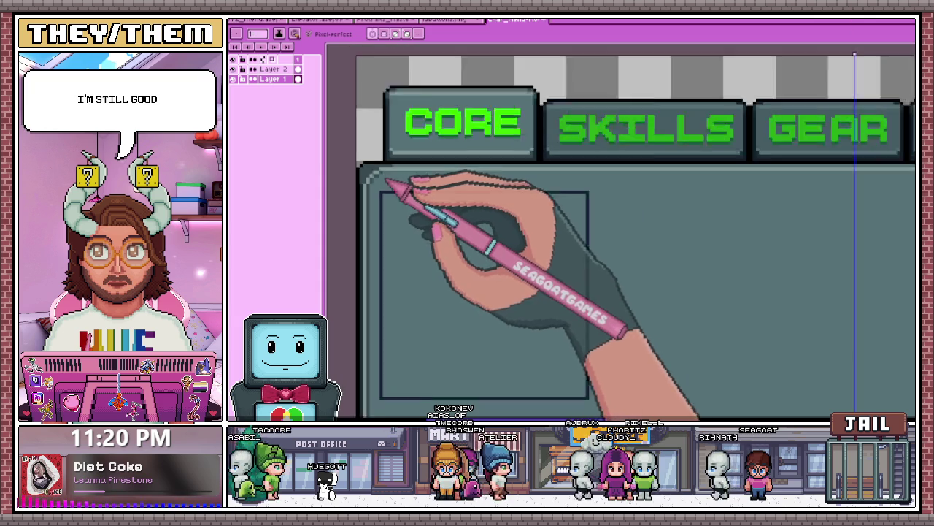
pyautogui.scroll(-2, 650, 204)
# - Add a Grayscale layer above Layer 2
pyautogui.scroll(2, 577, 198)
pyautogui.scroll(1, 526, 191)
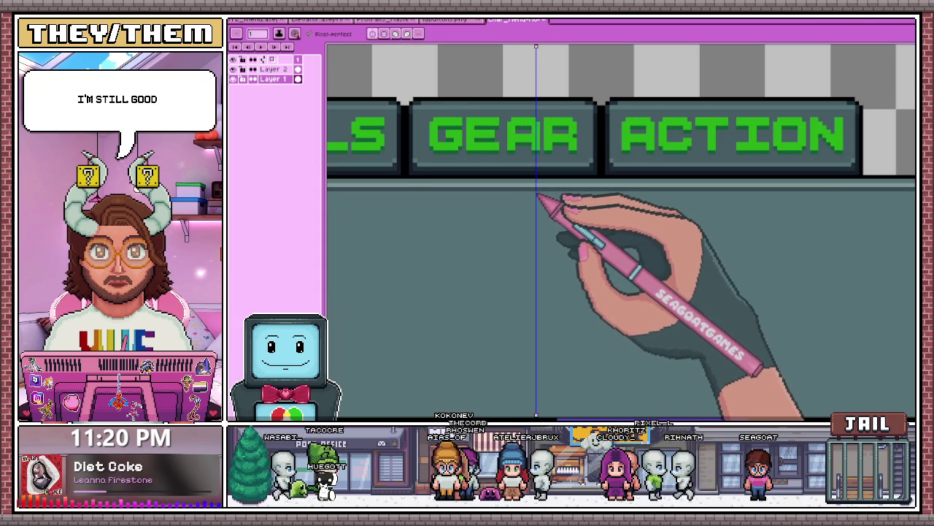
pyautogui.scroll(-1, 574, 218)
pyautogui.scroll(-2, 543, 198)
pyautogui.scroll(-2, 509, 179)
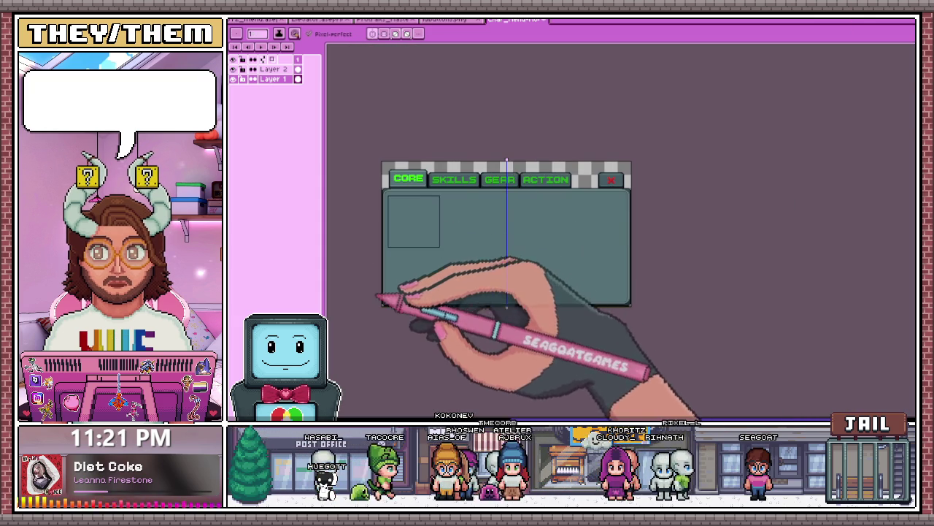
pyautogui.scroll(2, 394, 229)
pyautogui.scroll(-1, 442, 226)
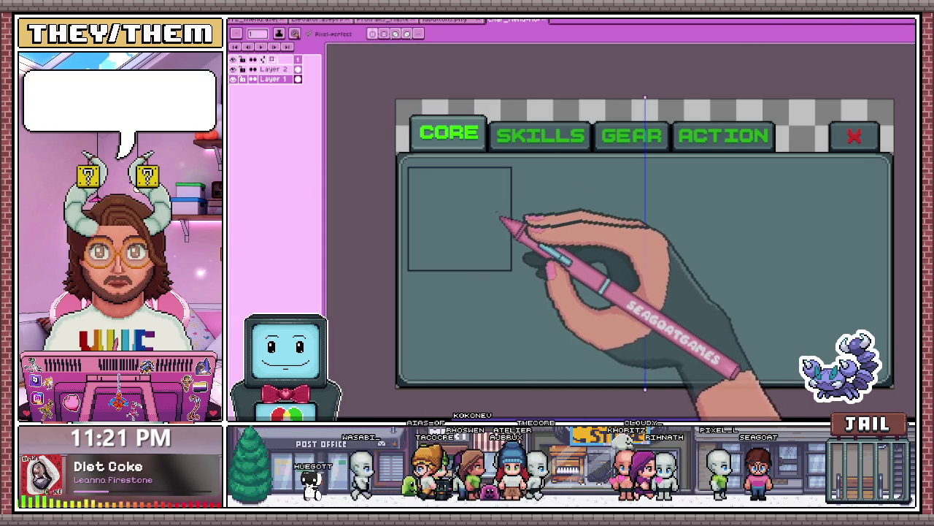
pyautogui.press('g')
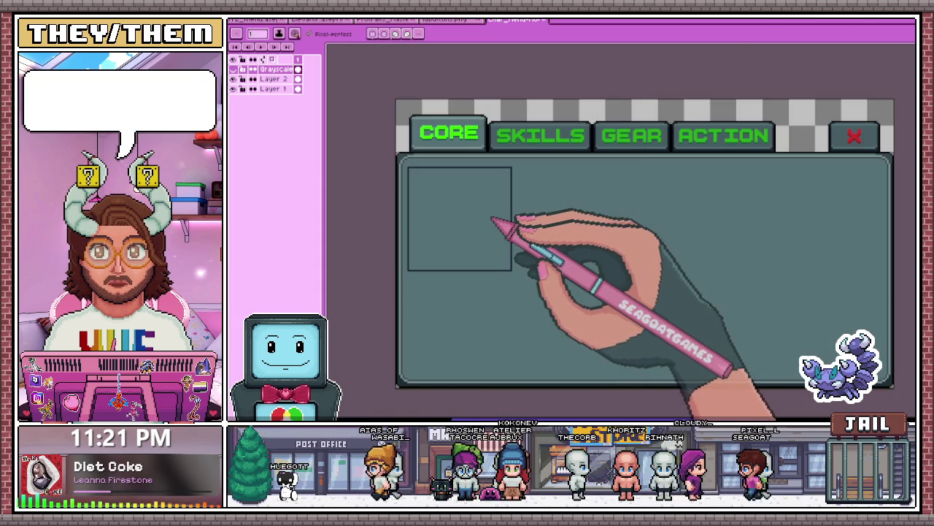
pyautogui.scroll(1, 491, 212)
# - Add a new layer above Layer 2 and place green 'Cloudy' text onto the CORE tab
pyautogui.click(273, 78)
pyautogui.hotkey('shift', 'n')
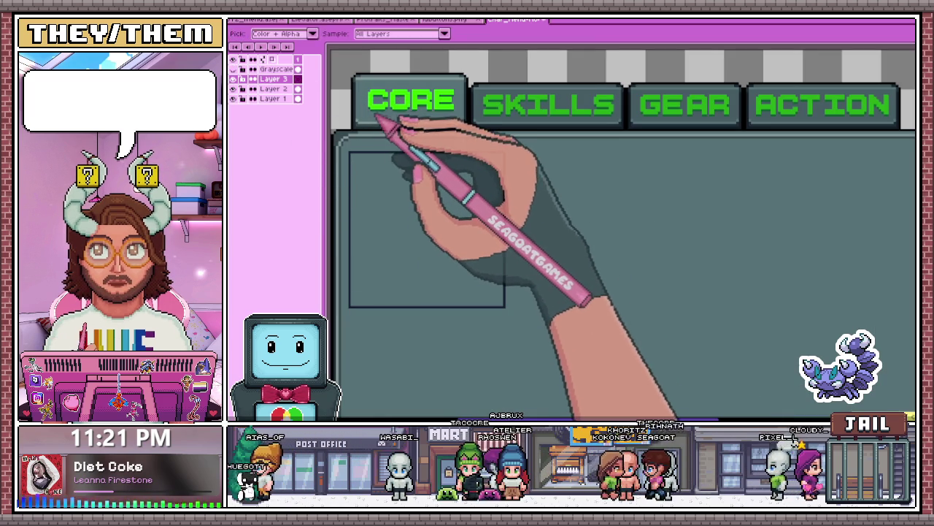
pyautogui.click(376, 163)
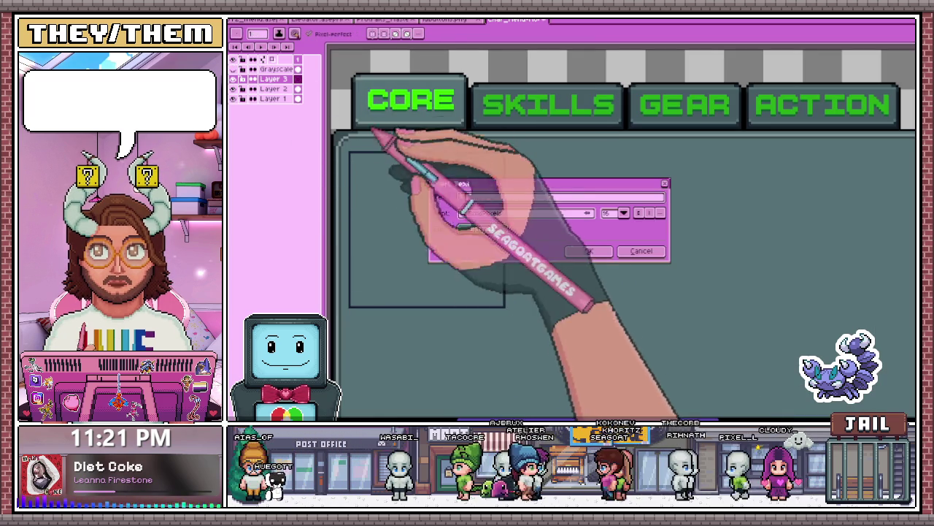
pyautogui.click(643, 251)
pyautogui.click(427, 200)
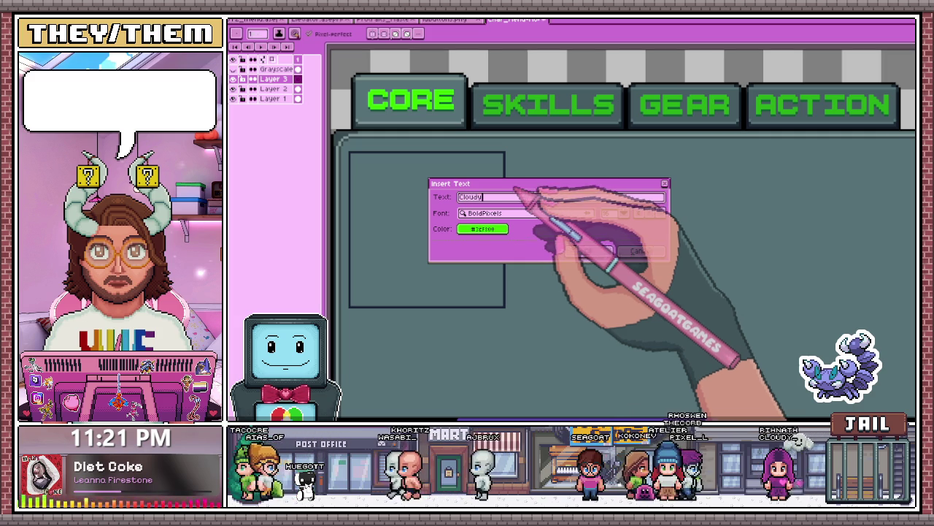
pyautogui.click(588, 251)
pyautogui.moveTo(662, 264)
pyautogui.mouseDown()
pyautogui.moveTo(421, 102)
pyautogui.moveTo(565, 172)
pyautogui.mouseUp()
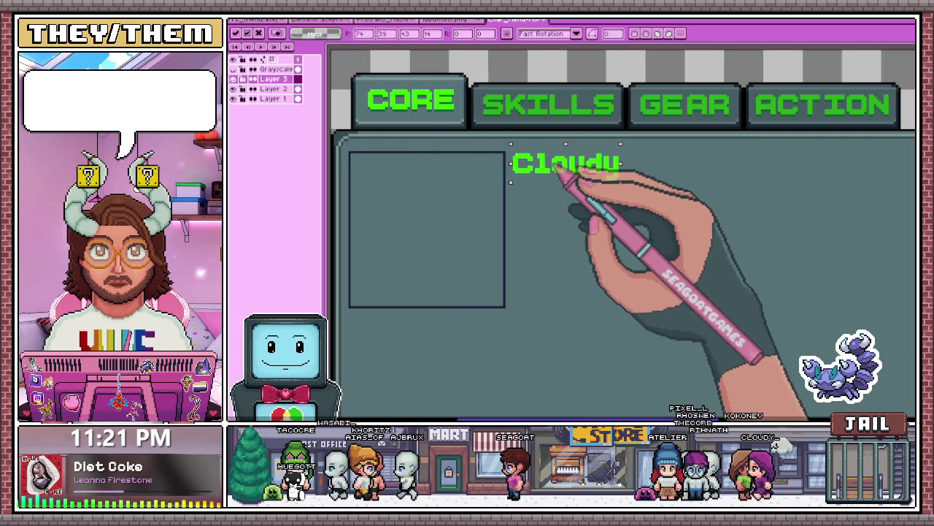
pyautogui.scroll(-3, 484, 194)
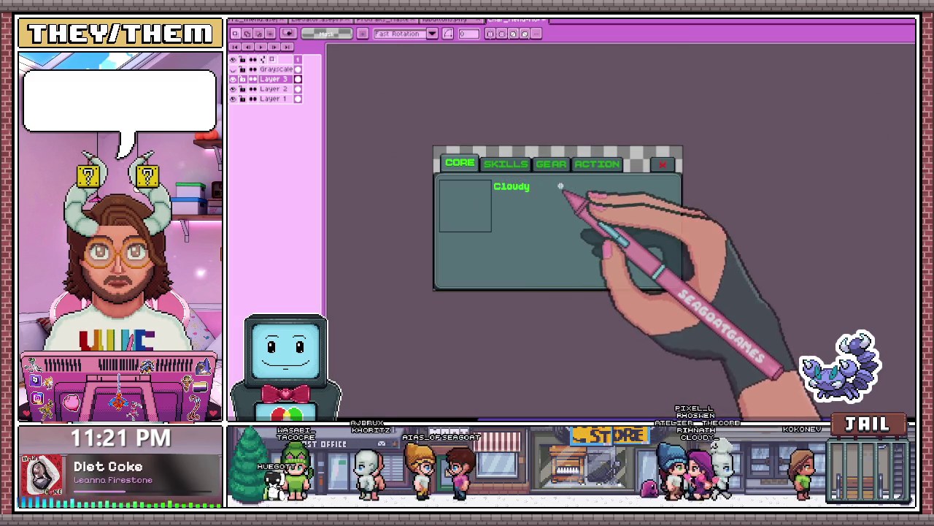
pyautogui.scroll(2, 488, 197)
pyautogui.scroll(2, 492, 203)
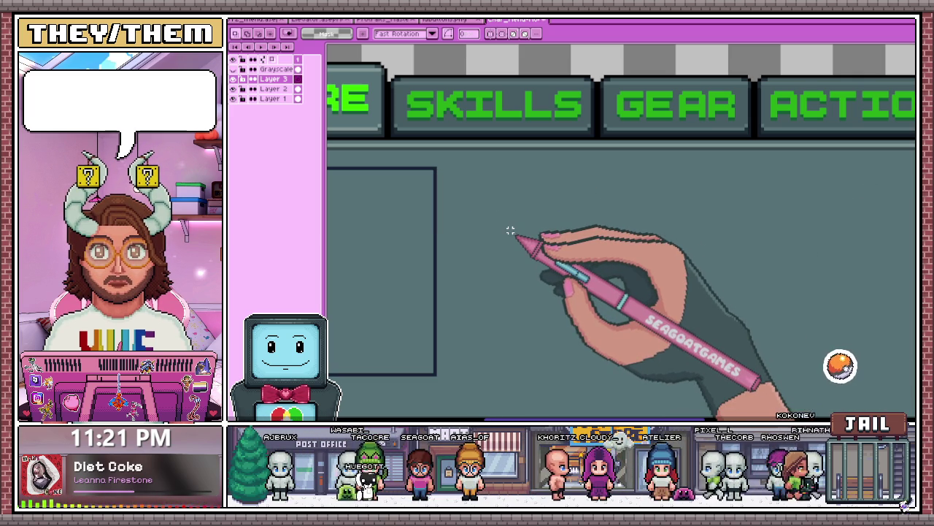
# - Change the label to 'cloudy_dark_sky' and nudge it up-left beside the portrait box
pyautogui.click(511, 231)
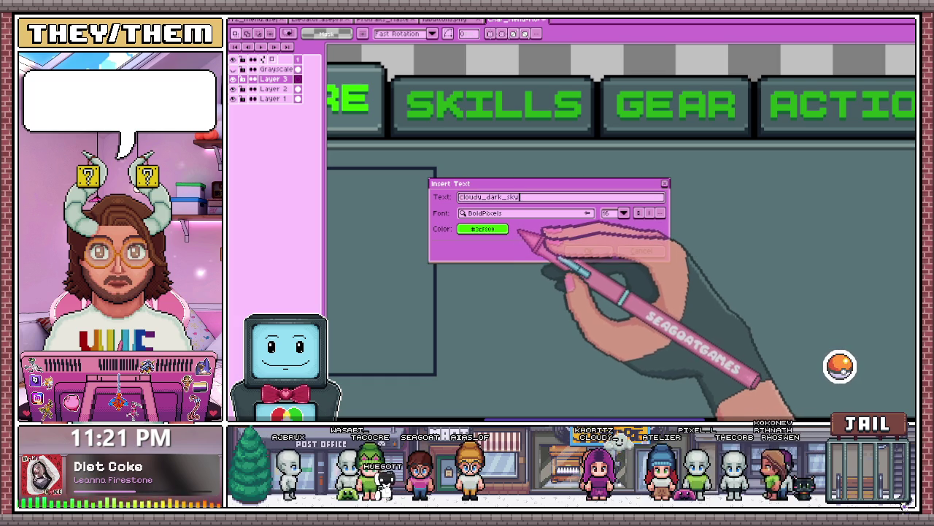
pyautogui.click(596, 251)
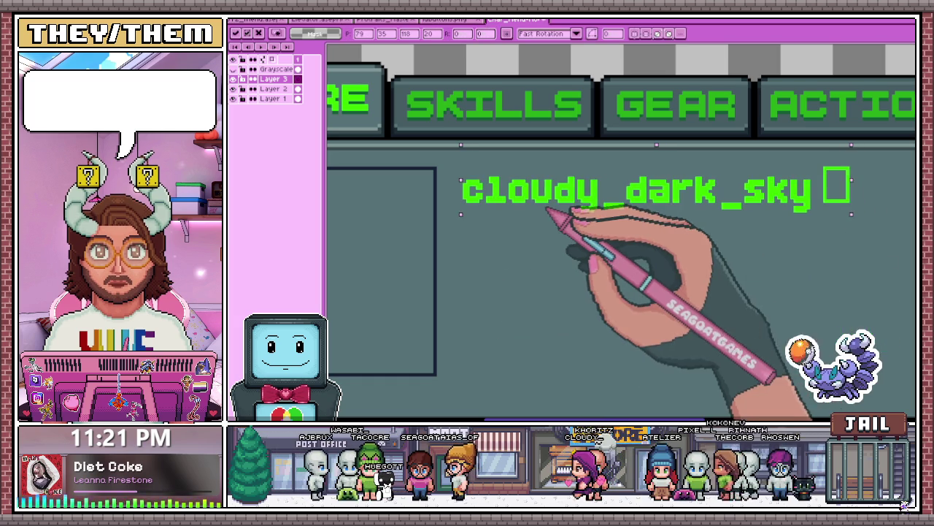
pyautogui.moveTo(548, 209); pyautogui.dragTo(528, 204)
pyautogui.scroll(-1, 667, 246)
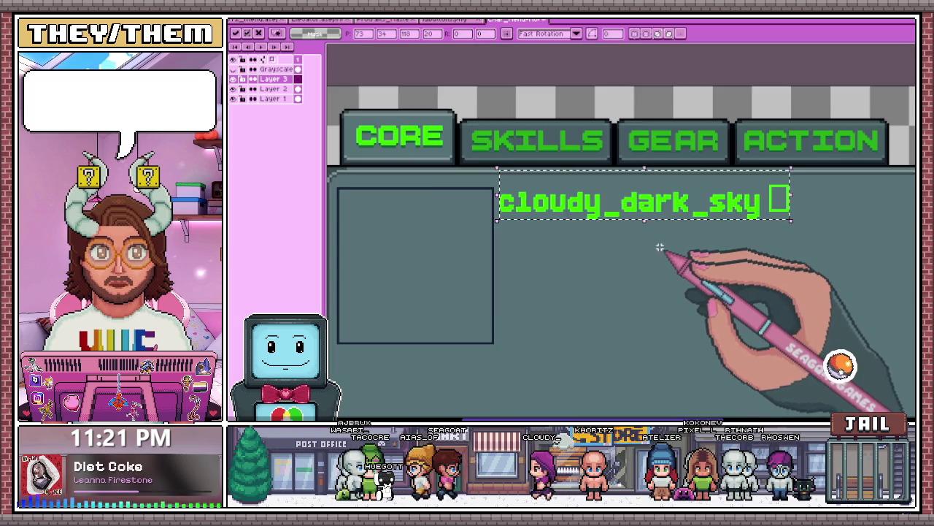
pyautogui.scroll(-1, 659, 248)
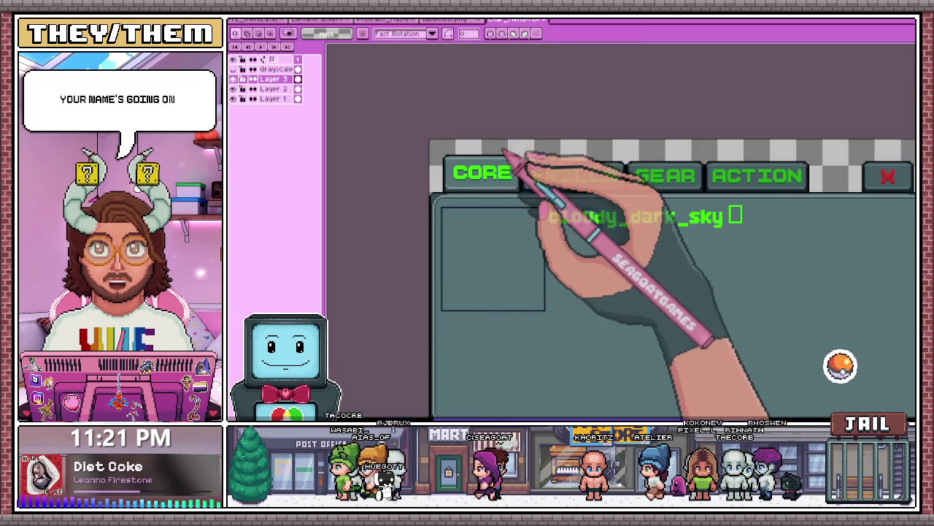
pyautogui.scroll(2, 730, 209)
# - Select the stray box glyph after the username, ready for Pencil touch-ups
pyautogui.moveTo(662, 194); pyautogui.dragTo(713, 256)
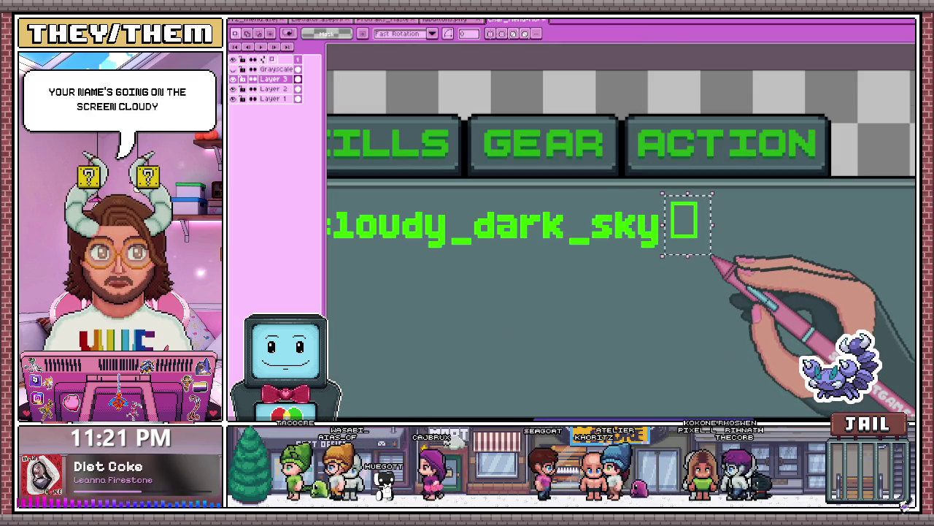
pyautogui.scroll(-1, 468, 189)
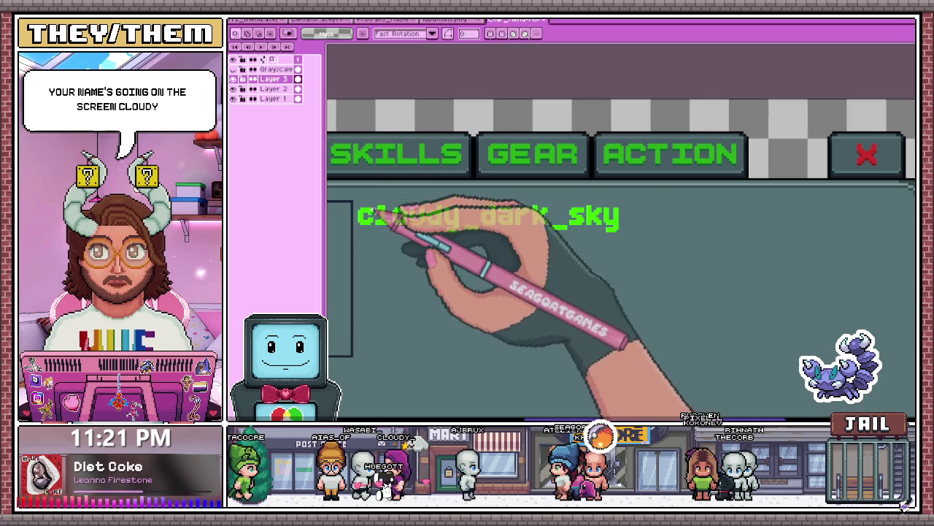
pyautogui.scroll(-2, 362, 198)
pyautogui.scroll(3, 371, 160)
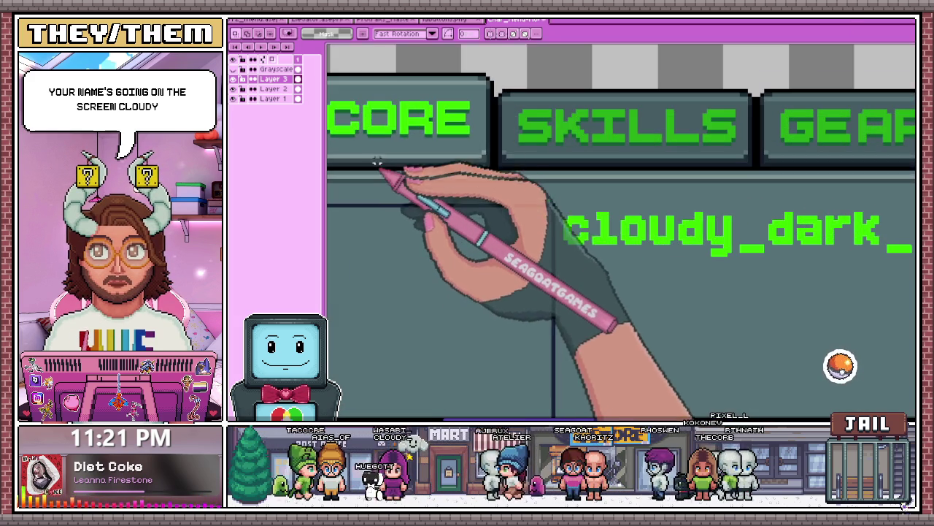
pyautogui.press('b')
pyautogui.scroll(1, 511, 234)
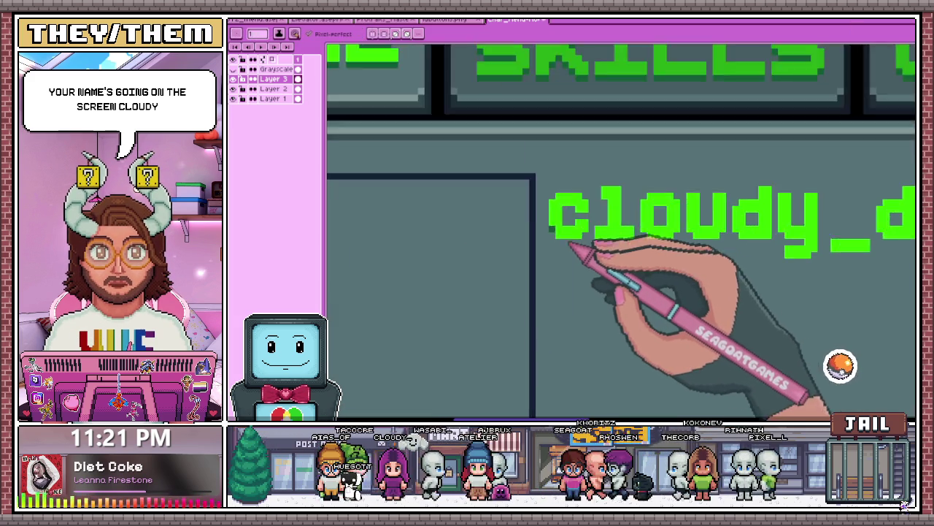
# - Zoom in and add dark green shading along the top of the 'a', plus its counter and shadow
pyautogui.scroll(2, 591, 262)
pyautogui.scroll(-2, 511, 219)
pyautogui.scroll(-1, 493, 206)
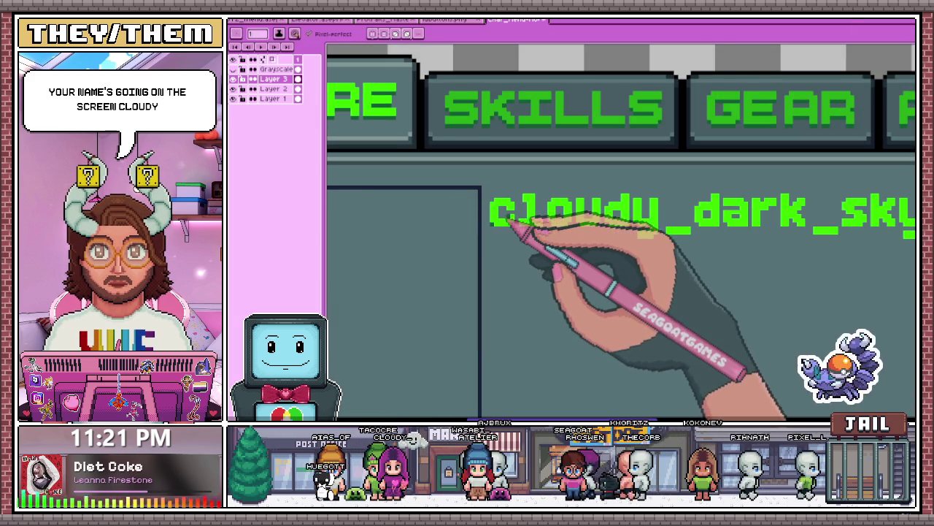
pyautogui.scroll(1, 507, 220)
pyautogui.scroll(1, 521, 234)
pyautogui.scroll(1, 511, 236)
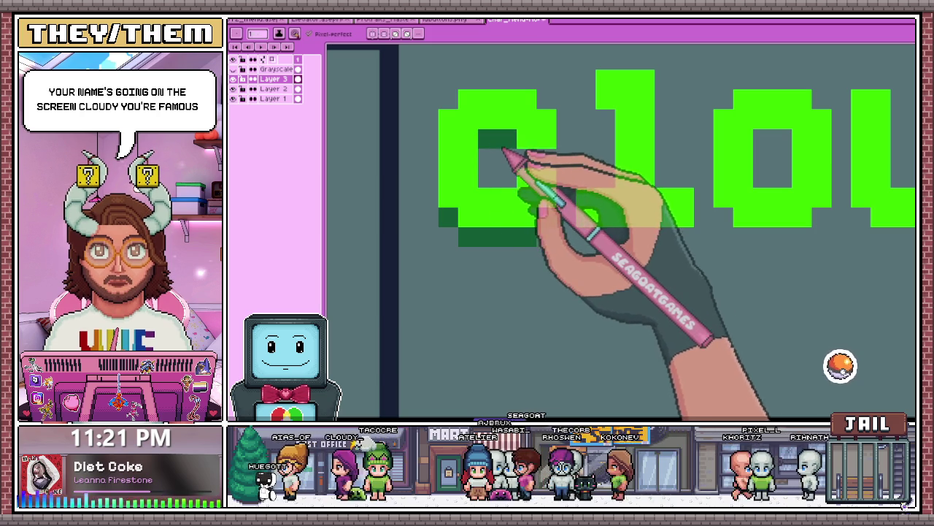
pyautogui.scroll(-3, 542, 167)
pyautogui.scroll(2, 563, 209)
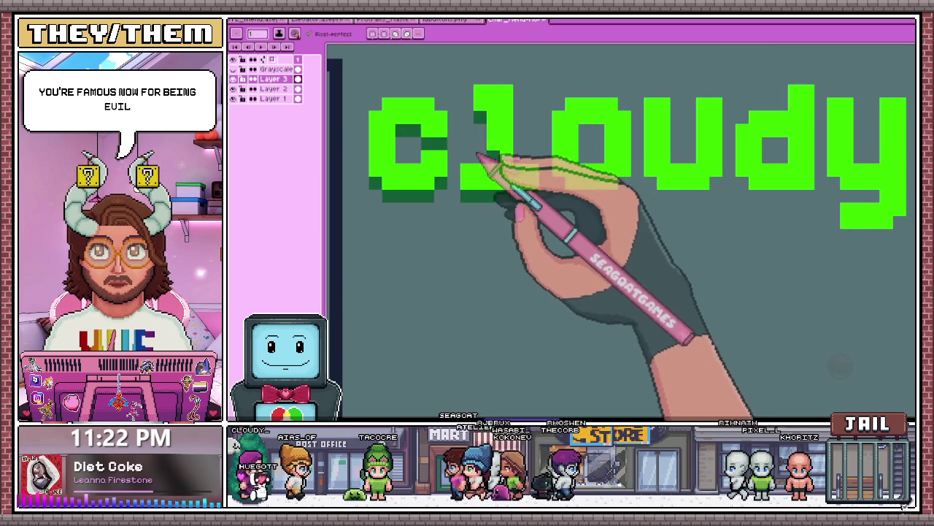
pyautogui.scroll(-1, 613, 205)
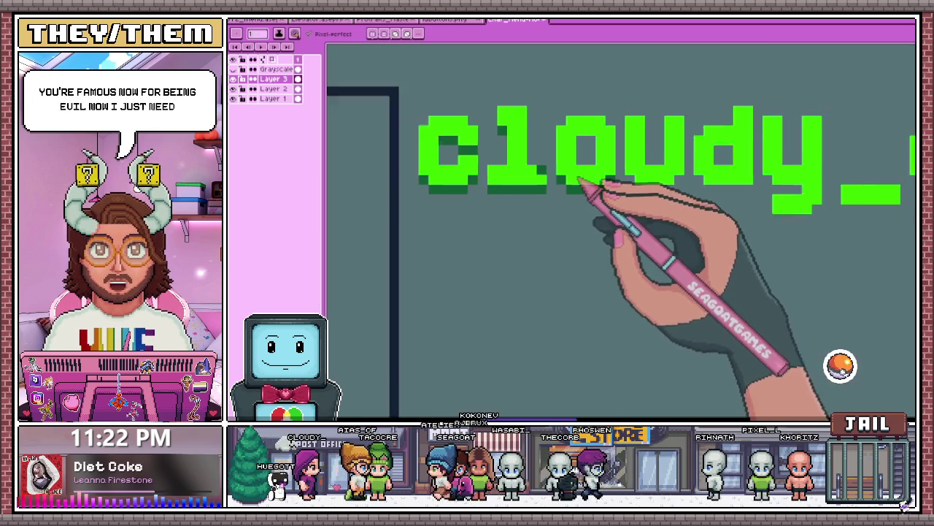
pyautogui.hscroll(2, 594, 163)
pyautogui.scroll(-3, 511, 171)
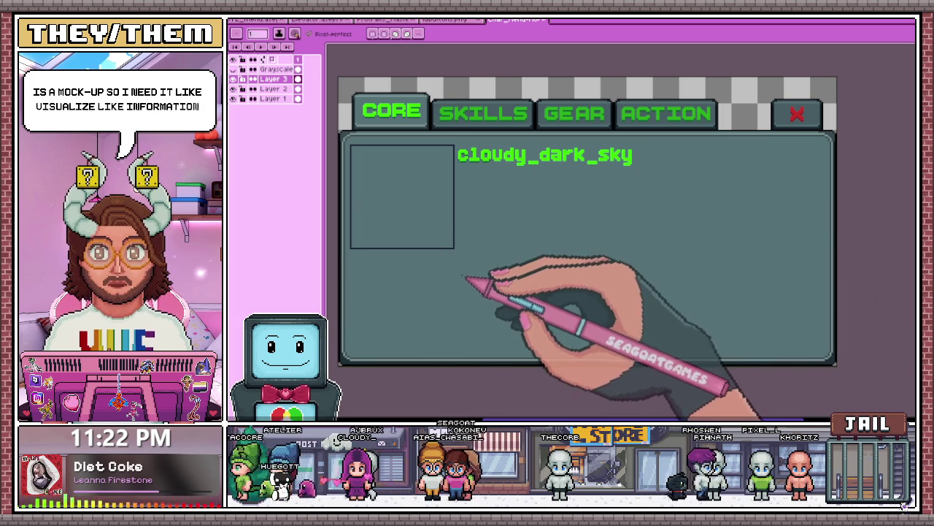
pyautogui.scroll(1, 509, 166)
pyautogui.scroll(1, 517, 175)
pyautogui.scroll(1, 494, 171)
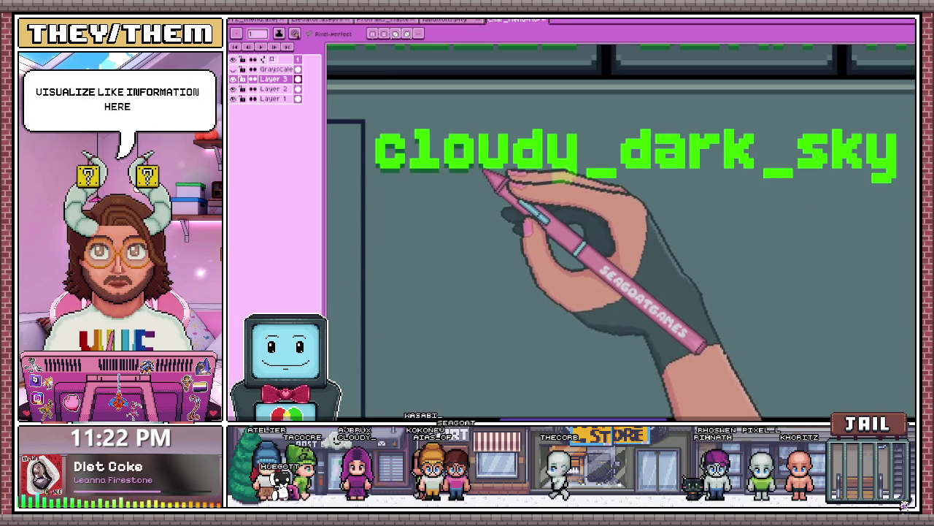
pyautogui.scroll(1, 484, 175)
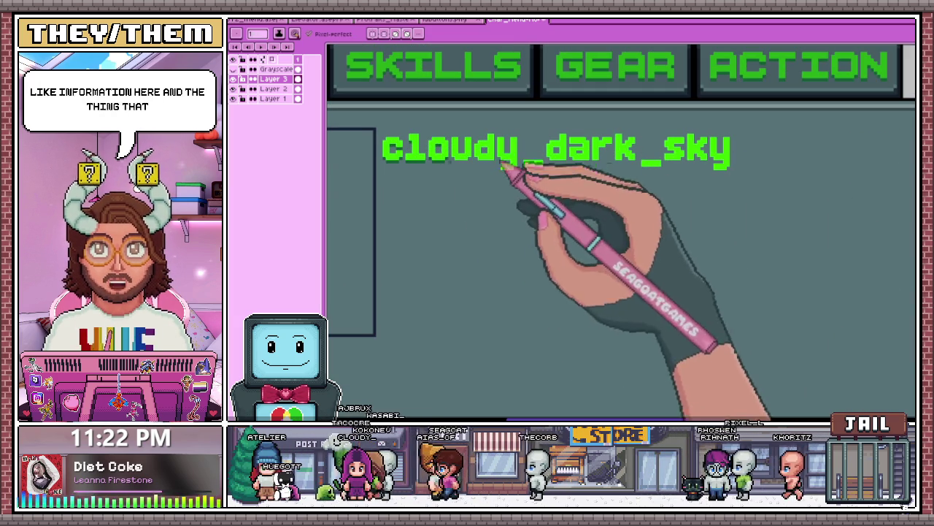
pyautogui.scroll(2, 511, 160)
pyautogui.scroll(-1, 462, 172)
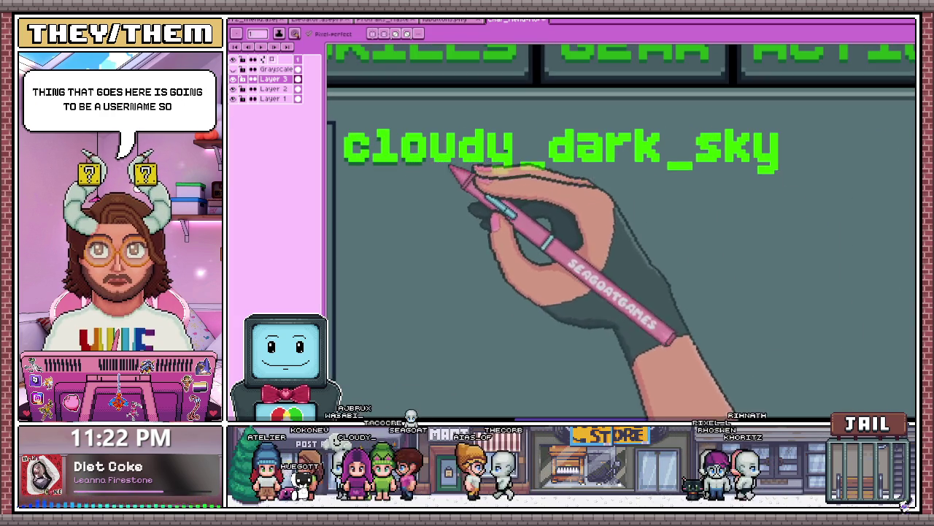
pyautogui.scroll(-2, 453, 165)
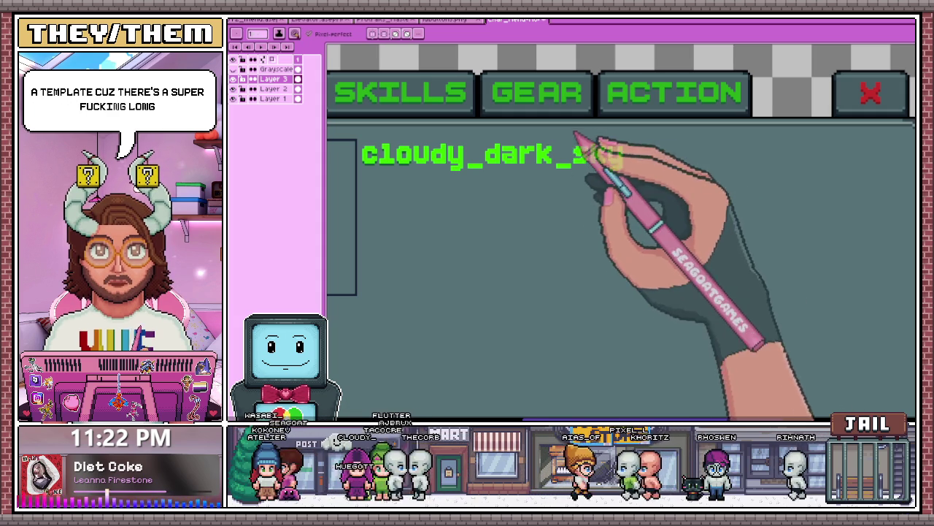
pyautogui.scroll(1, 438, 172)
pyautogui.scroll(3, 400, 169)
pyautogui.scroll(1, 409, 171)
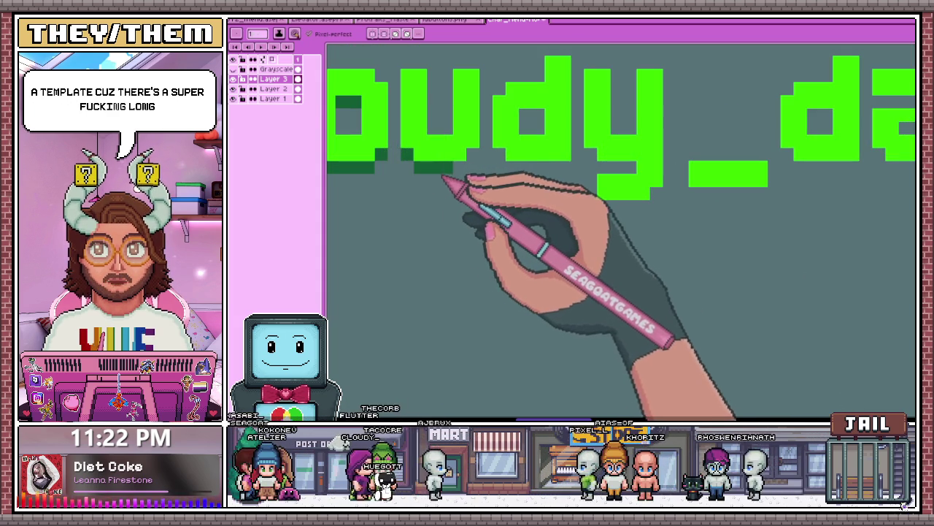
pyautogui.scroll(-1, 474, 171)
pyautogui.scroll(1, 445, 207)
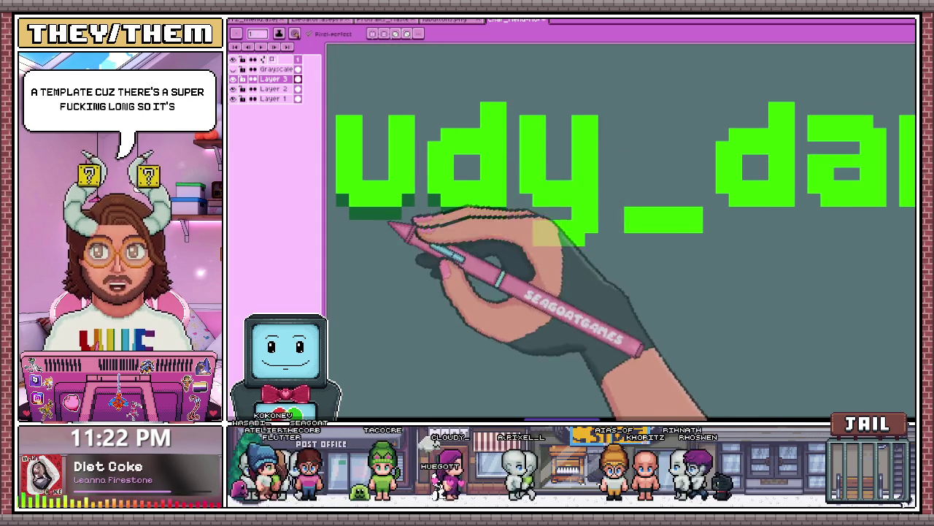
pyautogui.scroll(-3, 468, 175)
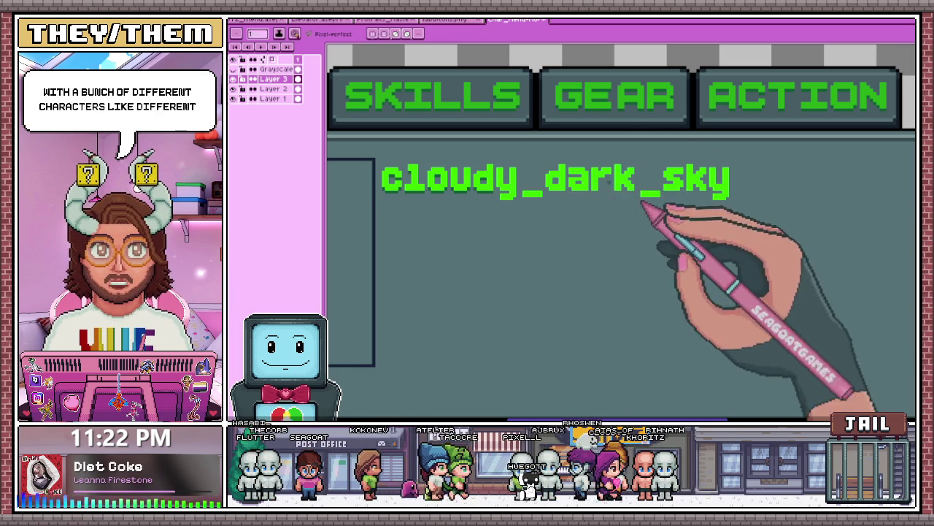
pyautogui.scroll(1, 511, 195)
pyautogui.scroll(2, 503, 190)
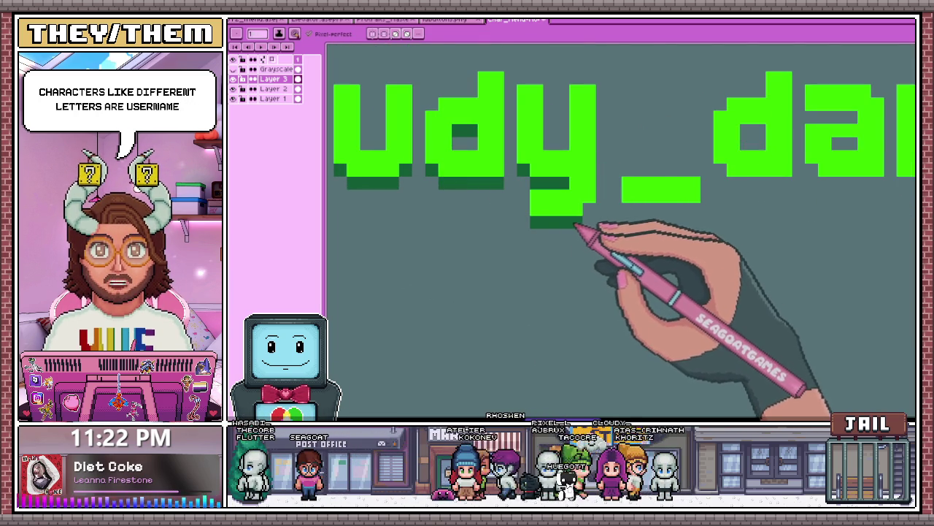
pyautogui.scroll(-2, 592, 216)
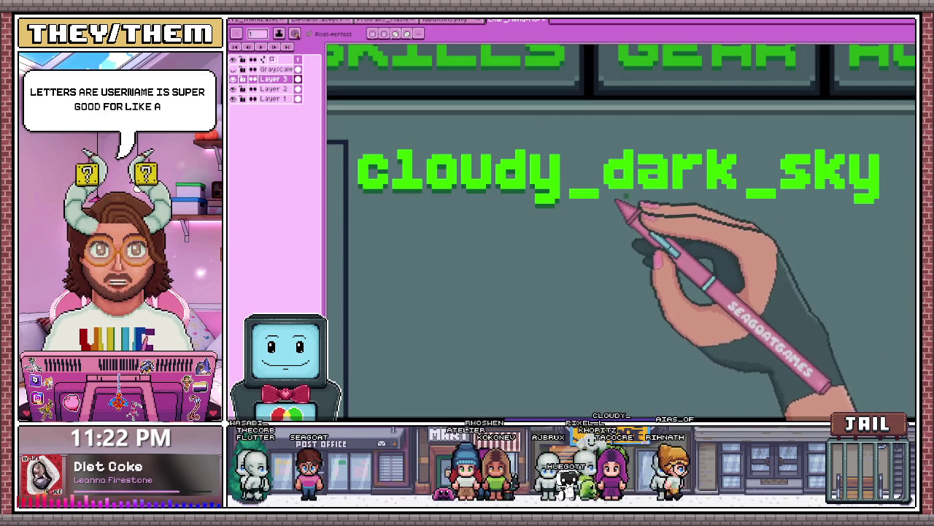
pyautogui.scroll(-1, 434, 167)
pyautogui.scroll(2, 531, 240)
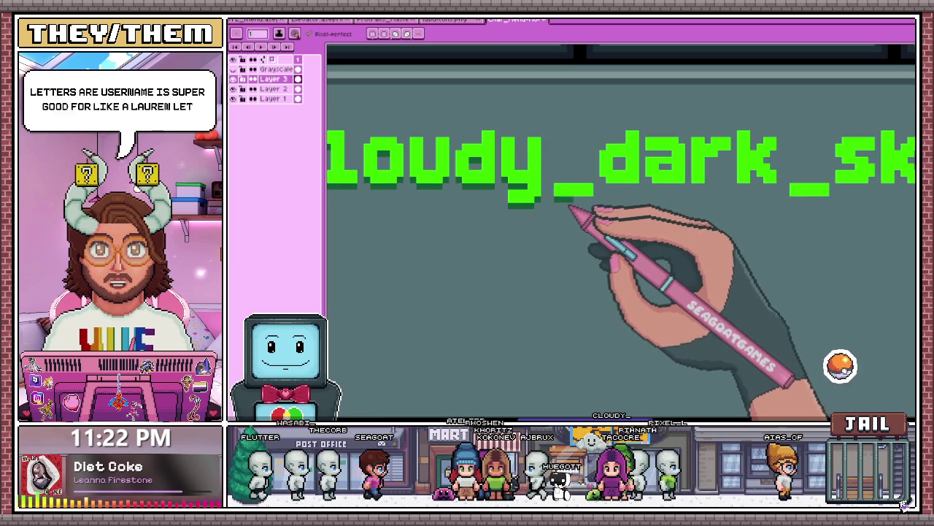
pyautogui.scroll(1, 621, 183)
pyautogui.scroll(-2, 570, 189)
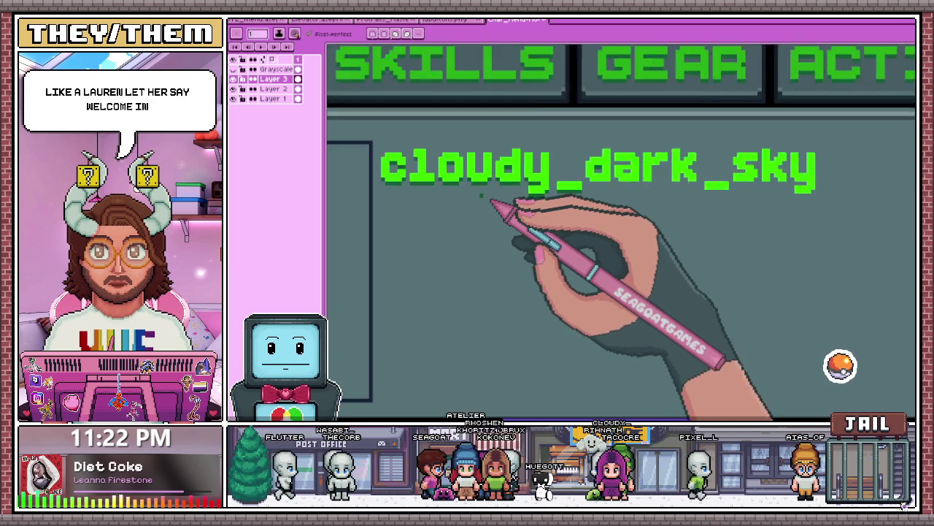
pyautogui.scroll(-1, 509, 197)
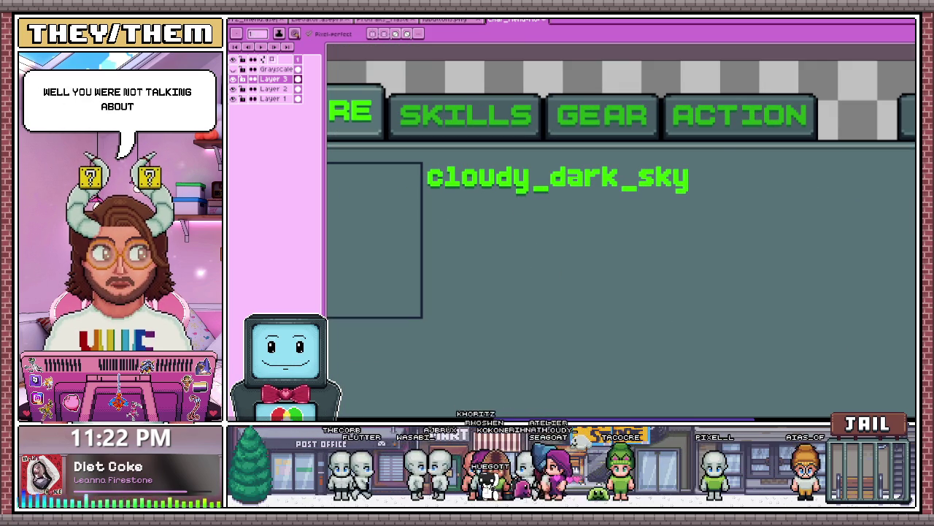
pyautogui.scroll(2, 584, 199)
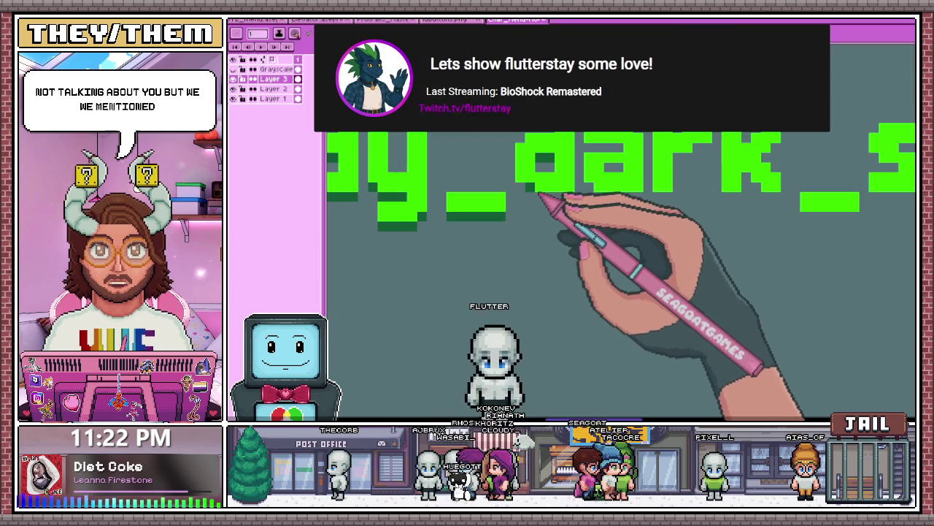
pyautogui.scroll(-2, 573, 204)
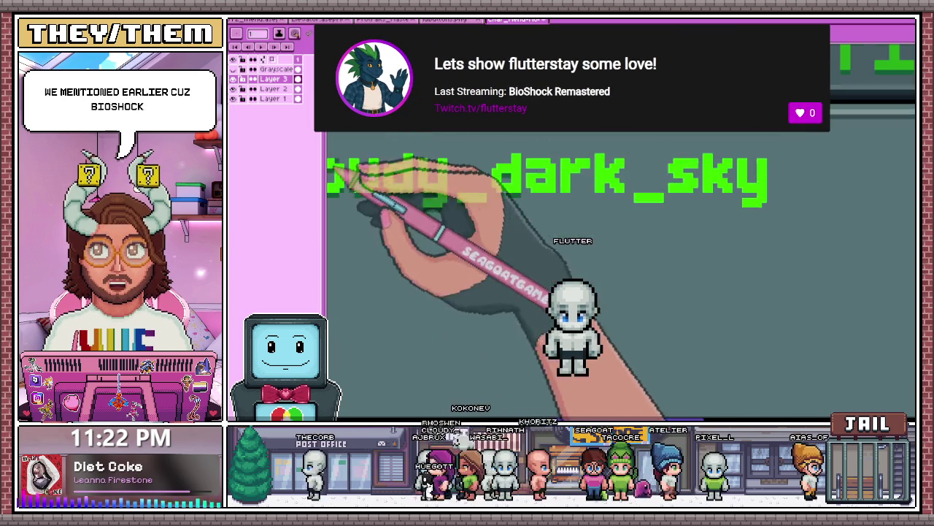
pyautogui.scroll(1, 511, 190)
pyautogui.scroll(1, 453, 179)
pyautogui.moveTo(436, 169); pyautogui.dragTo(461, 173)
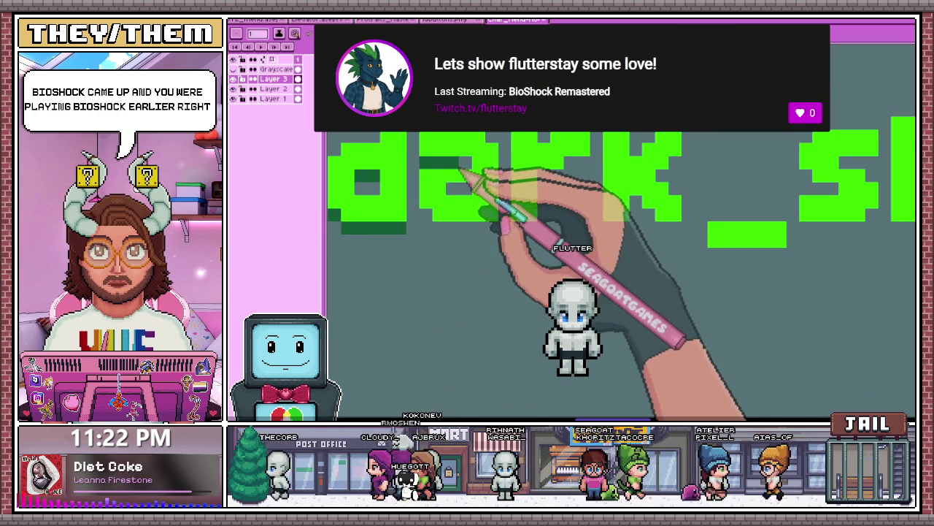
pyautogui.moveTo(435, 232); pyautogui.dragTo(526, 228)
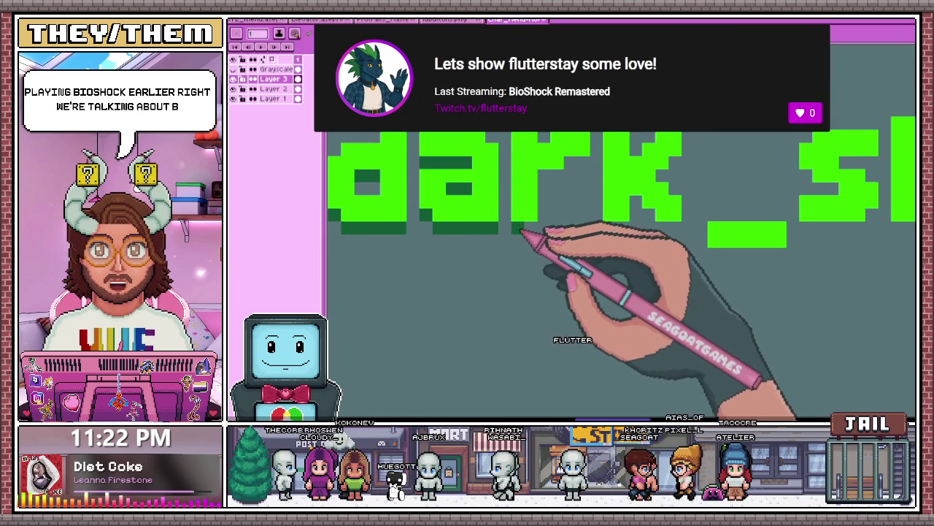
# - Add a dark shadow pixel on the stem of the 'r' and review the lettering
pyautogui.click(519, 190)
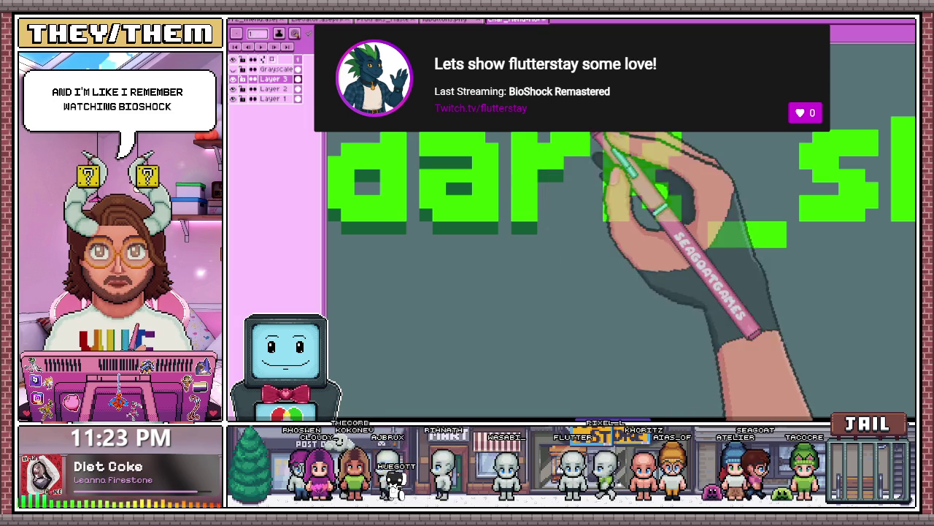
pyautogui.scroll(-3, 548, 168)
pyautogui.scroll(-2, 576, 187)
pyautogui.scroll(1, 577, 184)
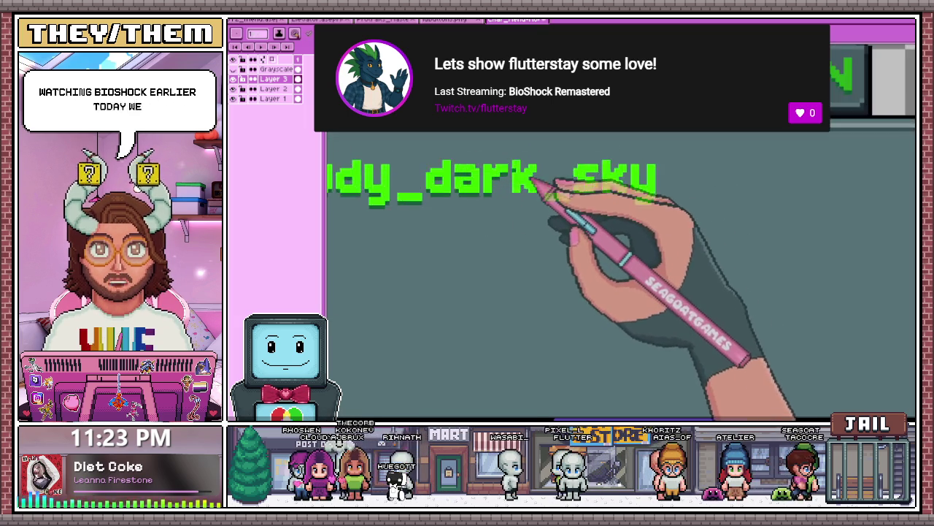
pyautogui.scroll(-1, 501, 183)
pyautogui.scroll(2, 497, 175)
pyautogui.scroll(3, 488, 206)
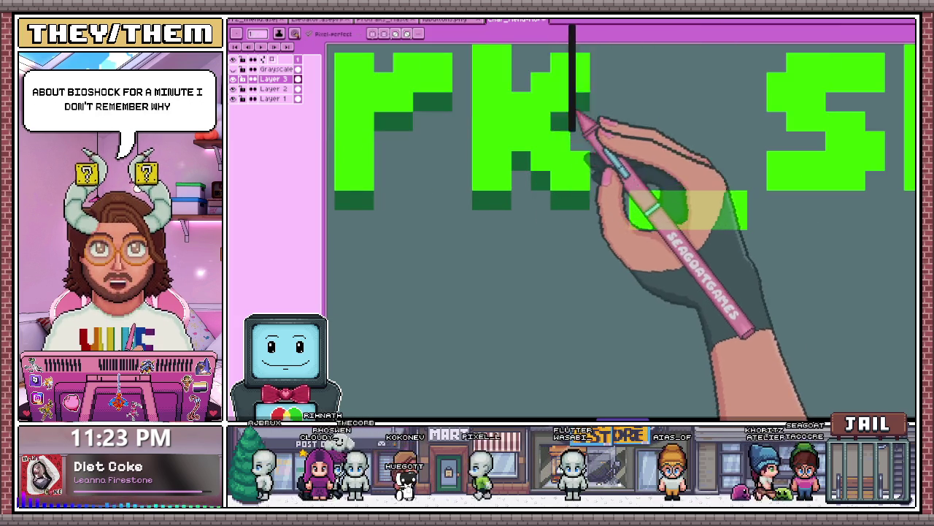
pyautogui.scroll(-3, 511, 168)
pyautogui.scroll(2, 446, 212)
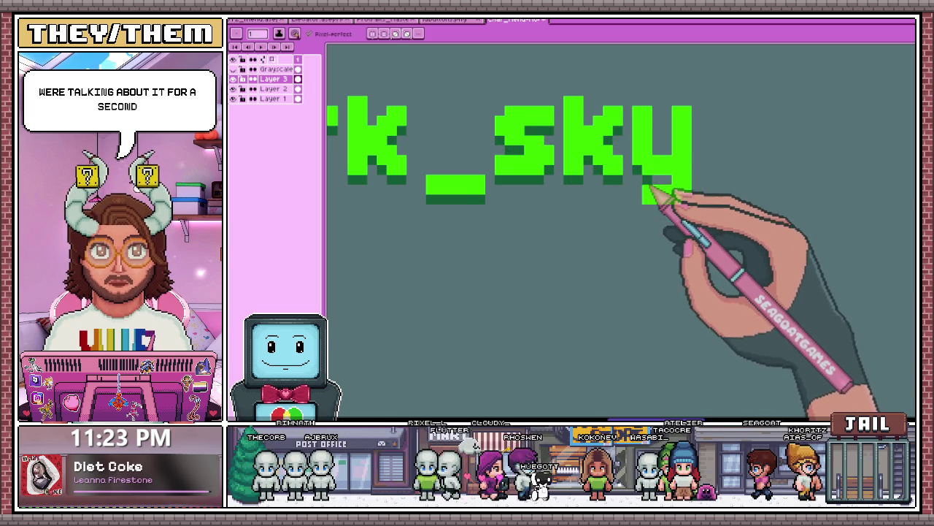
pyautogui.scroll(-2, 661, 212)
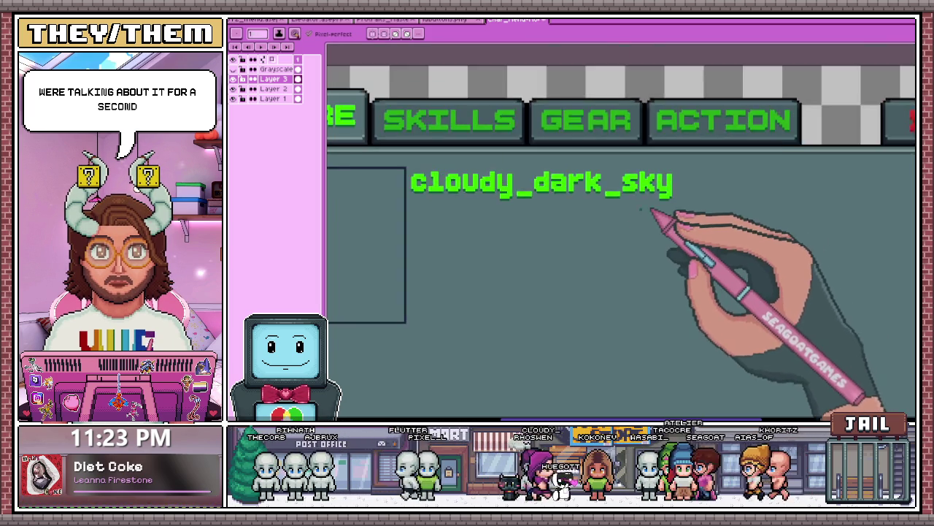
# - Zoom out to view the shadowed cloudy_dark_sky name beside the portrait frame
pyautogui.scroll(-1, 689, 209)
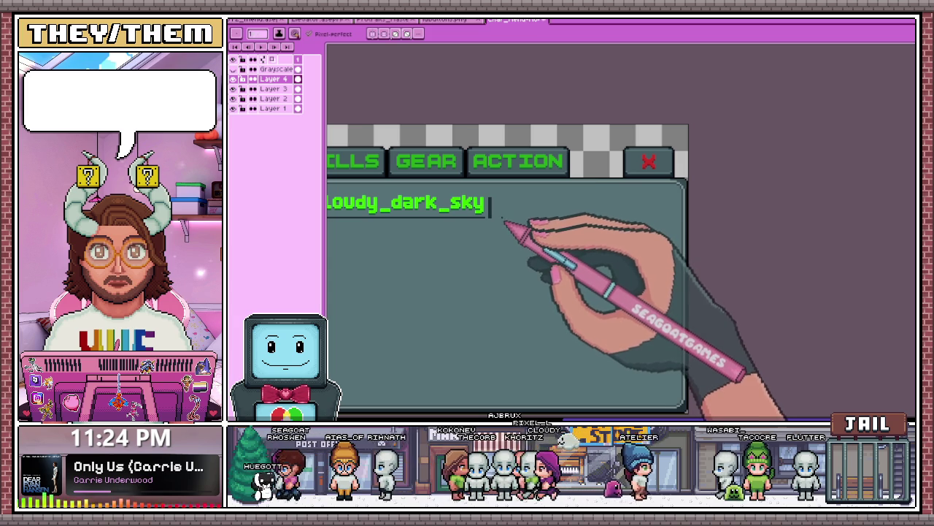
# - Insert the text 'Lvl 1' on the canvas after the divider
pyautogui.hotkey('ctrl', 't')
pyautogui.press('Return')
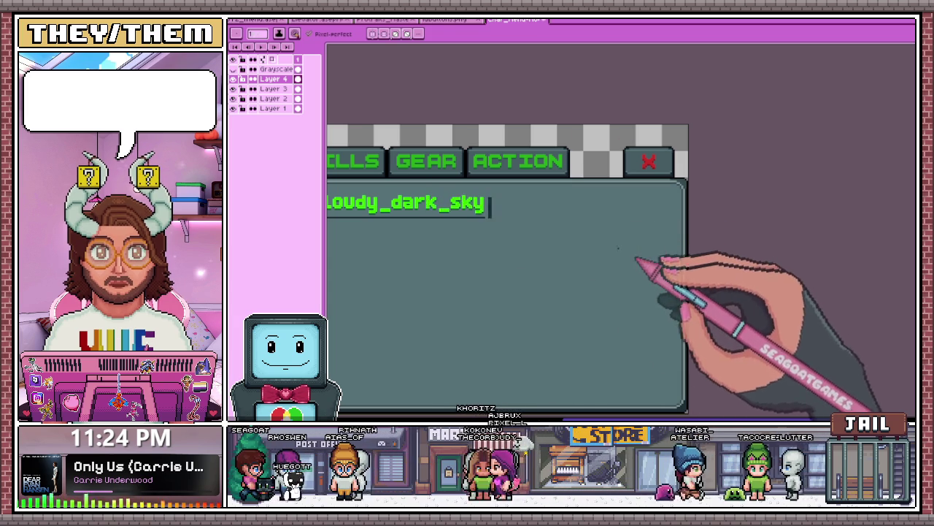
pyautogui.hotkey('ctrl', 't')
pyautogui.write('Lvl 1')
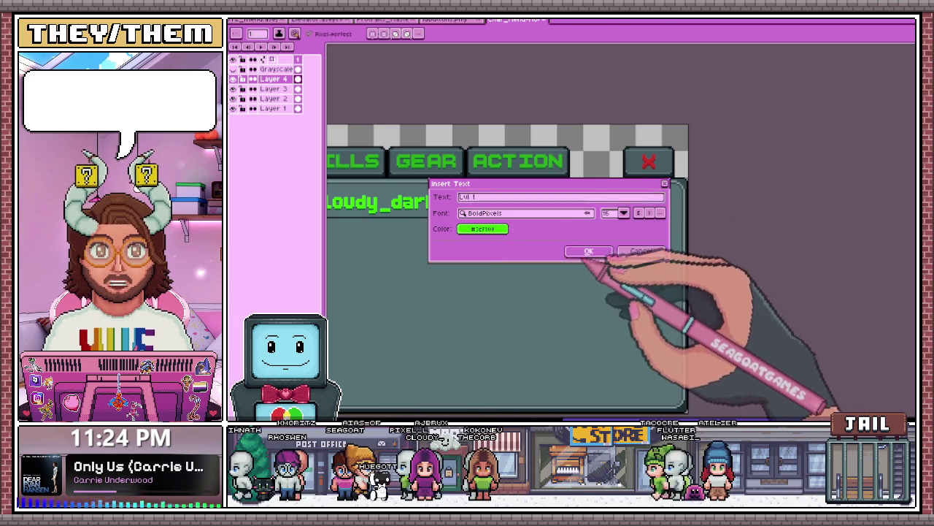
pyautogui.click(587, 251)
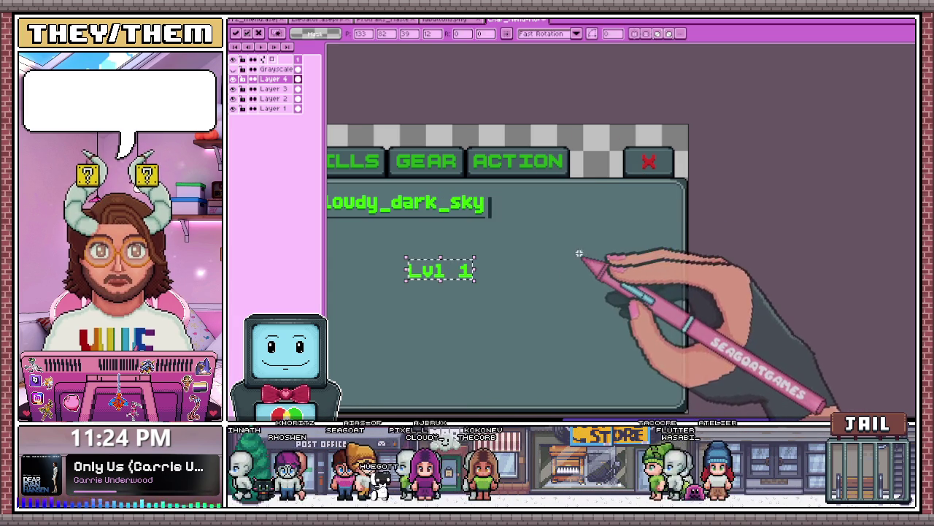
pyautogui.scroll(1, 547, 221)
pyautogui.scroll(1, 526, 234)
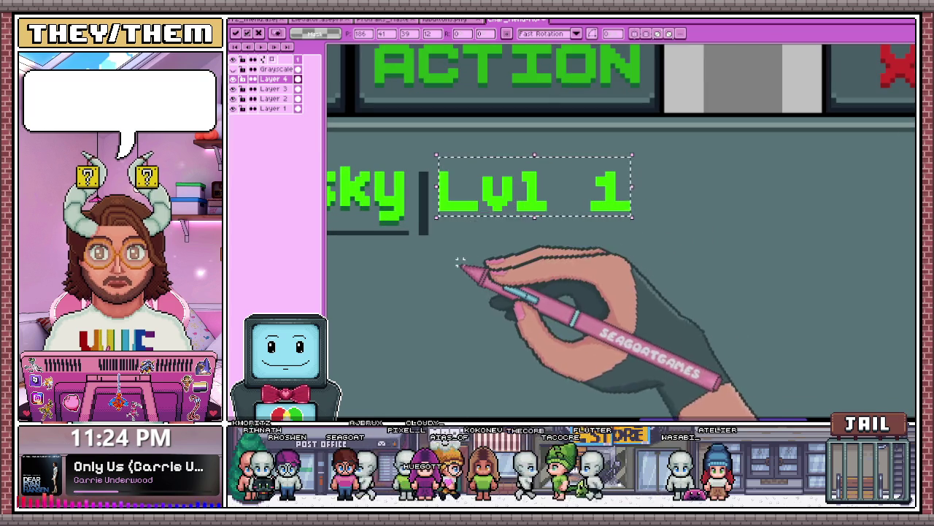
pyautogui.click(416, 177)
# - Give the 'y' in sky a descender
pyautogui.scroll(1, 409, 175)
pyautogui.scroll(-1, 448, 275)
pyautogui.scroll(1, 486, 250)
pyautogui.scroll(-1, 448, 277)
pyautogui.scroll(-1, 473, 210)
pyautogui.scroll(1, 420, 203)
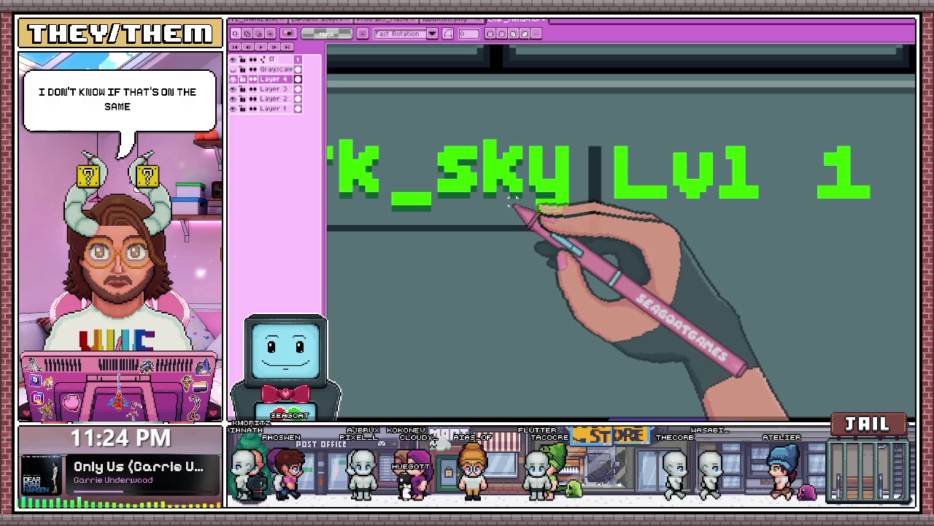
pyautogui.moveTo(541, 207); pyautogui.dragTo(569, 208)
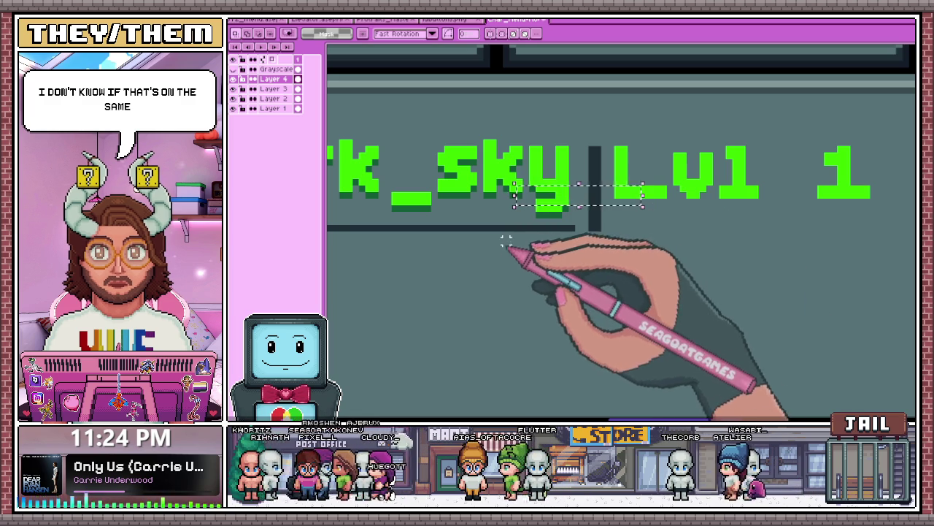
# - Select the Lvl 1 text and nudge it up one pixel
pyautogui.scroll(-1, 657, 208)
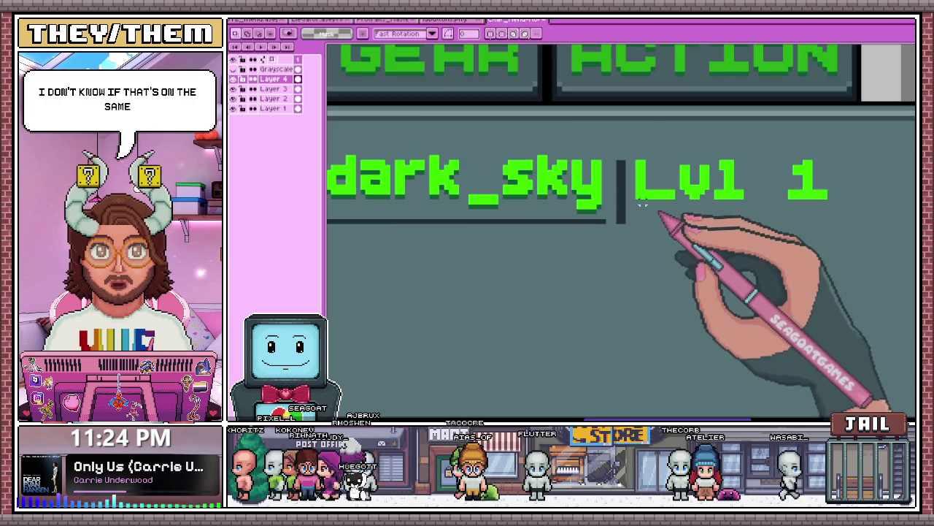
pyautogui.scroll(-1, 475, 203)
pyautogui.scroll(-1, 416, 202)
pyautogui.scroll(-1, 389, 197)
pyautogui.scroll(2, 389, 195)
pyautogui.scroll(2, 423, 198)
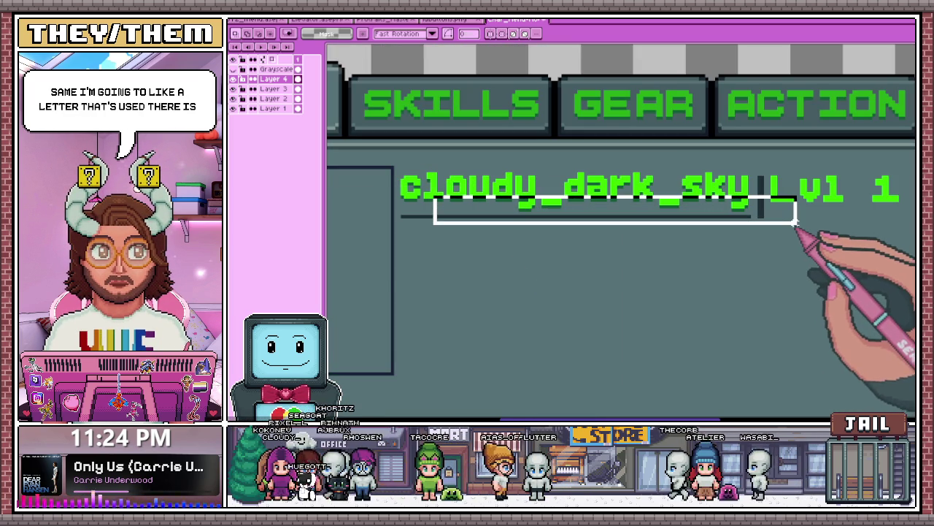
pyautogui.scroll(-1, 416, 208)
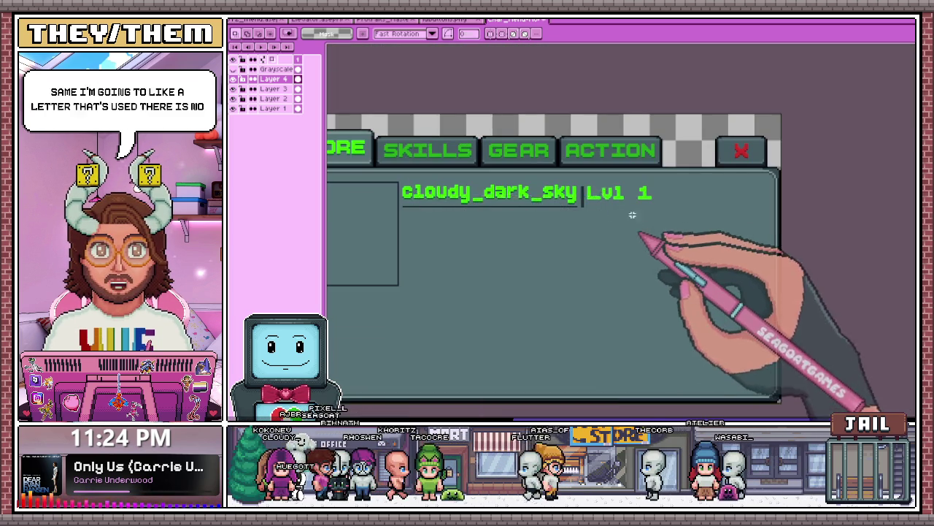
pyautogui.scroll(1, 627, 204)
pyautogui.scroll(-1, 566, 187)
pyautogui.scroll(1, 561, 181)
pyautogui.scroll(1, 561, 181)
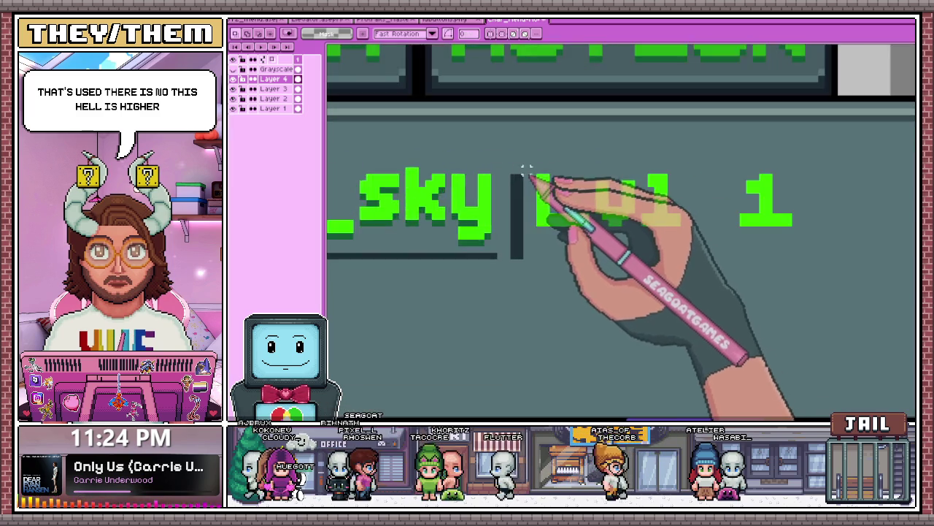
pyautogui.scroll(-1, 408, 156)
pyautogui.scroll(-1, 371, 163)
pyautogui.scroll(2, 537, 182)
pyautogui.scroll(-1, 598, 193)
pyautogui.scroll(1, 657, 208)
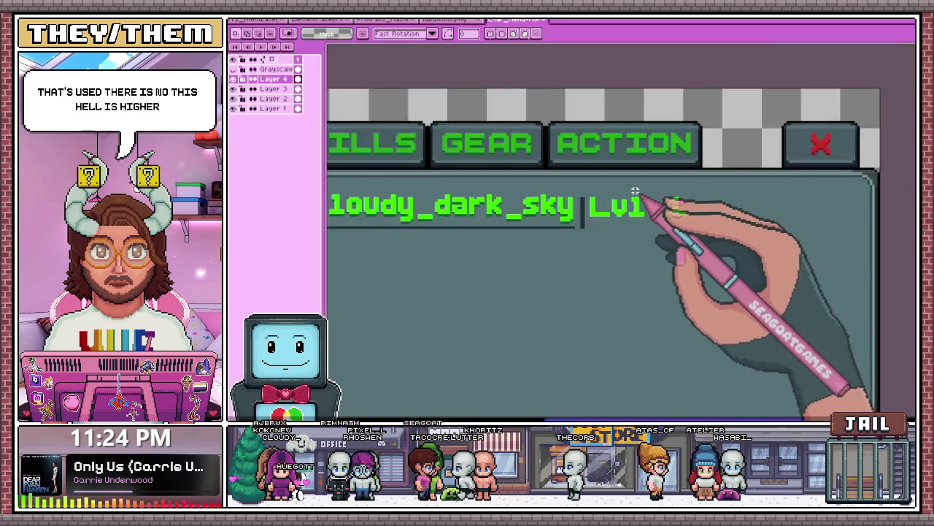
pyautogui.scroll(1, 584, 209)
pyautogui.moveTo(573, 193); pyautogui.dragTo(779, 266)
pyautogui.press('Up')
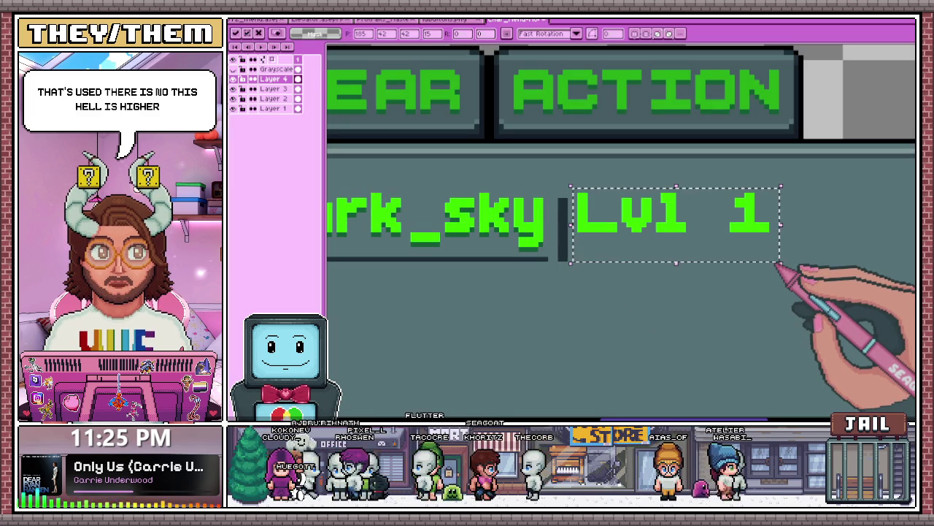
pyautogui.press('Return')
# - Select the area under the name and the Lvl 1 text to start a new label
pyautogui.scroll(-1, 532, 224)
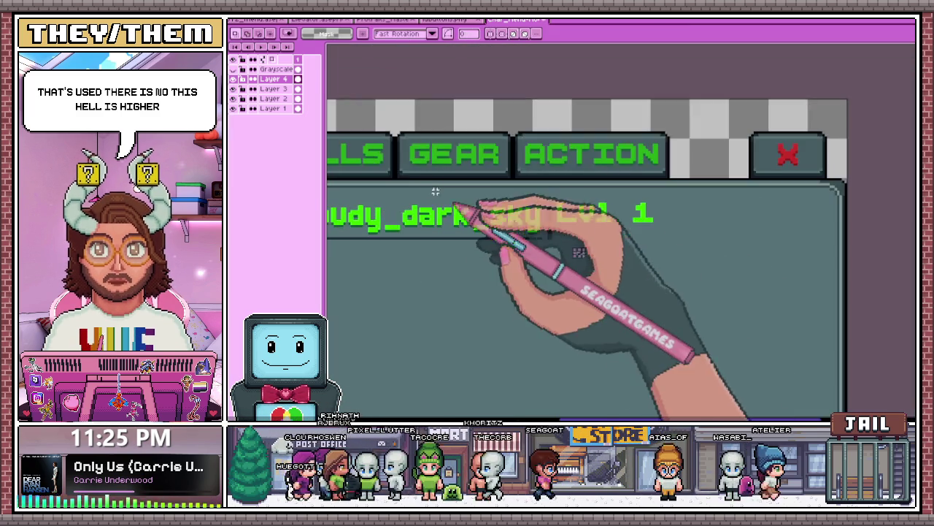
pyautogui.scroll(-1, 365, 204)
pyautogui.moveTo(508, 234); pyautogui.dragTo(678, 209)
pyautogui.scroll(1, 819, 212)
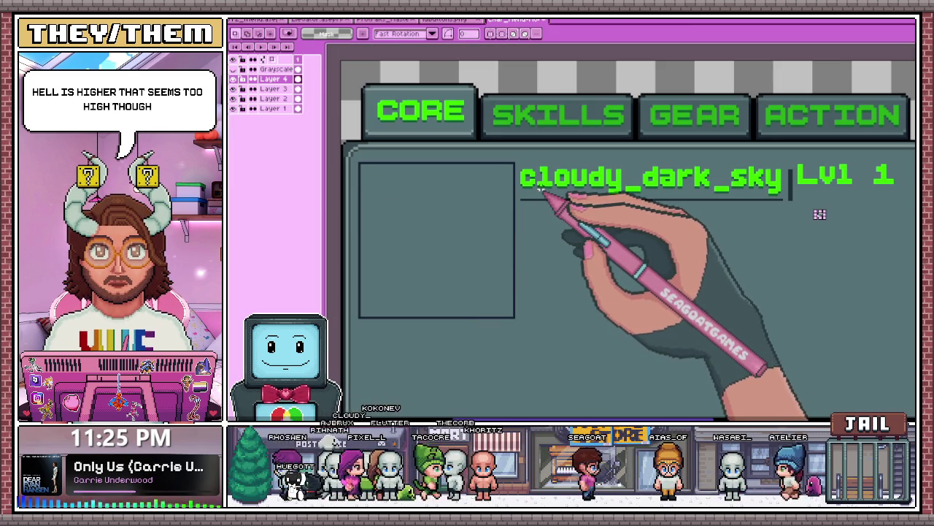
pyautogui.scroll(-2, 657, 204)
pyautogui.scroll(2, 751, 209)
pyautogui.moveTo(394, 178); pyautogui.dragTo(755, 202)
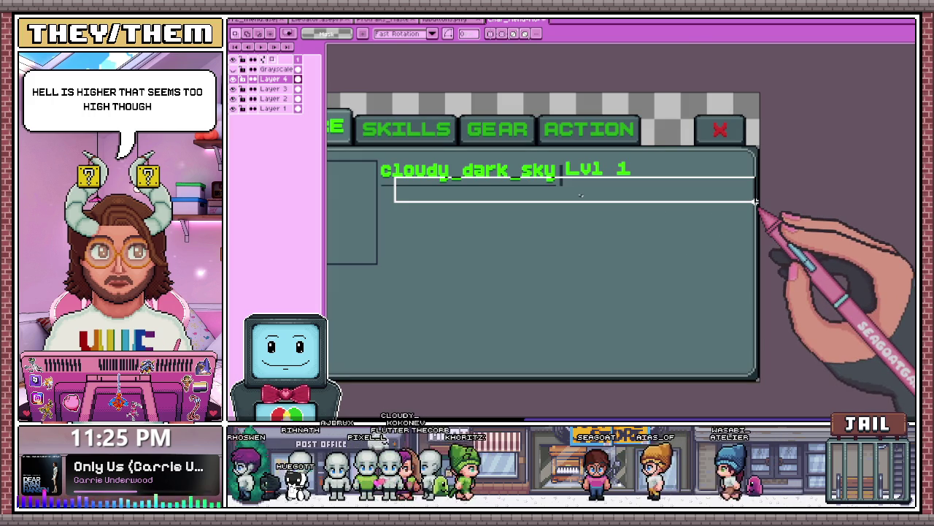
pyautogui.scroll(1, 755, 202)
pyautogui.scroll(1, 599, 246)
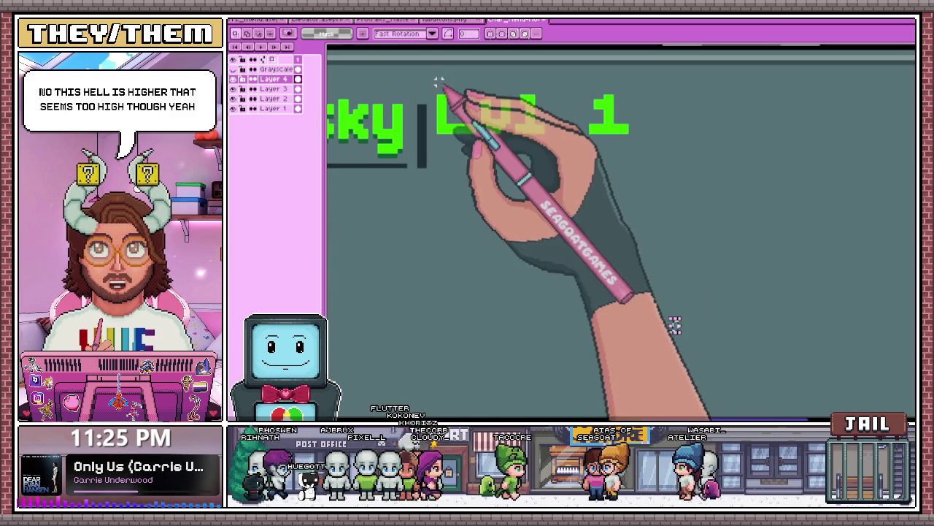
pyautogui.moveTo(434, 82); pyautogui.dragTo(625, 160)
pyautogui.scroll(-1, 657, 182)
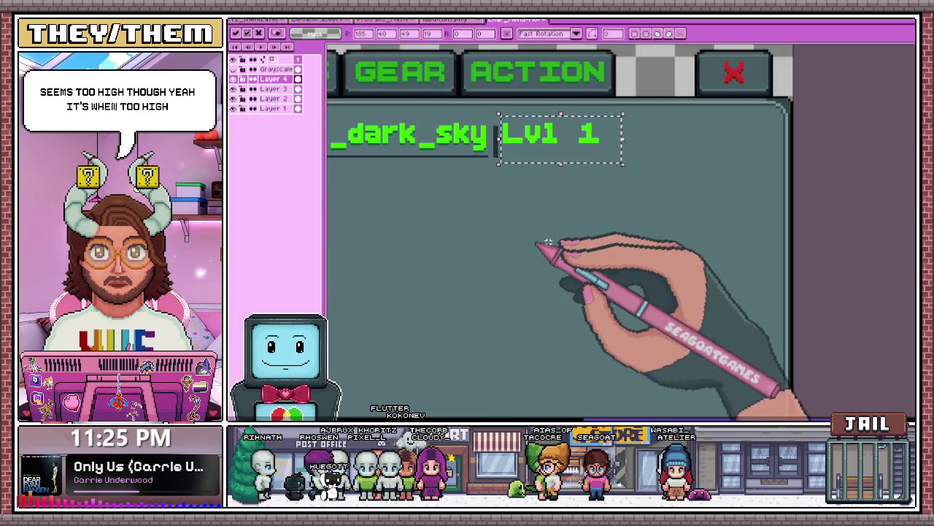
pyautogui.scroll(-2, 753, 259)
pyautogui.scroll(2, 577, 211)
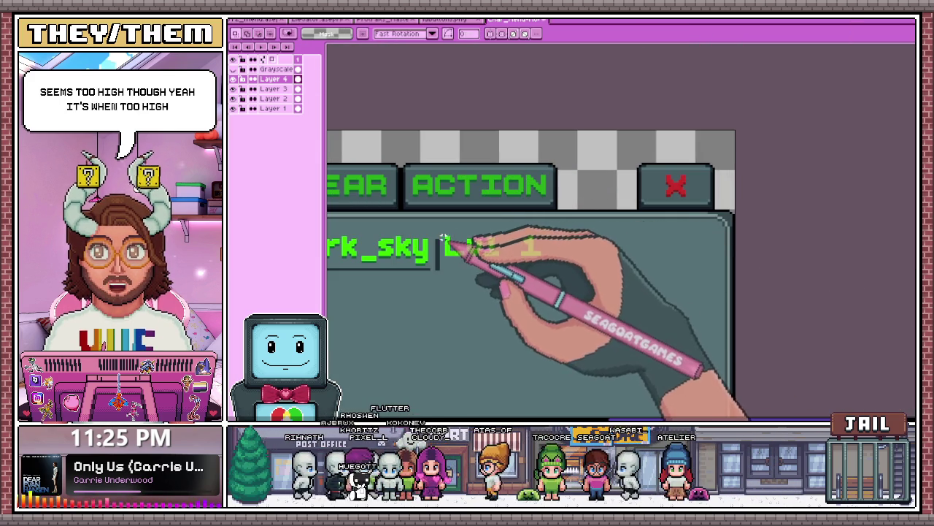
pyautogui.click(473, 290)
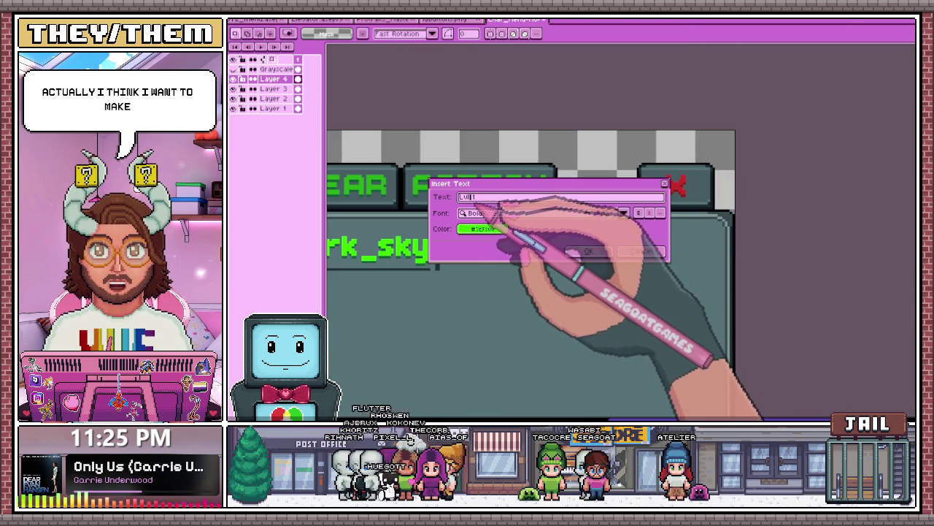
# - Change the label to 'Lvl 01' and place it on the Lvl 1 line
pyautogui.press('BackSpace')
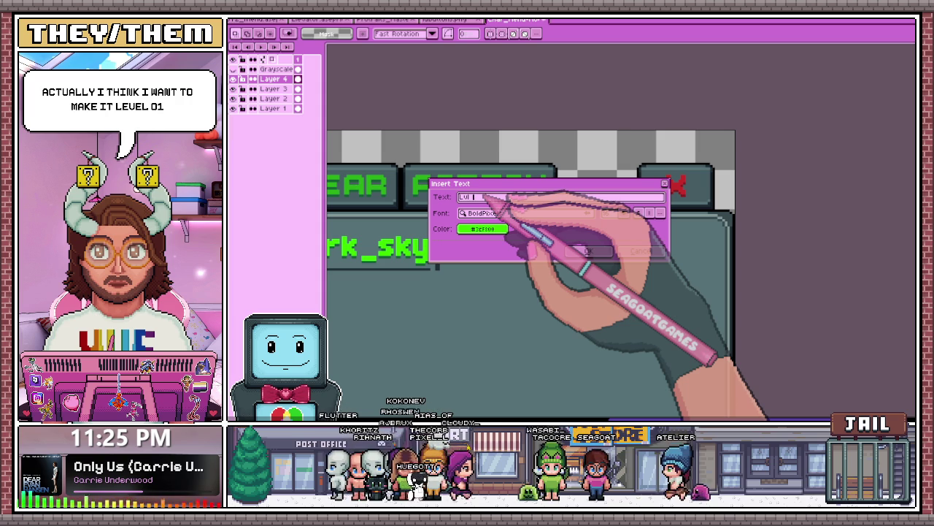
pyautogui.write('01')
pyautogui.click(588, 250)
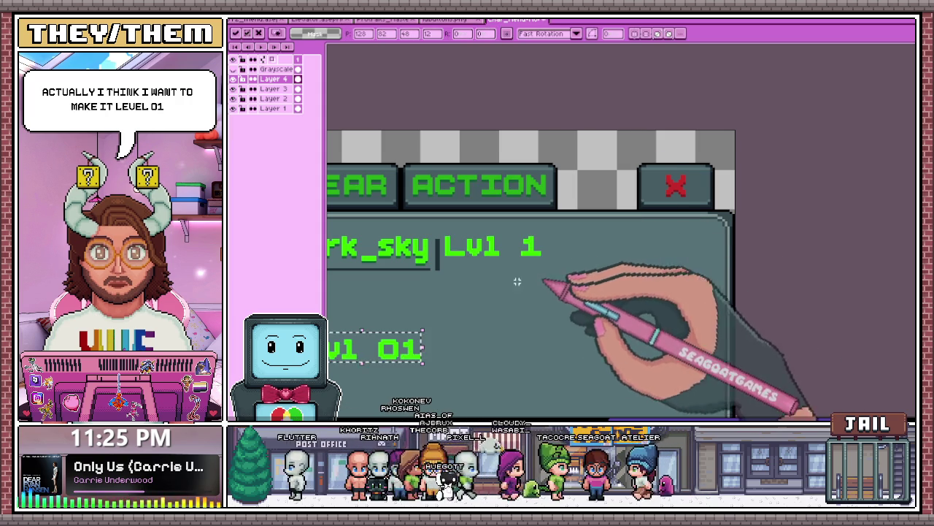
pyautogui.moveTo(412, 350); pyautogui.dragTo(559, 246)
pyautogui.scroll(1, 560, 247)
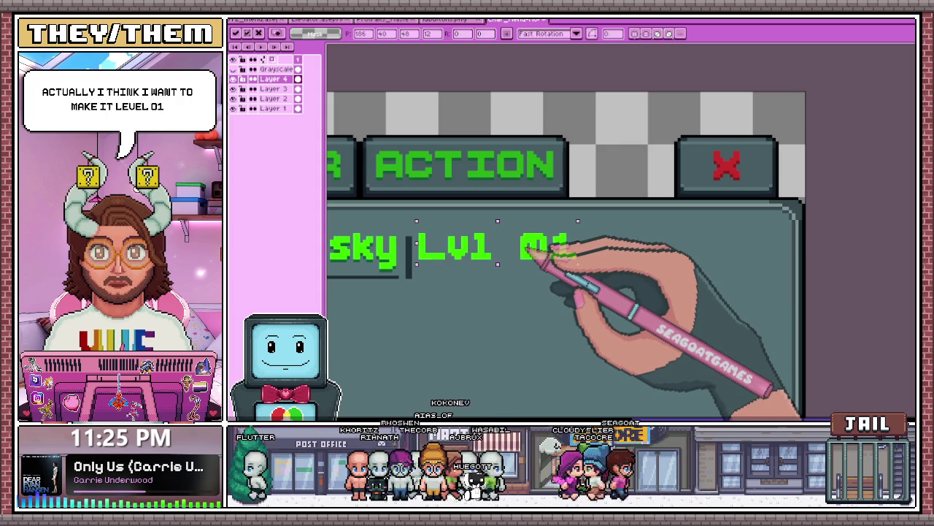
pyautogui.moveTo(524, 257); pyautogui.dragTo(656, 255)
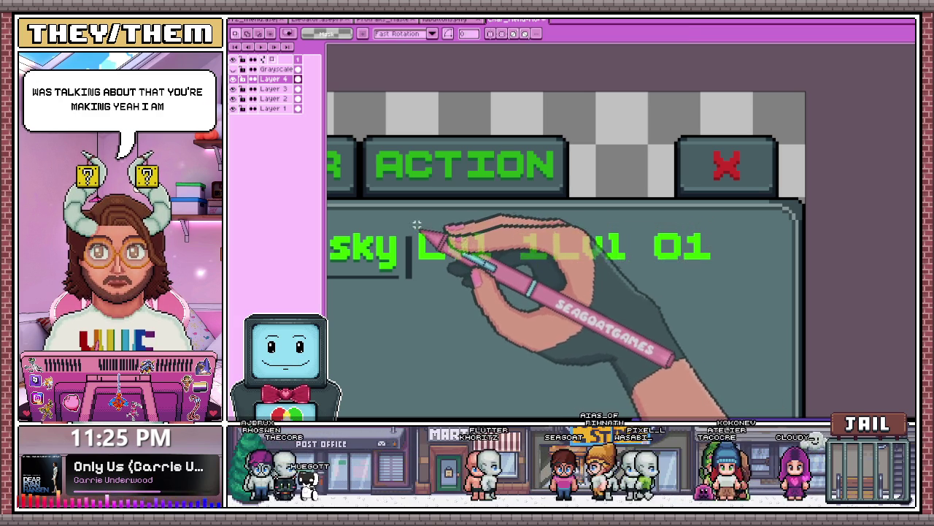
# - Delete the leftover Lvl 1 pixels and move Lvl 01 next to sky
pyautogui.moveTo(415, 227); pyautogui.dragTo(533, 279)
pyautogui.press('Delete')
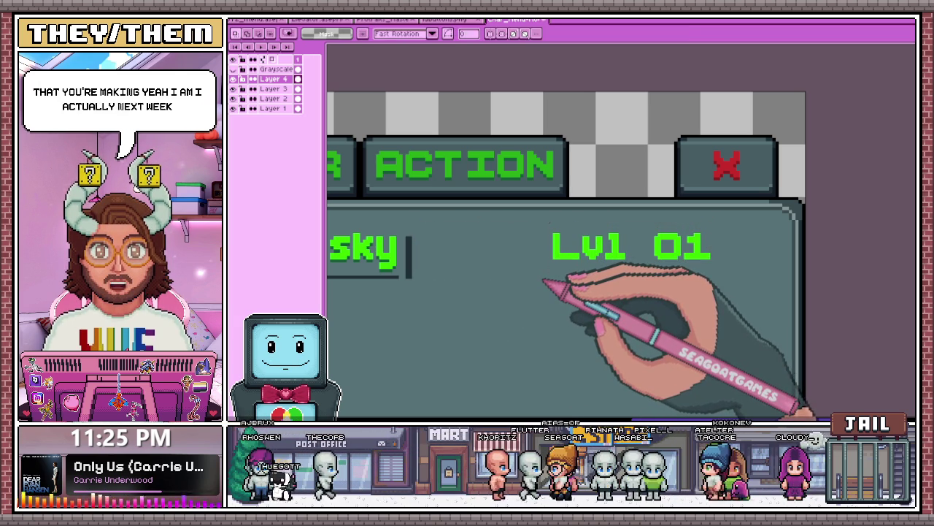
pyautogui.moveTo(536, 219)
pyautogui.mouseDown()
pyautogui.moveTo(586, 251)
pyautogui.moveTo(779, 292)
pyautogui.mouseUp()
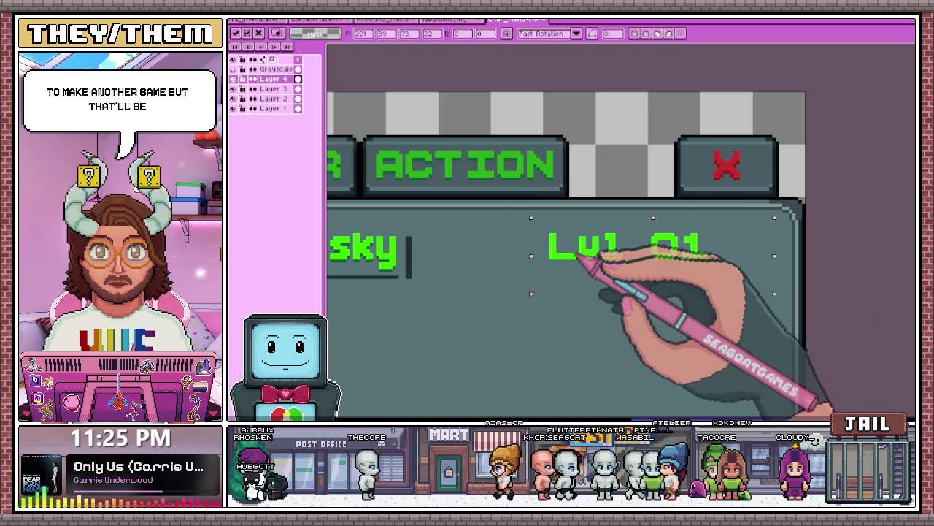
pyautogui.moveTo(599, 261); pyautogui.dragTo(475, 259)
# - Draw a dark underline beneath Lvl 01
pyautogui.scroll(-4, 482, 271)
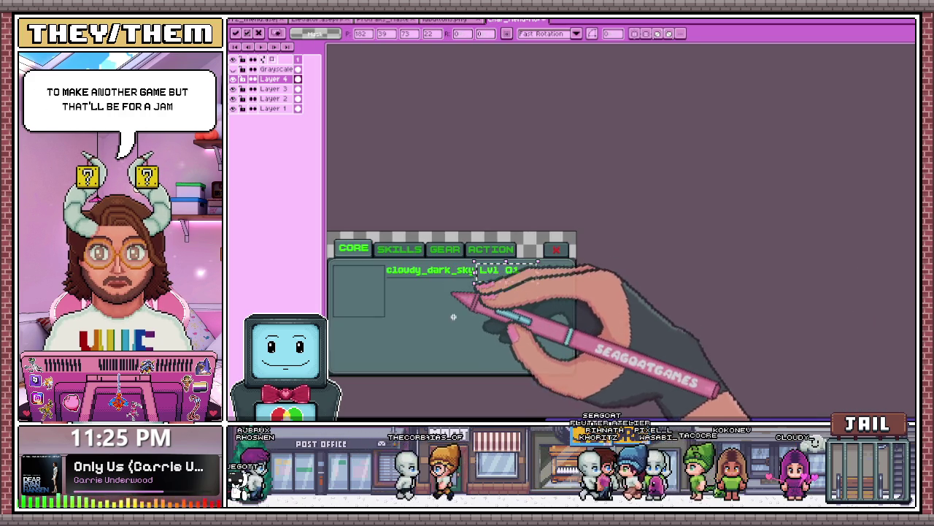
pyautogui.scroll(4, 489, 282)
pyautogui.scroll(-4, 518, 382)
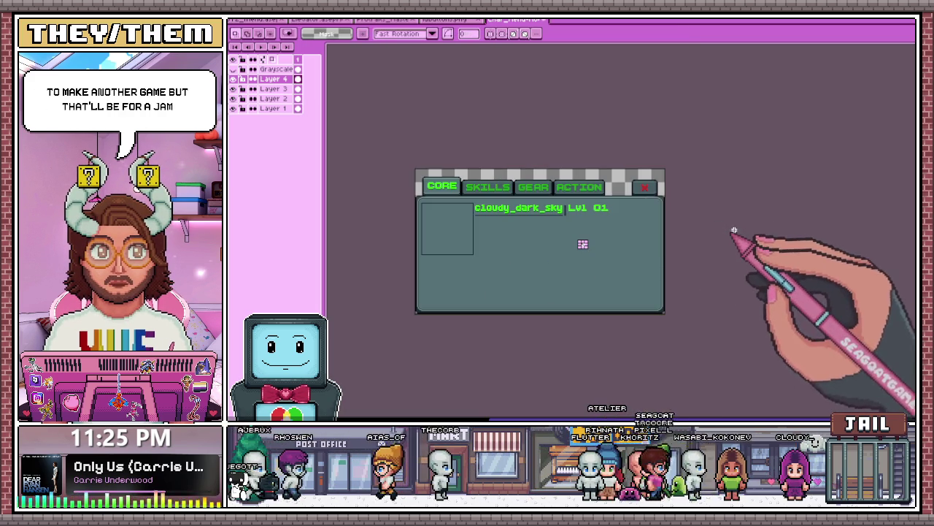
pyautogui.scroll(4, 584, 244)
pyautogui.scroll(2, 569, 223)
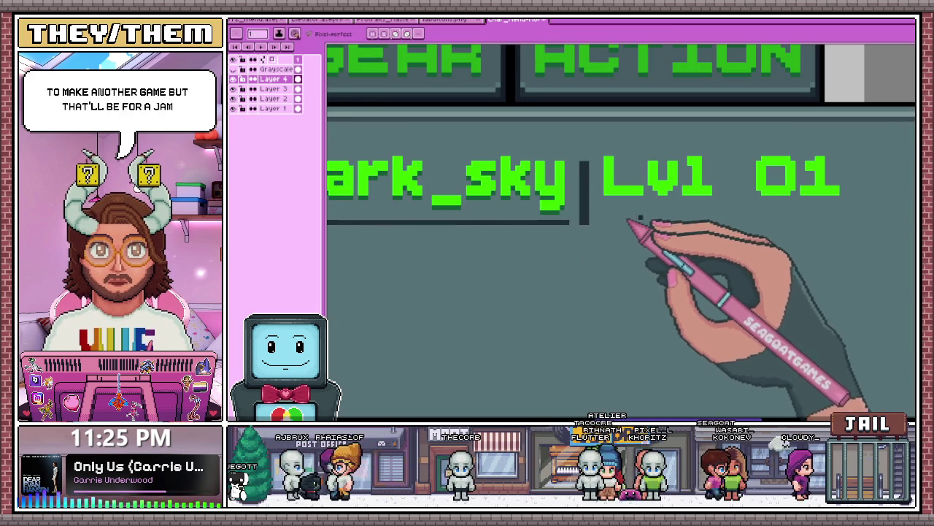
pyautogui.scroll(2, 605, 219)
pyautogui.scroll(-3, 594, 219)
pyautogui.scroll(1, 754, 236)
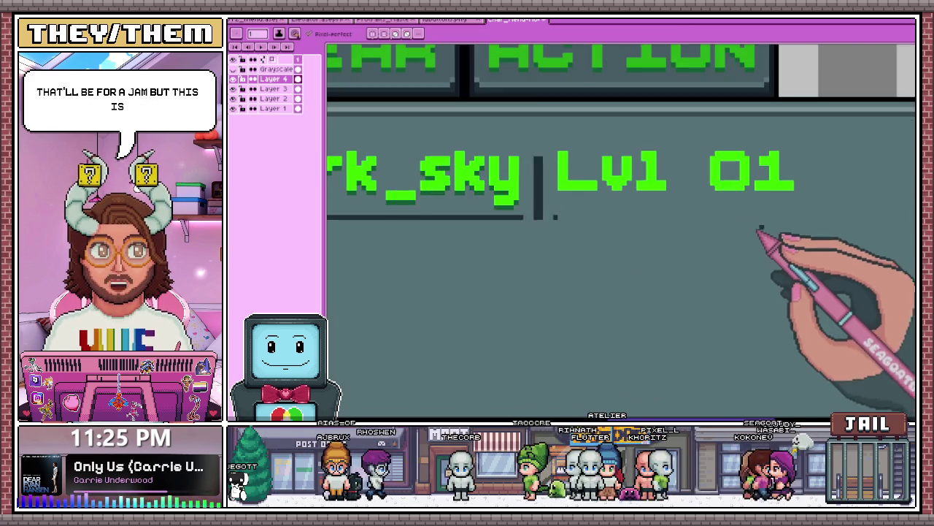
pyautogui.scroll(1, 774, 226)
pyautogui.moveTo(782, 221); pyautogui.dragTo(805, 216)
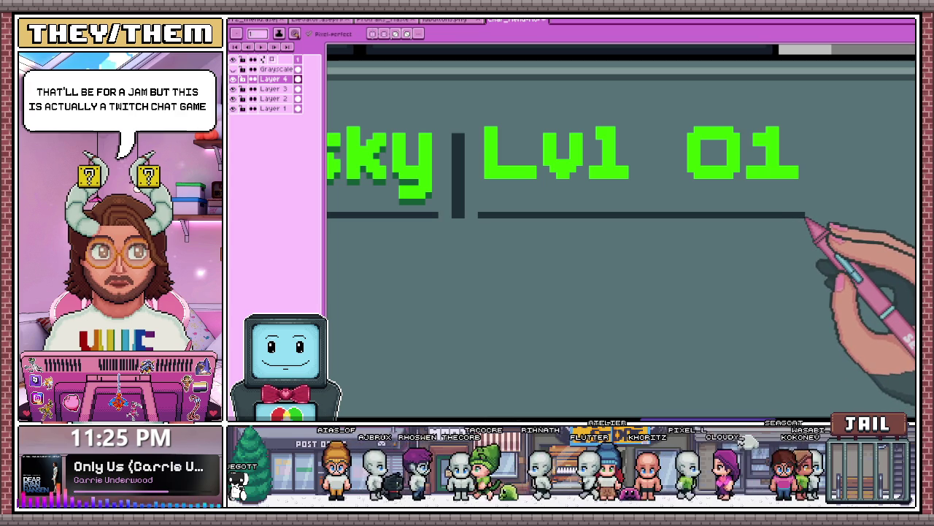
pyautogui.scroll(-1, 555, 229)
pyautogui.scroll(-1, 484, 197)
pyautogui.scroll(-1, 452, 198)
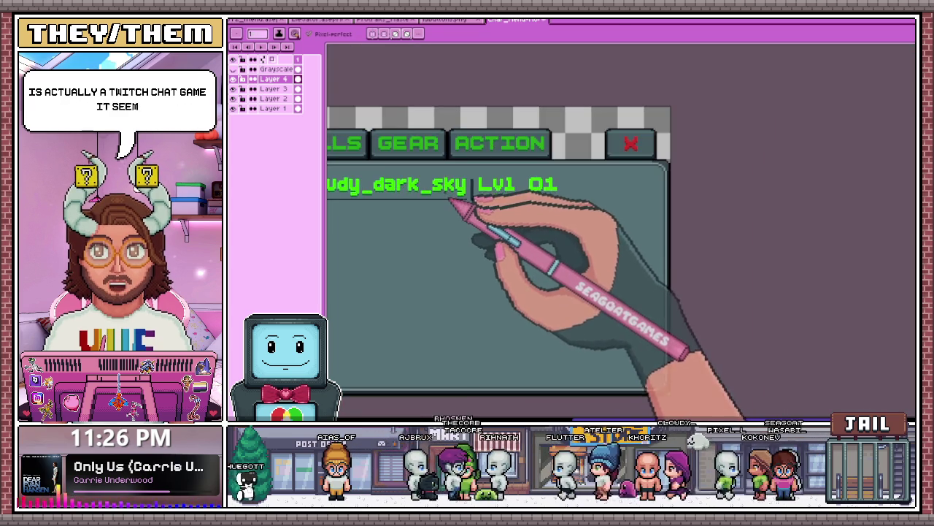
pyautogui.scroll(-1, 452, 201)
pyautogui.scroll(-1, 460, 248)
pyautogui.scroll(2, 414, 252)
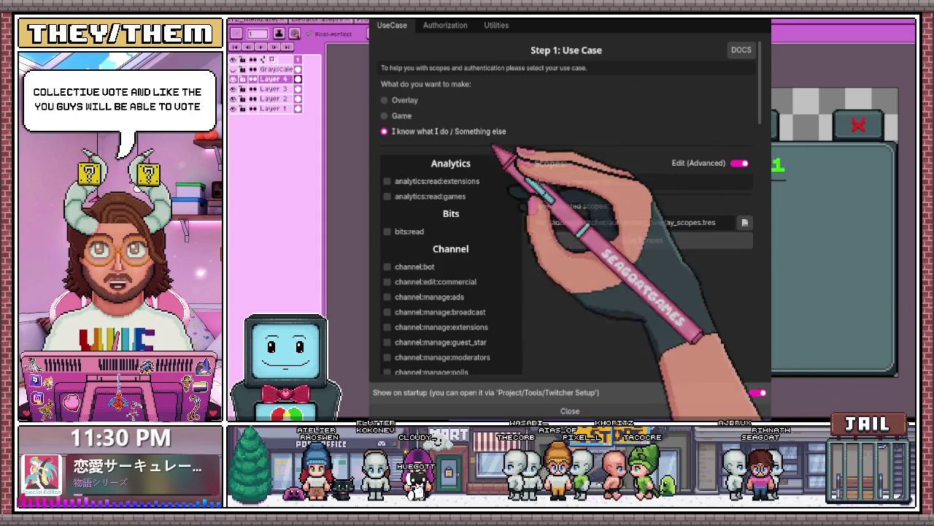
# - Switch over to the Godot project editor
pyautogui.hotkey('alt', 'Tab')
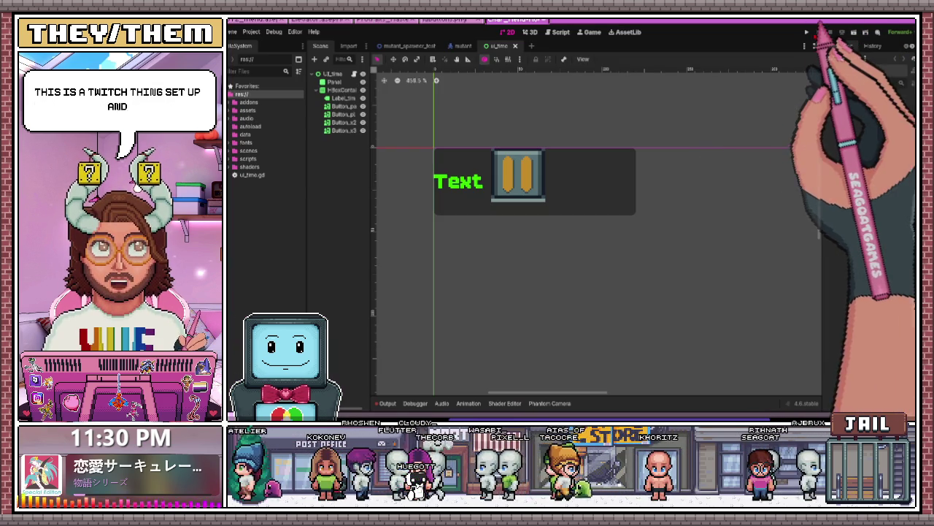
# - Run the Godot project with F5 to open the game window
pyautogui.press('F5')
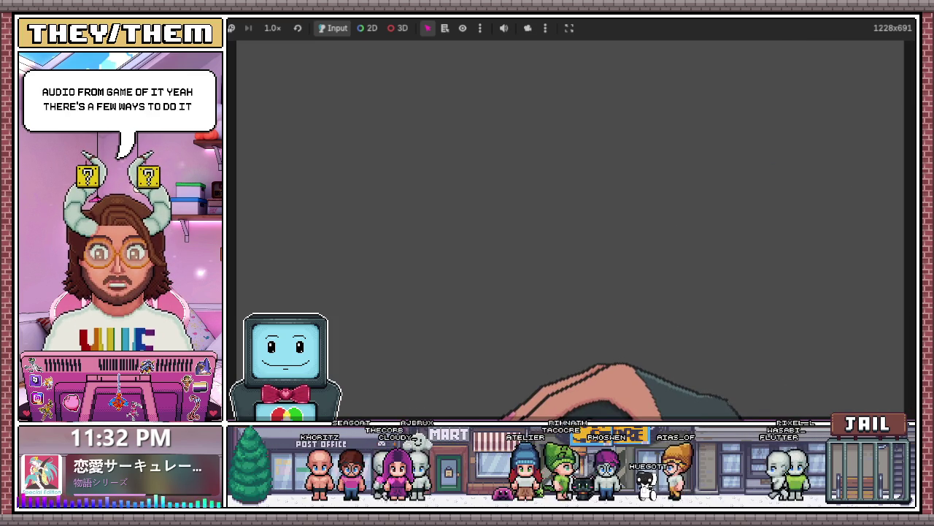
# - Stop the running game twice, then quit Godot to return to Aseprite
pyautogui.press('F8')
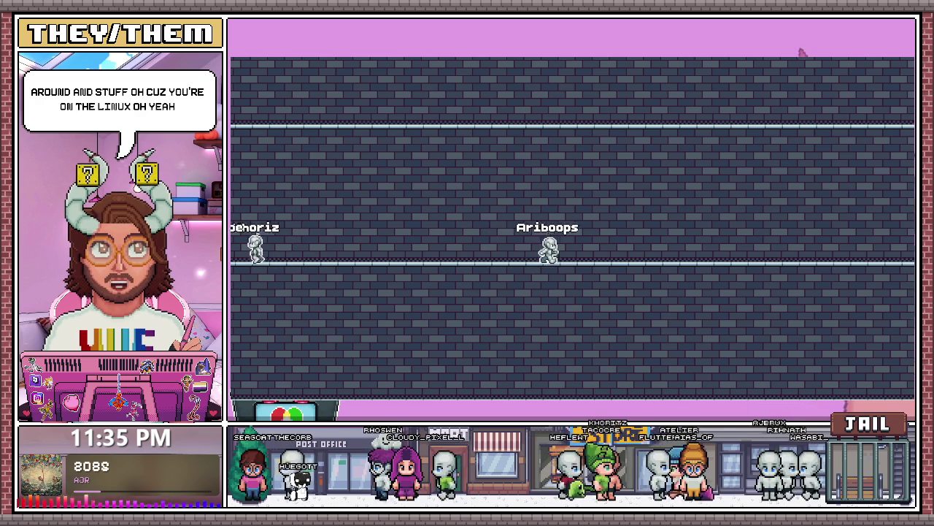
pyautogui.press('F8')
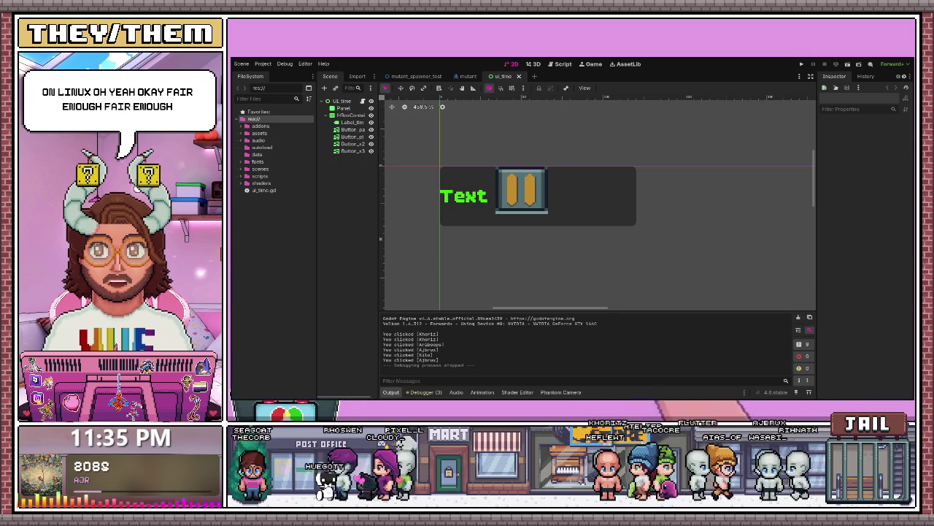
pyautogui.hotkey('ctrl', 'q')
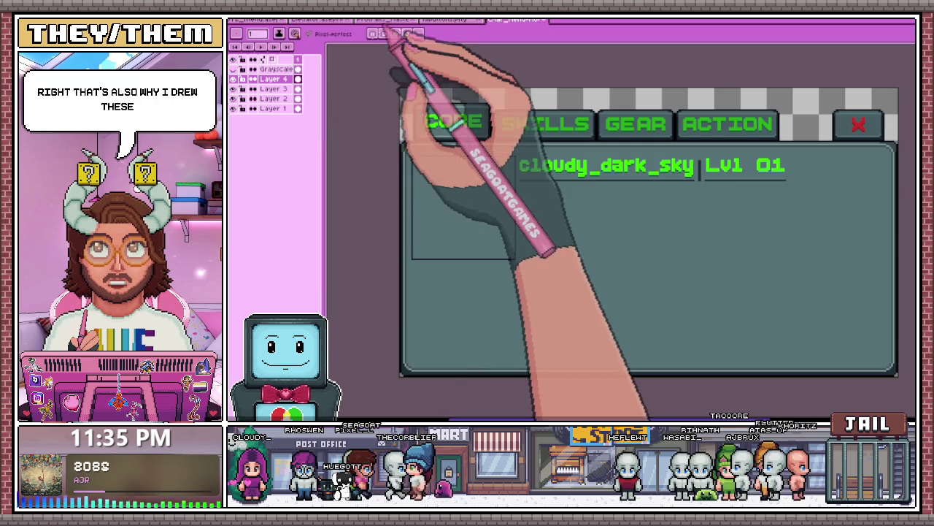
# - Switch to the character portraits document
pyautogui.hotkey('ctrl', 'shift', 'Tab')
pyautogui.hotkey('ctrl', 'shift', 'Tab')
pyautogui.scroll(-3, 621, 241)
pyautogui.scroll(3, 621, 241)
pyautogui.scroll(-2, 672, 241)
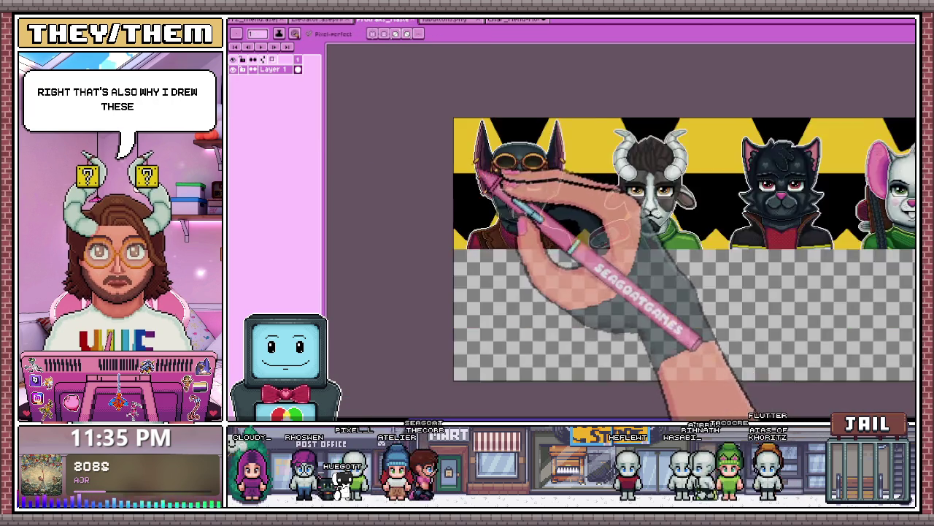
pyautogui.scroll(2, 672, 240)
# - Try a magic-wand selection on the background, then deselect and return to the brush
pyautogui.press('w')
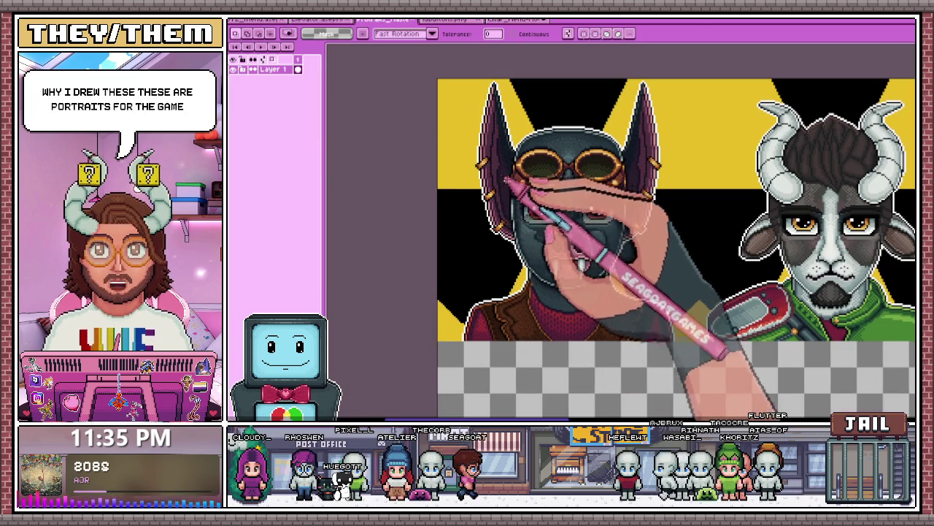
pyautogui.click(431, 201)
pyautogui.hotkey('ctrl', 'd')
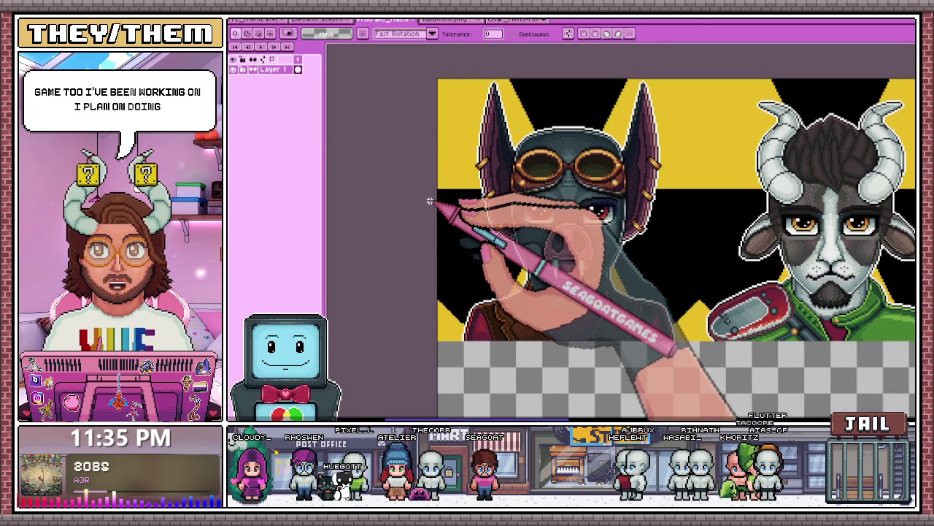
pyautogui.press('b')
# - Pan along the five-portrait banner to inspect the whole strip
pyautogui.scroll(2, 501, 212)
pyautogui.scroll(-1, 501, 212)
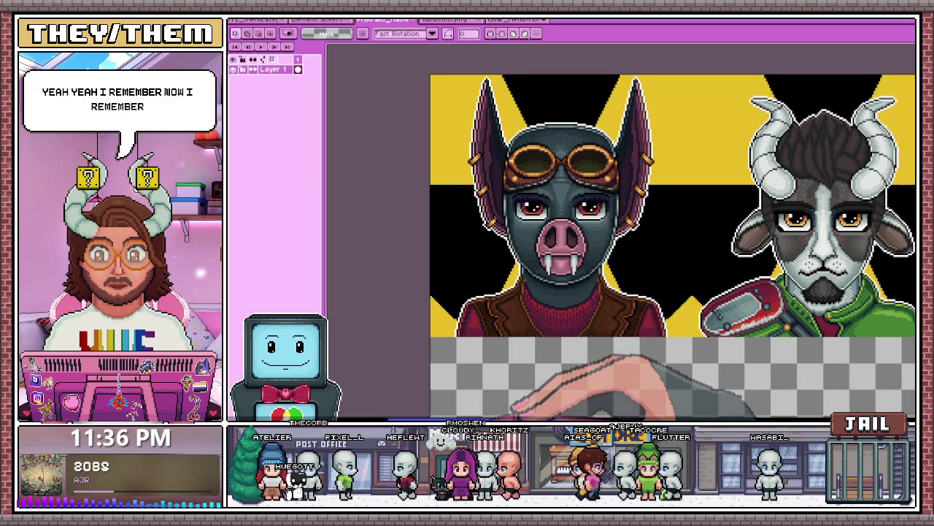
pyautogui.hscroll(3, 657, 241)
pyautogui.hscroll(3, 656, 241)
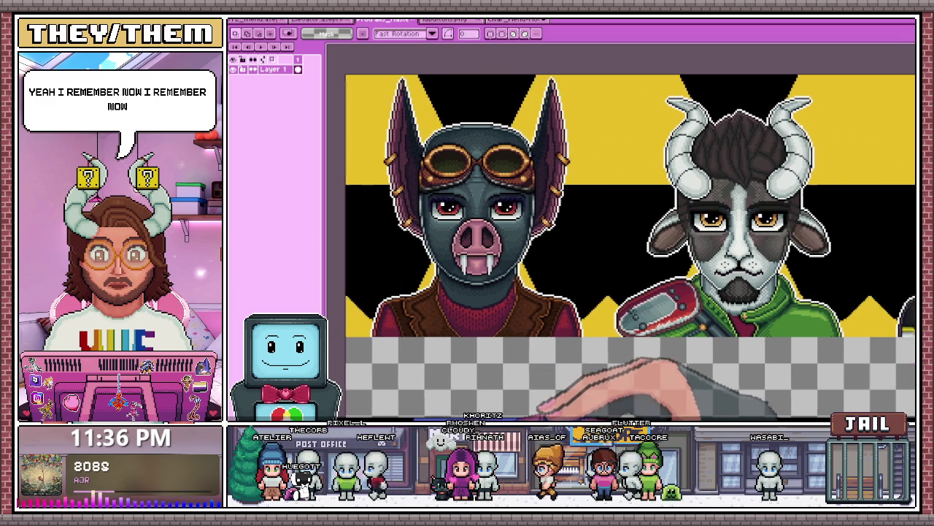
pyautogui.hscroll(1, 657, 241)
pyautogui.hscroll(1, 657, 241)
pyautogui.hscroll(1, 620, 241)
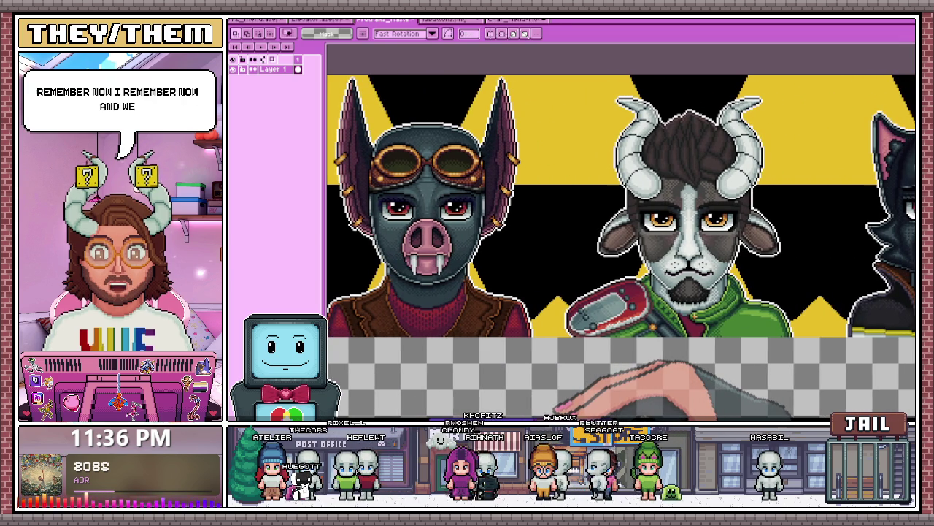
pyautogui.hscroll(2, 620, 241)
pyautogui.hscroll(3, 620, 241)
pyautogui.hscroll(1, 621, 241)
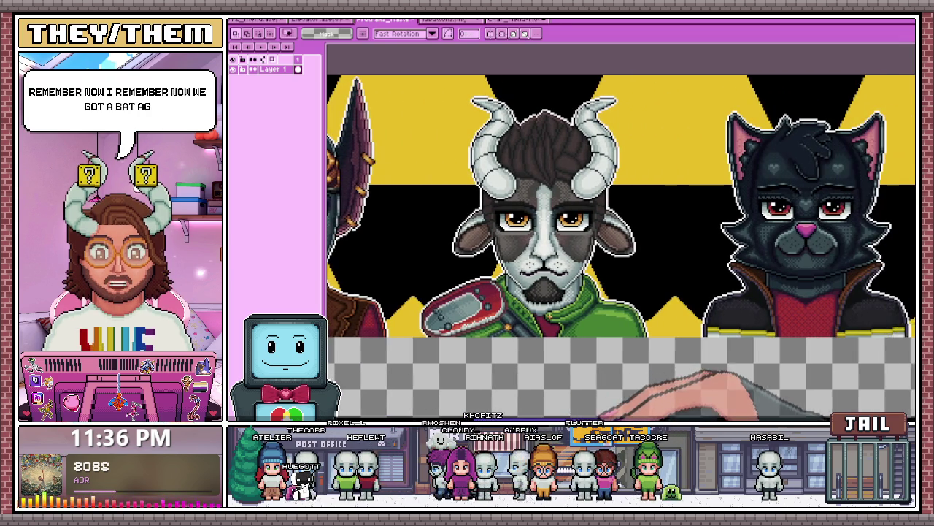
pyautogui.hscroll(3, 620, 241)
pyautogui.hscroll(3, 578, 209)
pyautogui.hscroll(2, 578, 209)
pyautogui.hscroll(5, 578, 209)
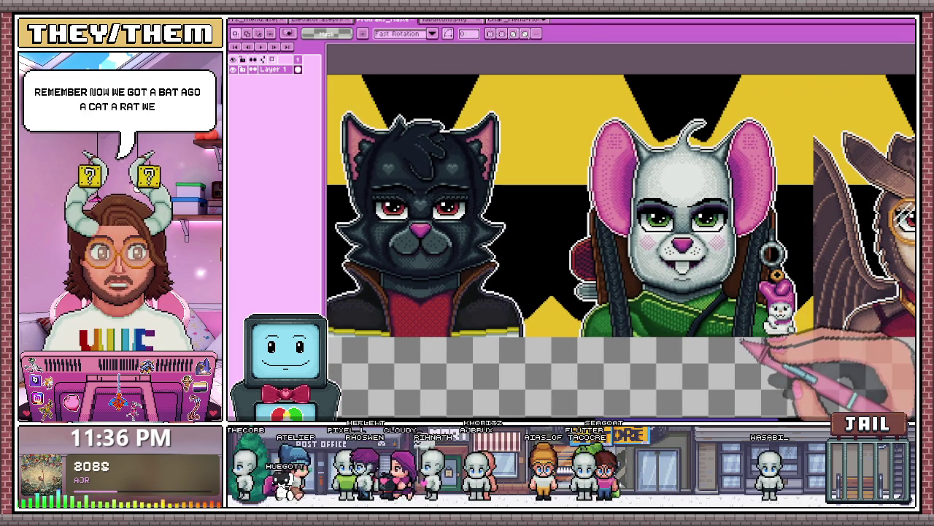
pyautogui.hscroll(2, 620, 204)
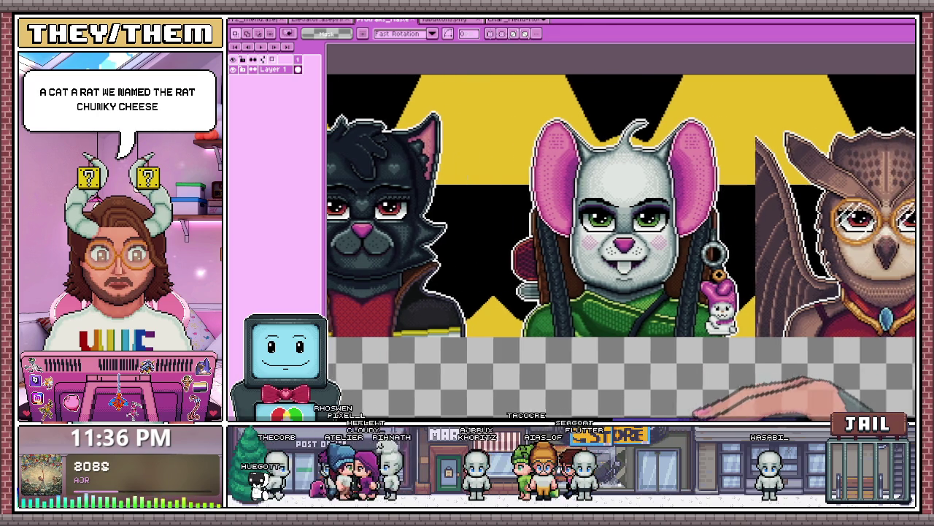
pyautogui.hscroll(5, 620, 204)
pyautogui.hscroll(3, 620, 205)
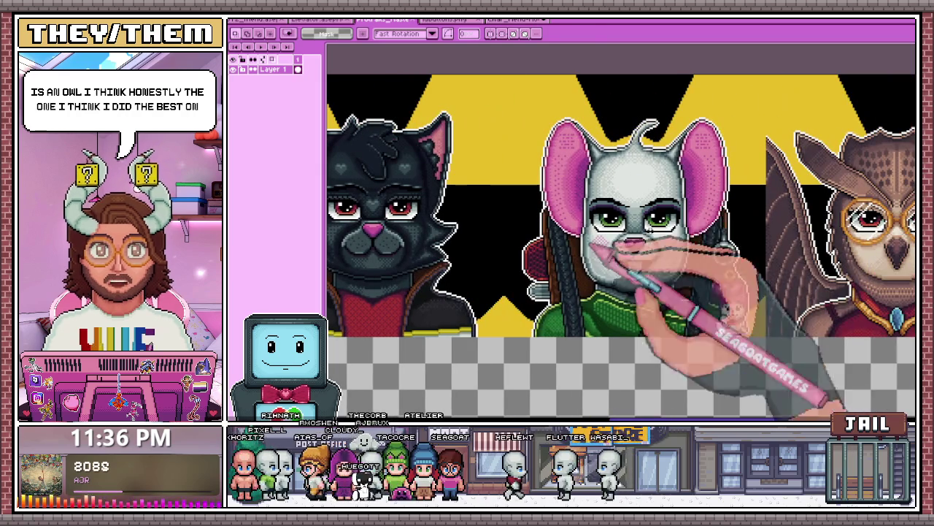
pyautogui.hscroll(1, 620, 248)
pyautogui.hscroll(3, 620, 248)
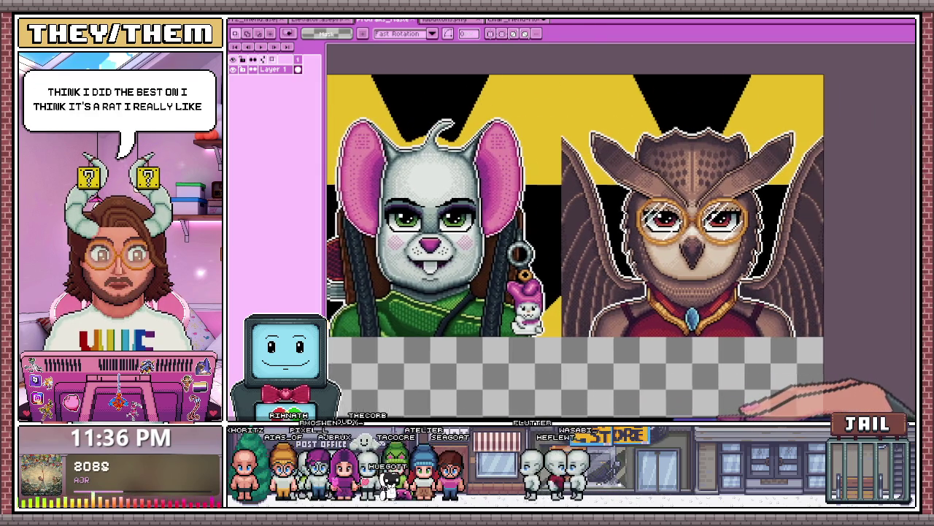
pyautogui.hscroll(1, 620, 248)
pyautogui.hscroll(-2, 621, 248)
pyautogui.hscroll(-3, 620, 248)
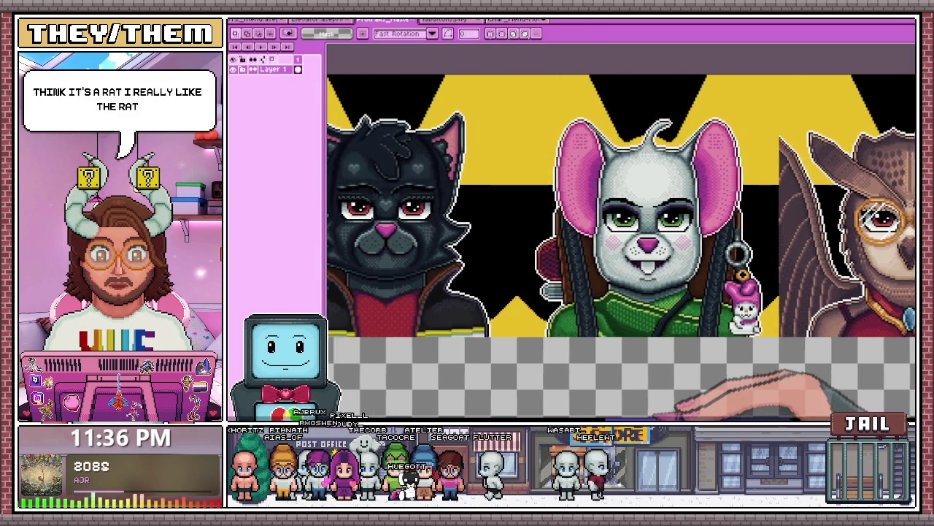
pyautogui.hscroll(3, 620, 248)
pyautogui.hscroll(3, 621, 248)
pyautogui.hscroll(1, 620, 248)
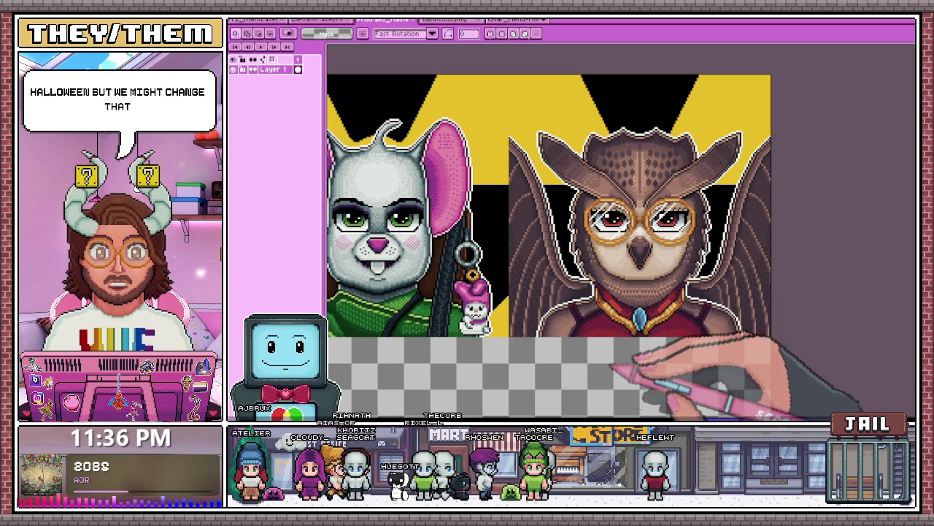
pyautogui.hscroll(-5, 620, 241)
pyautogui.hscroll(-5, 621, 241)
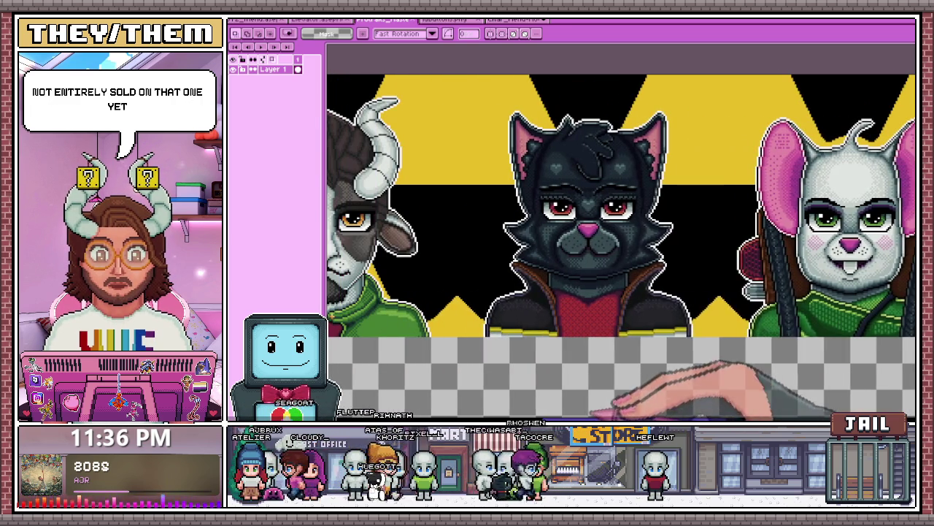
pyautogui.hscroll(-2, 620, 241)
pyautogui.hscroll(-8, 621, 240)
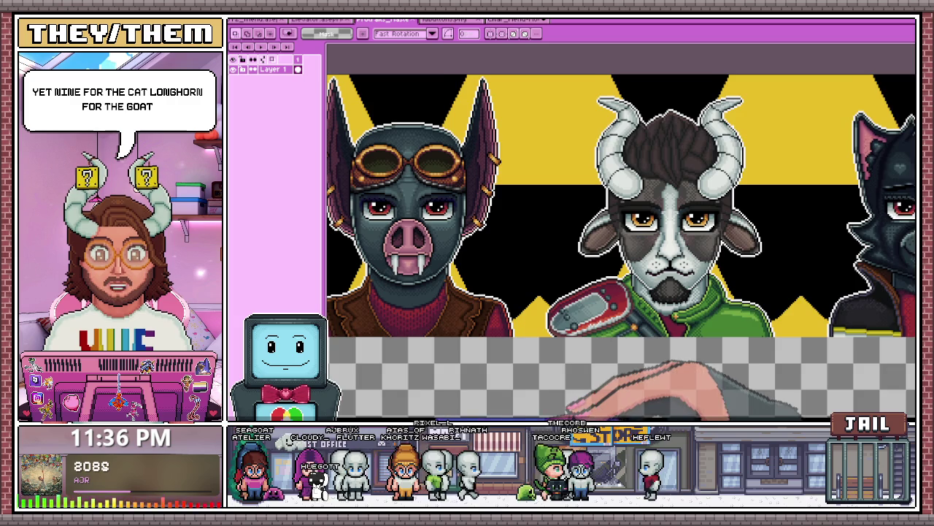
pyautogui.hscroll(-3, 620, 241)
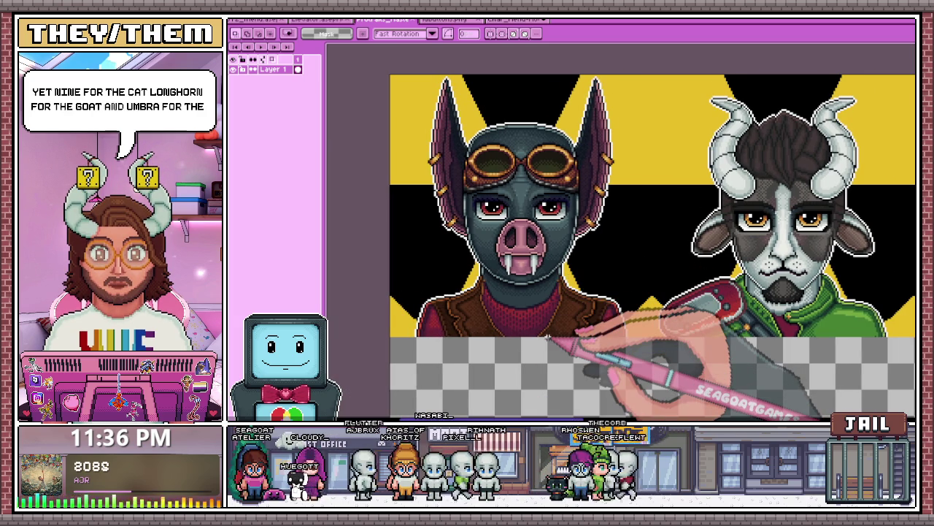
# - Marquee-select the empty transparent area below the portraits, with the 800 × 320 canvas size shown
pyautogui.scroll(-3, 576, 337)
pyautogui.scroll(-1, 693, 241)
pyautogui.scroll(1, 741, 188)
pyautogui.hscroll(3, 748, 188)
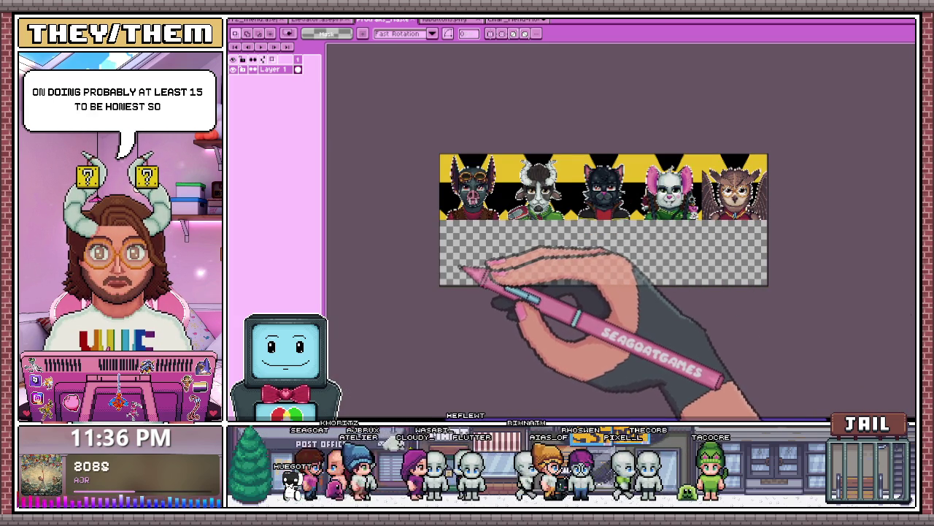
pyautogui.scroll(2, 441, 154)
pyautogui.scroll(1, 423, 142)
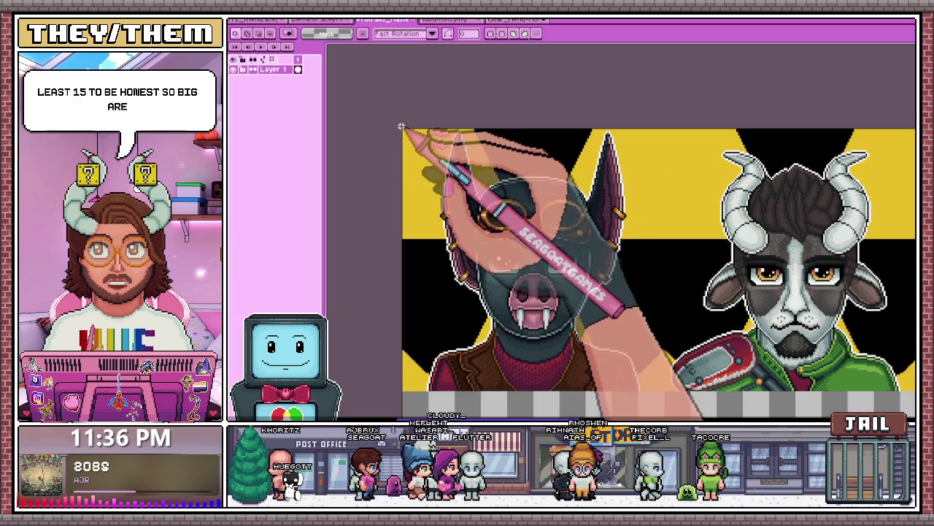
pyautogui.scroll(2, 438, 219)
pyautogui.scroll(-4, 615, 333)
pyautogui.scroll(3, 606, 321)
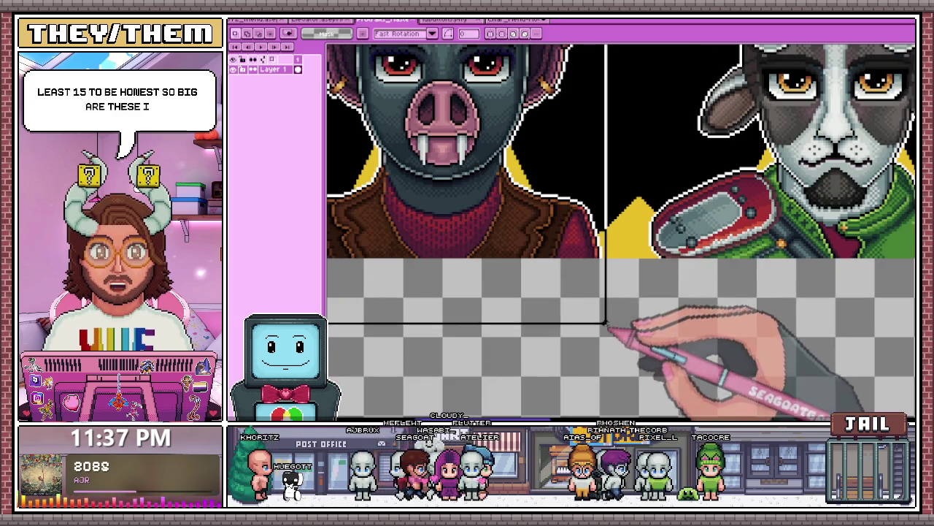
pyautogui.moveTo(588, 232); pyautogui.dragTo(637, 257)
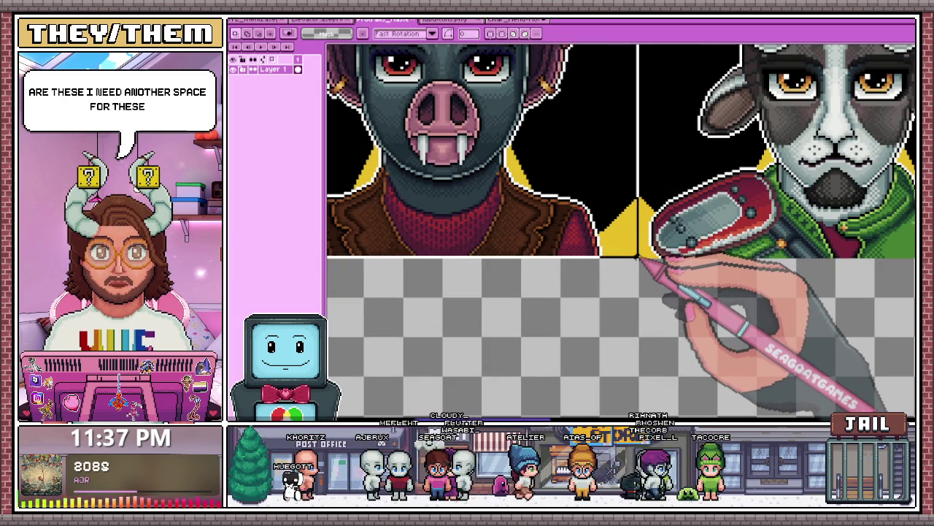
pyautogui.scroll(-4, 641, 260)
pyautogui.hotkey('ctrl', 'alt', 'c')
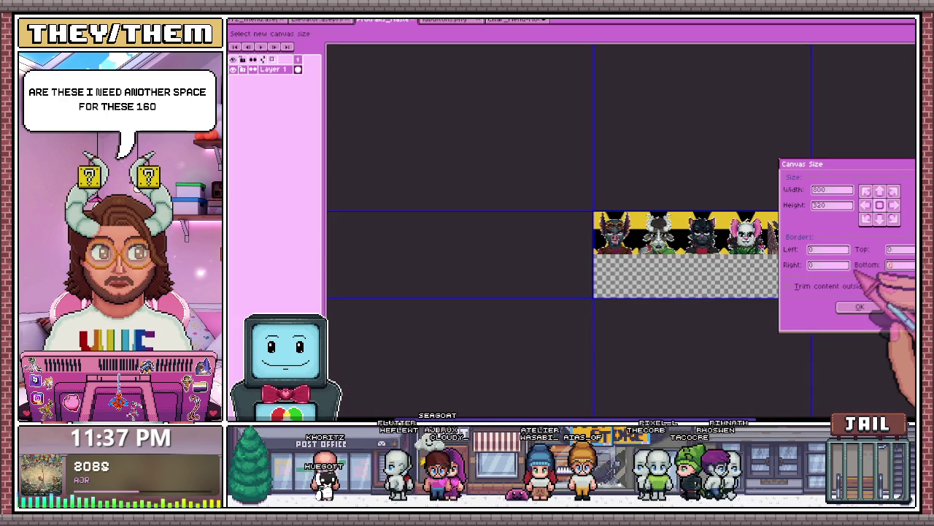
# - Add a 160 px bottom border so the canvas is 480 px tall, then pan over it
pyautogui.write('60')
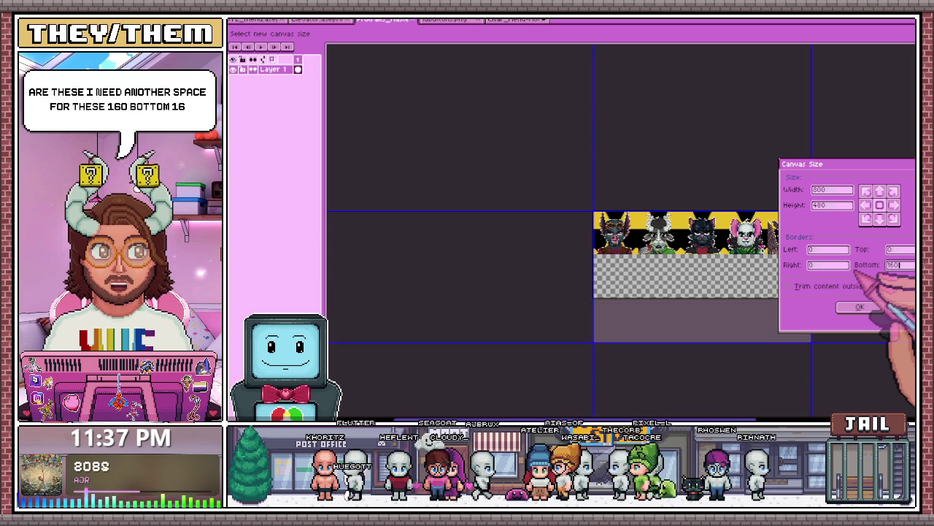
pyautogui.click(855, 307)
pyautogui.scroll(1, 761, 313)
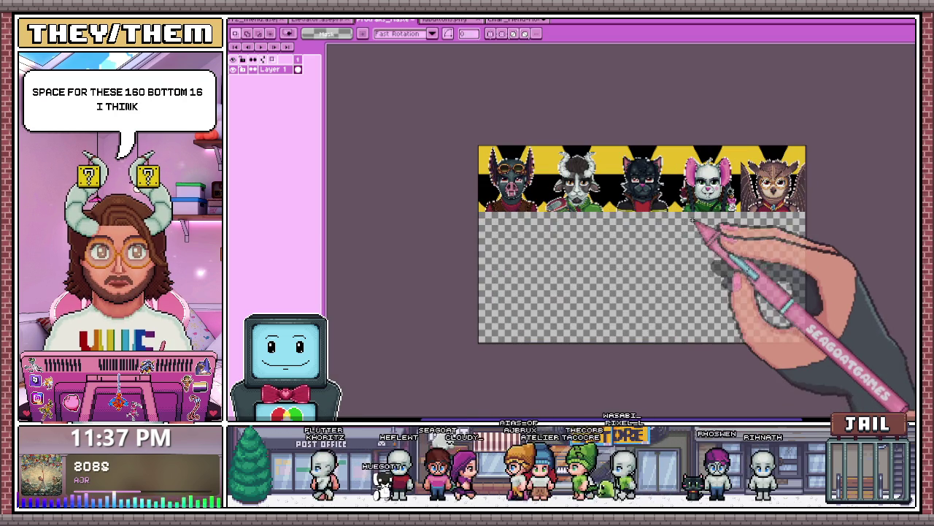
pyautogui.scroll(1, 665, 205)
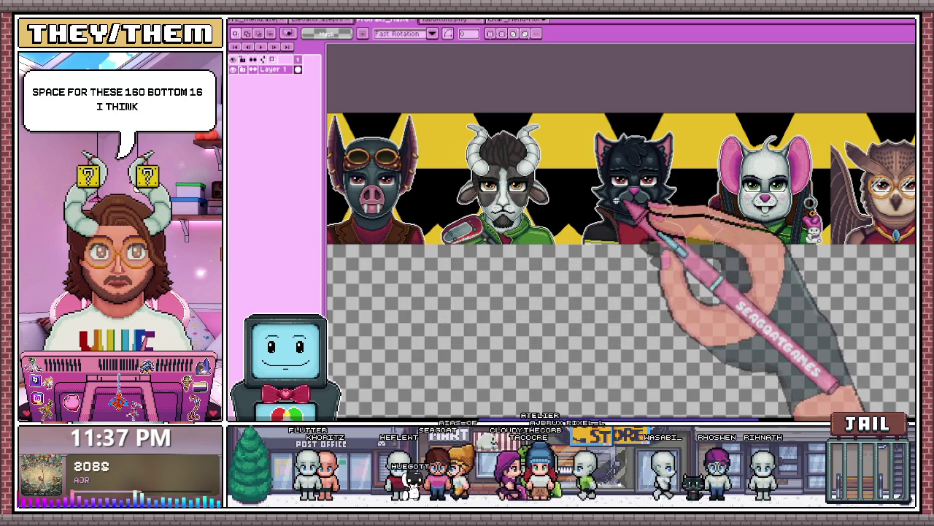
pyautogui.scroll(-2, 606, 208)
pyautogui.scroll(2, 692, 203)
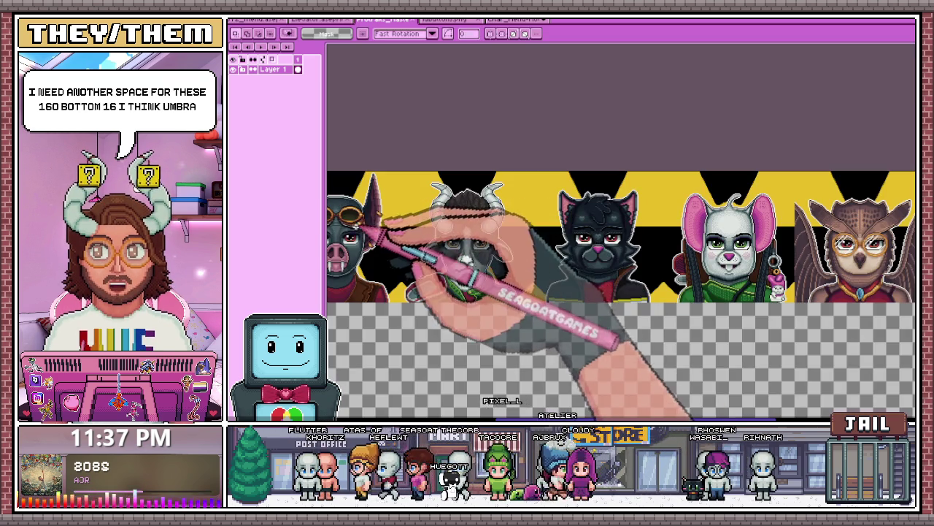
pyautogui.scroll(-1, 428, 201)
pyautogui.scroll(2, 377, 244)
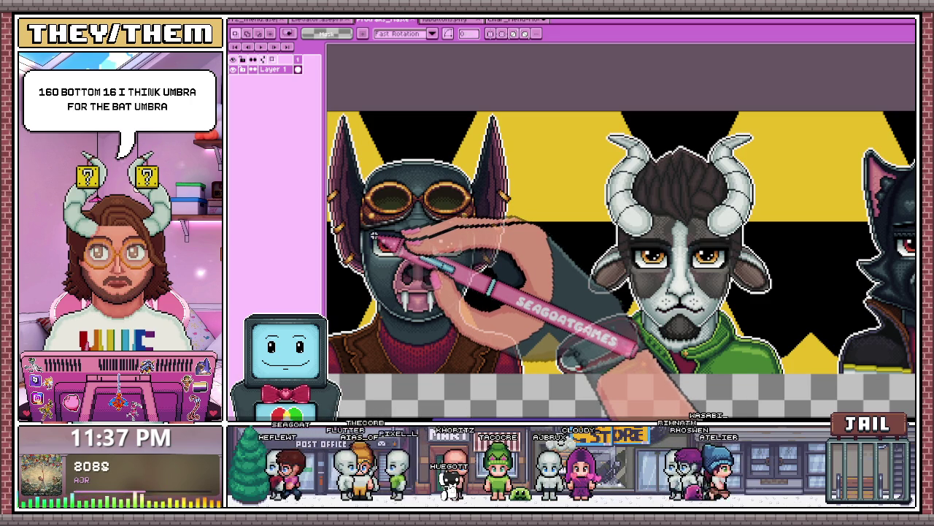
pyautogui.hscroll(3, 621, 266)
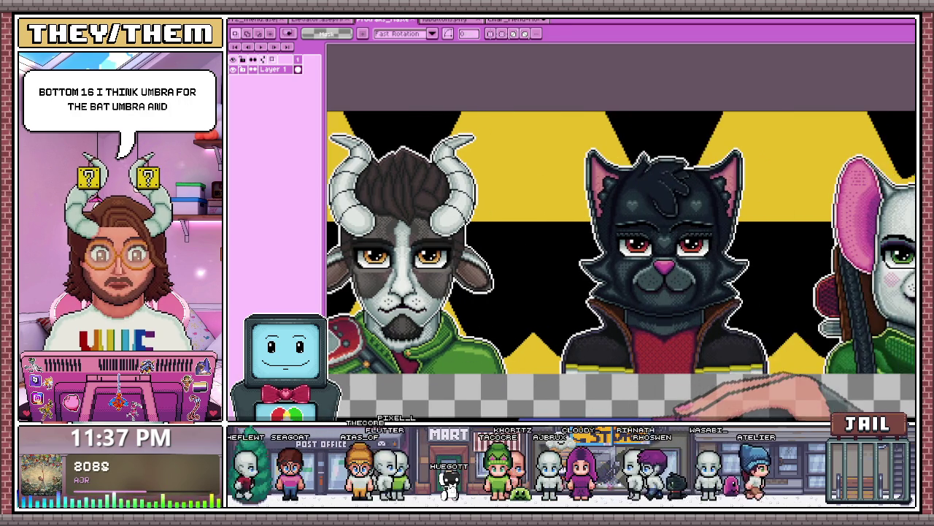
pyautogui.hscroll(1, 621, 265)
pyautogui.hscroll(2, 622, 266)
pyautogui.hscroll(3, 621, 265)
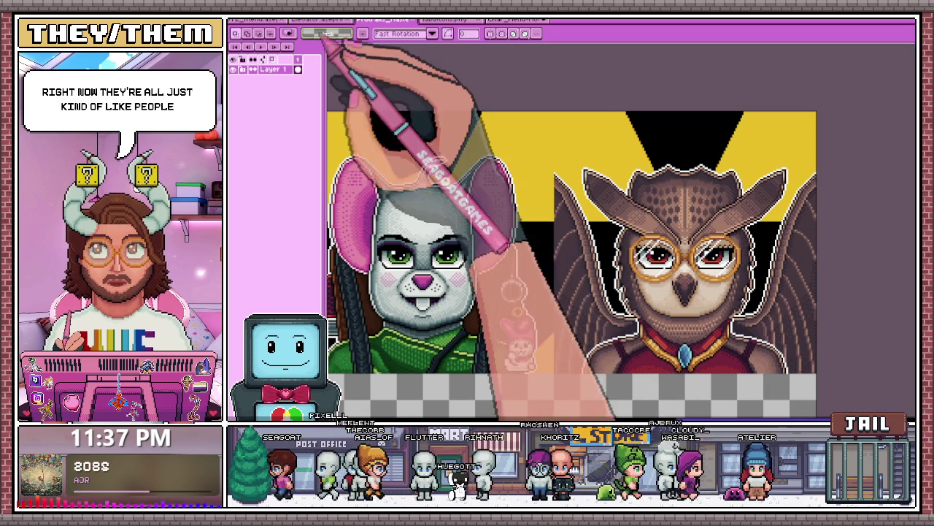
# - On the elevator sprite, select the Clock tag, hide the Person layer and zoom out
pyautogui.click(318, 19)
pyautogui.click(289, 59)
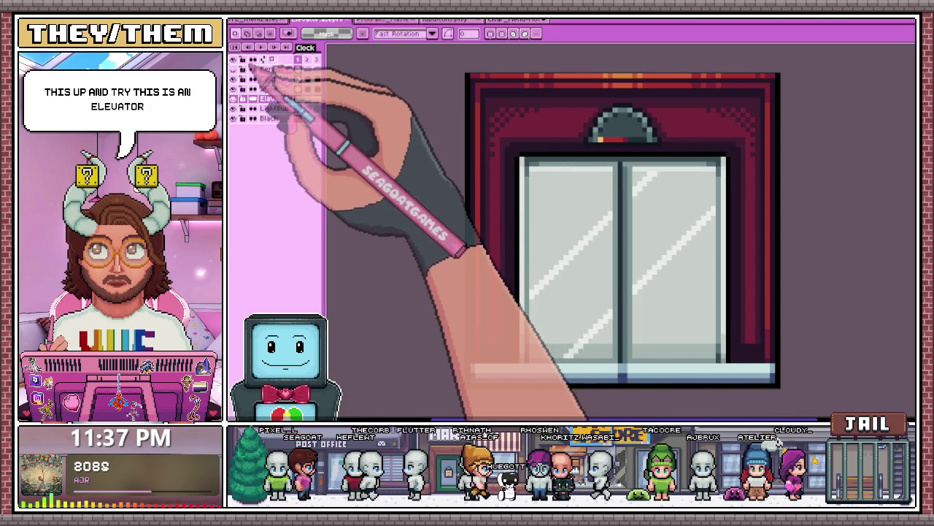
pyautogui.click(255, 47)
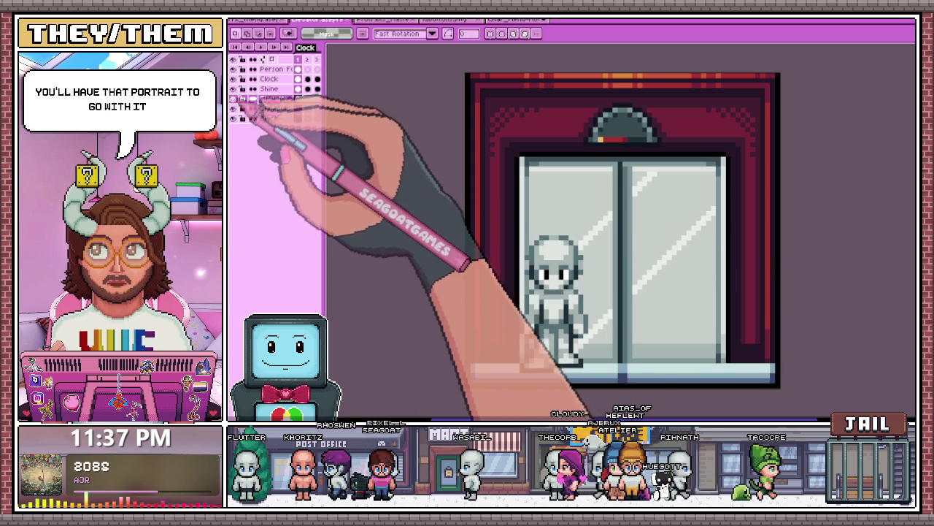
pyautogui.click(232, 68)
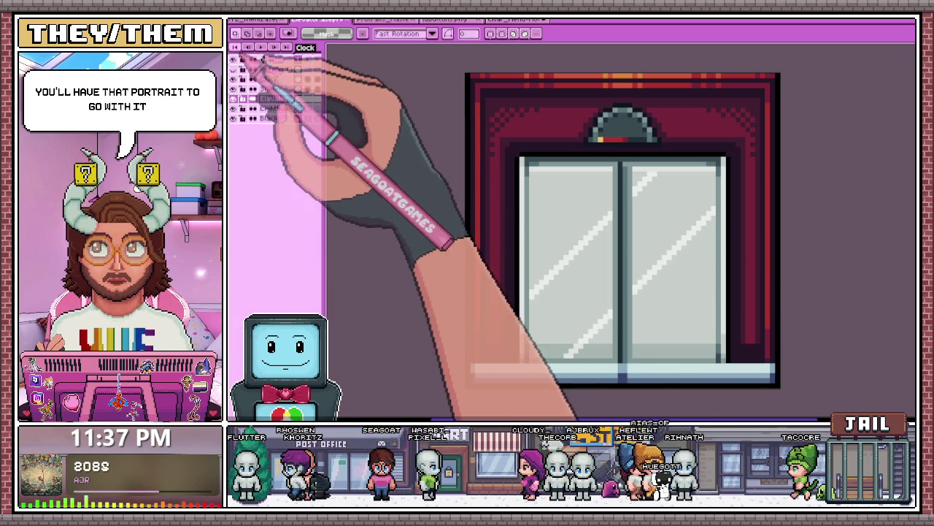
pyautogui.press('-')
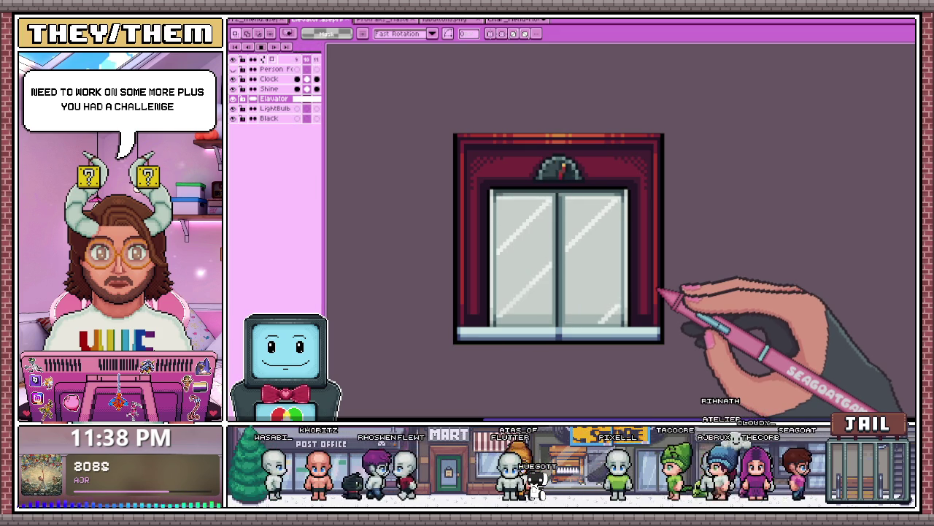
pyautogui.click(513, 19)
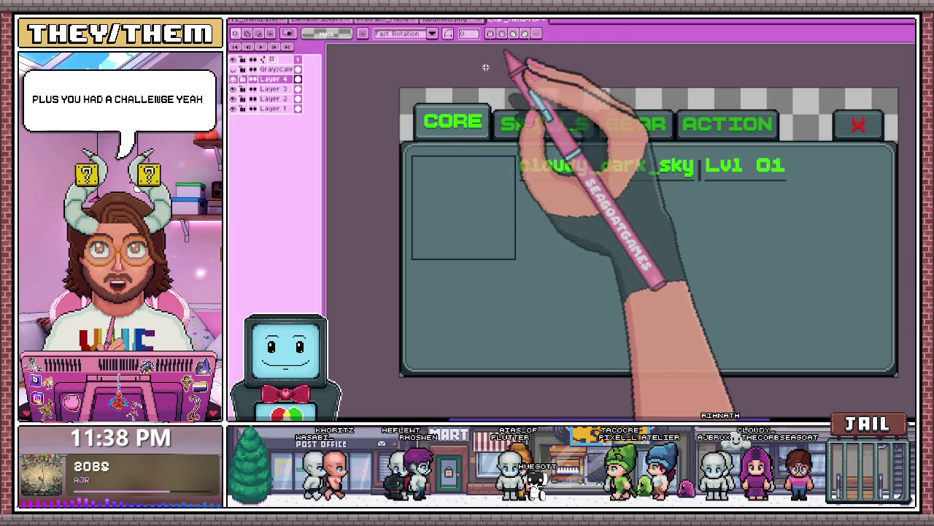
pyautogui.moveTo(742, 149); pyautogui.dragTo(647, 175)
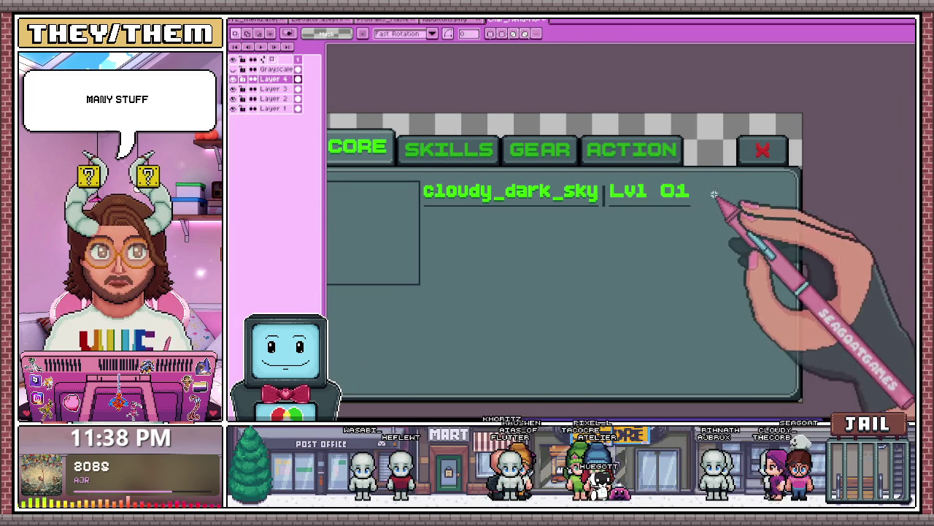
pyautogui.scroll(2, 555, 172)
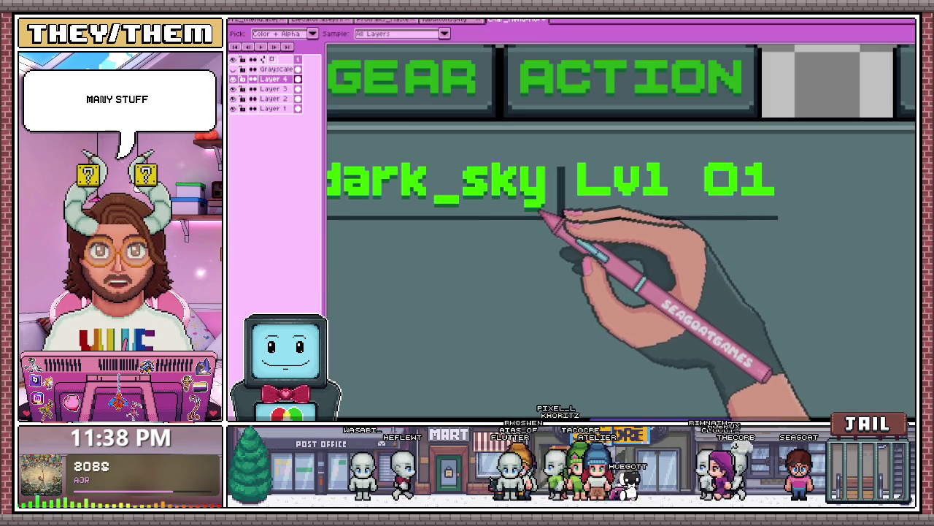
pyautogui.scroll(-2, 496, 168)
pyautogui.scroll(3, 511, 168)
pyautogui.scroll(3, 478, 157)
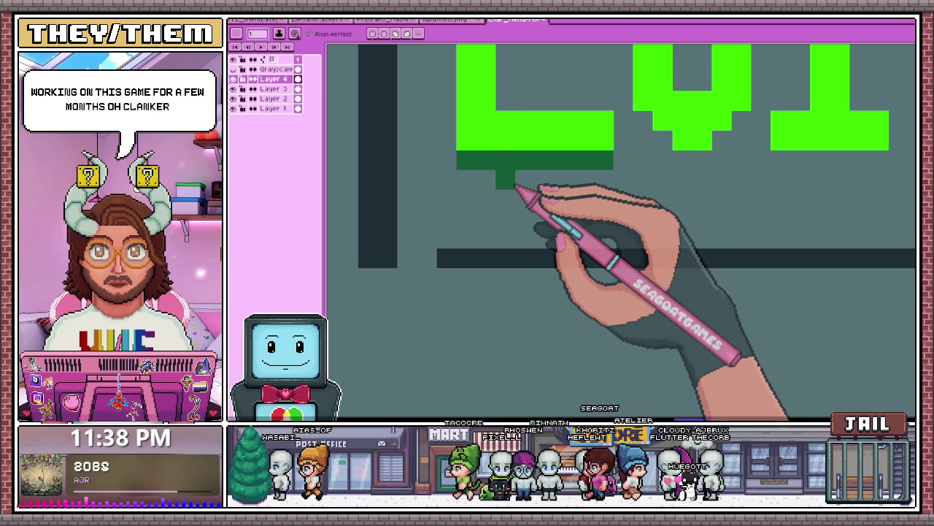
pyautogui.scroll(-2, 515, 187)
pyautogui.scroll(2, 574, 156)
pyautogui.moveTo(570, 146); pyautogui.dragTo(608, 184)
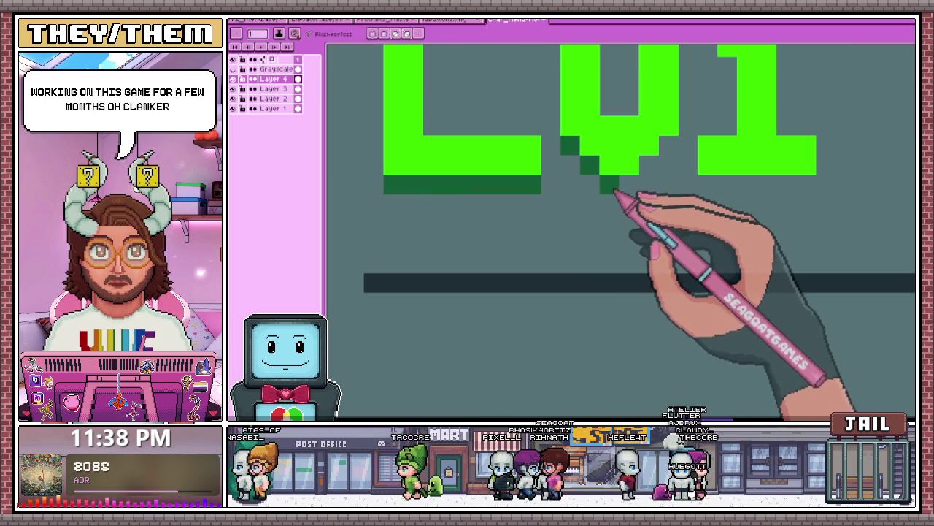
pyautogui.scroll(-2, 624, 175)
pyautogui.scroll(-1, 642, 182)
pyautogui.scroll(2, 555, 219)
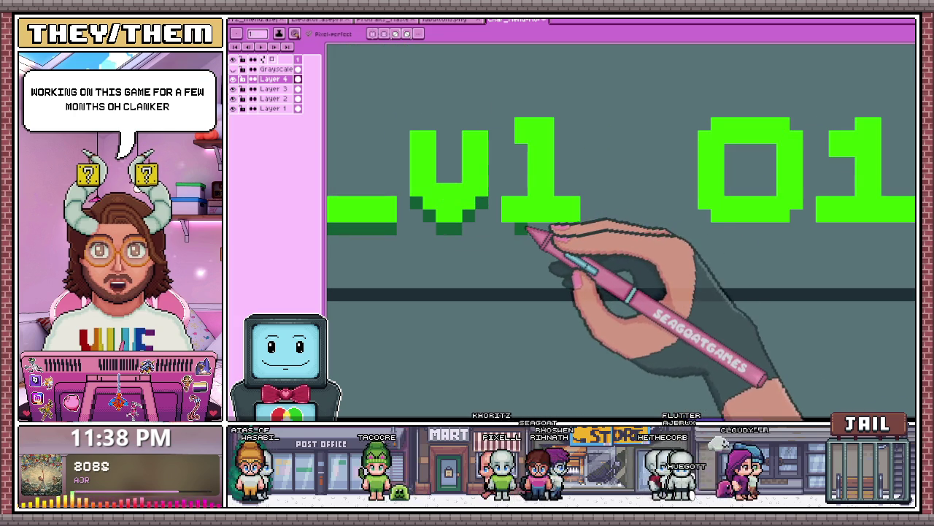
pyautogui.scroll(-2, 532, 161)
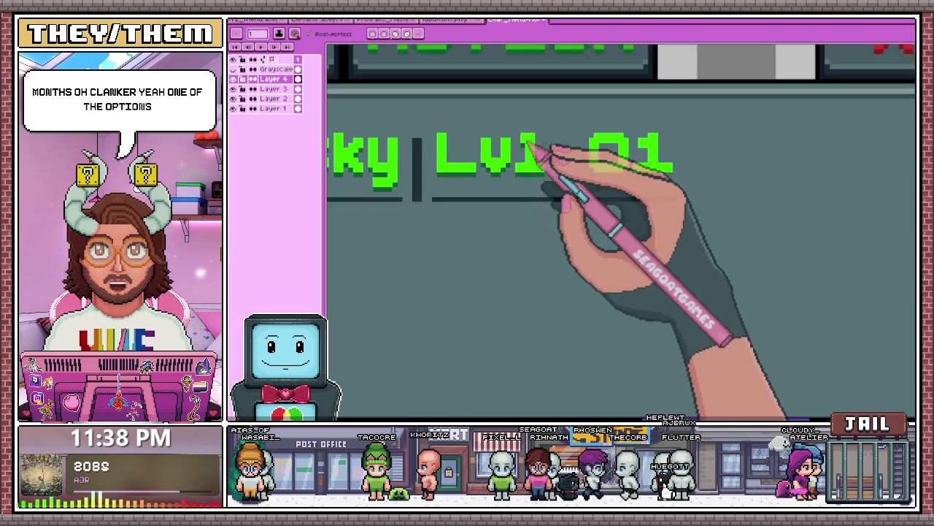
pyautogui.scroll(2, 583, 182)
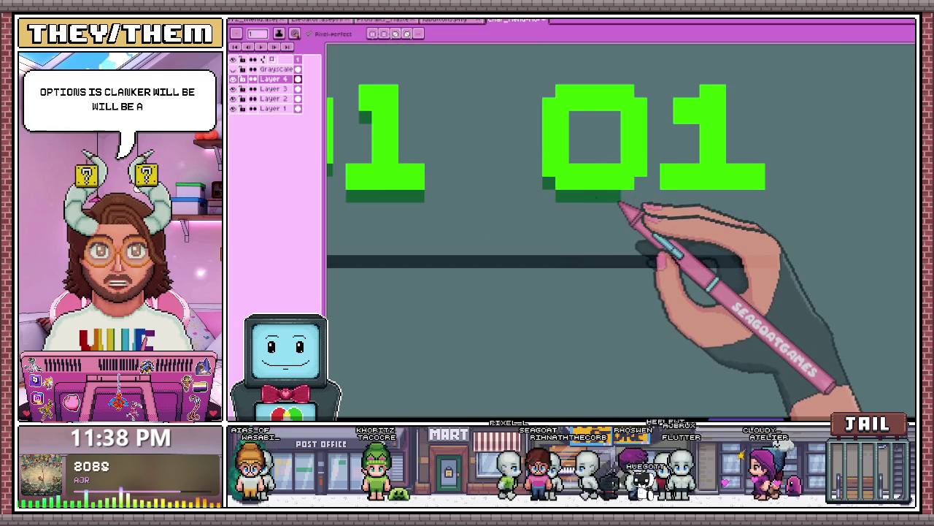
pyautogui.scroll(-1, 575, 197)
pyautogui.scroll(-1, 554, 208)
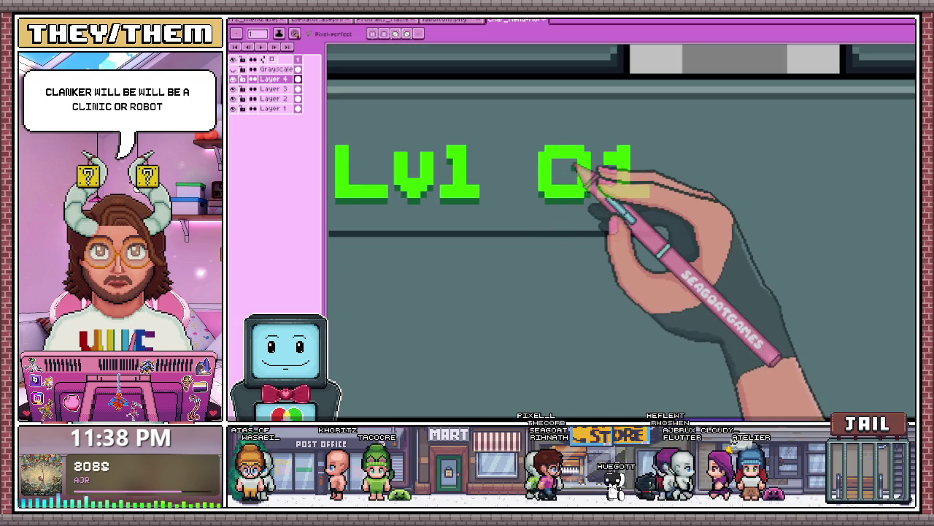
pyautogui.scroll(1, 573, 162)
pyautogui.scroll(1, 560, 167)
pyautogui.scroll(-1, 516, 141)
pyautogui.scroll(-1, 563, 177)
pyautogui.scroll(1, 559, 152)
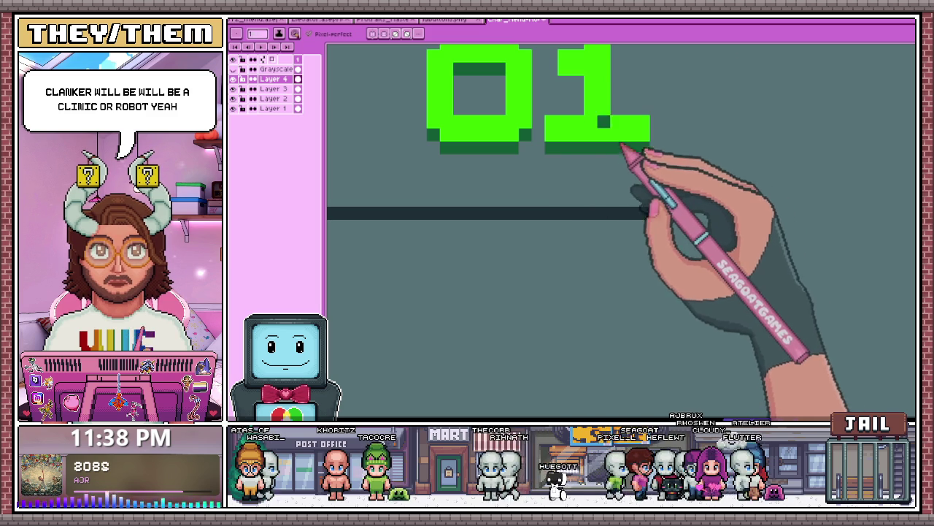
pyautogui.scroll(-1, 606, 139)
pyautogui.scroll(-1, 616, 166)
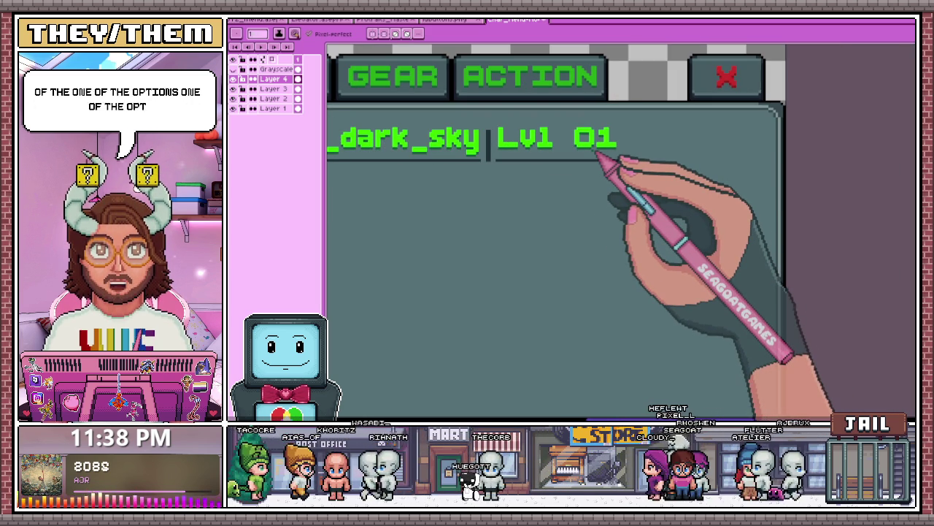
pyautogui.scroll(1, 493, 152)
pyautogui.scroll(1, 482, 155)
pyautogui.scroll(2, 486, 157)
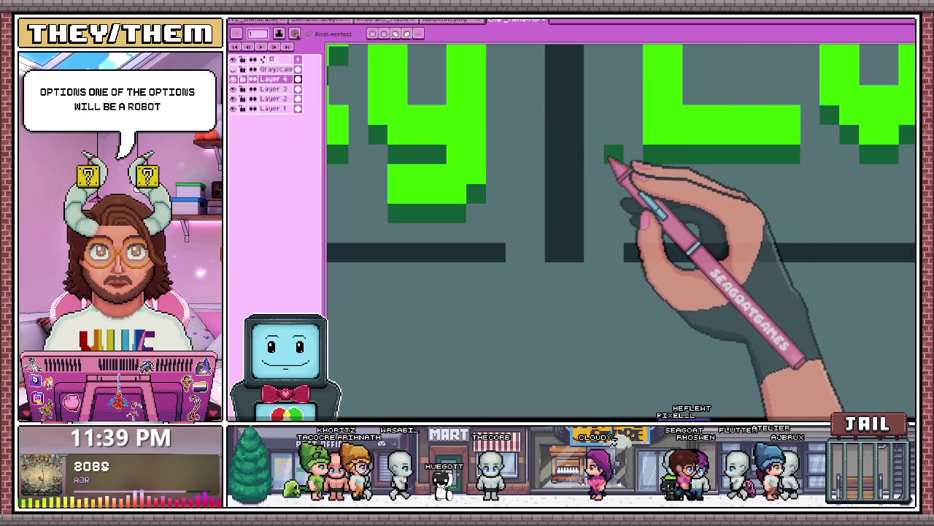
pyautogui.scroll(-3, 533, 168)
pyautogui.scroll(1, 537, 168)
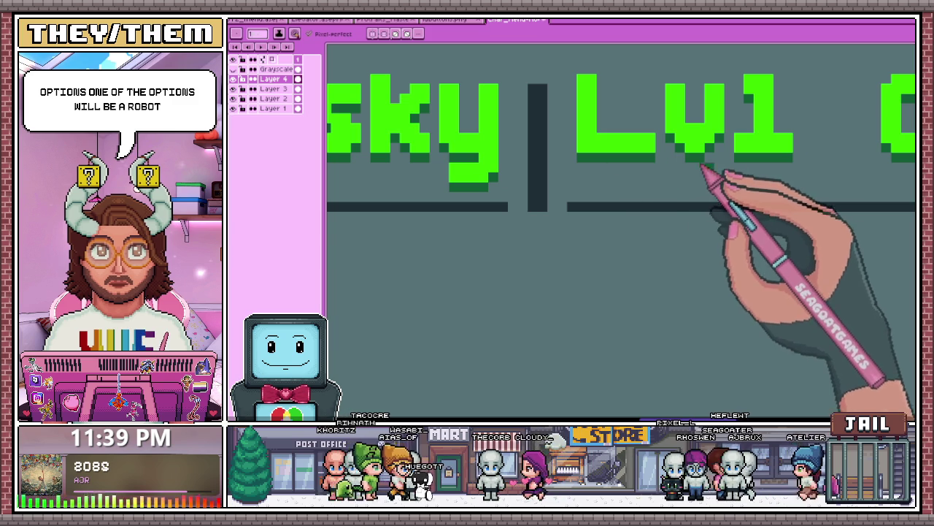
pyautogui.scroll(-2, 544, 191)
pyautogui.scroll(-1, 544, 194)
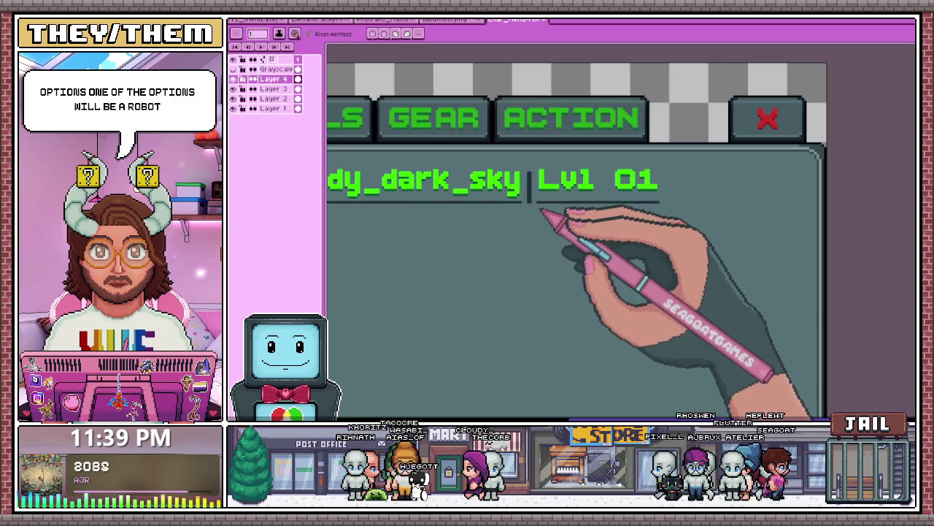
pyautogui.scroll(-1, 522, 208)
pyautogui.scroll(1, 456, 226)
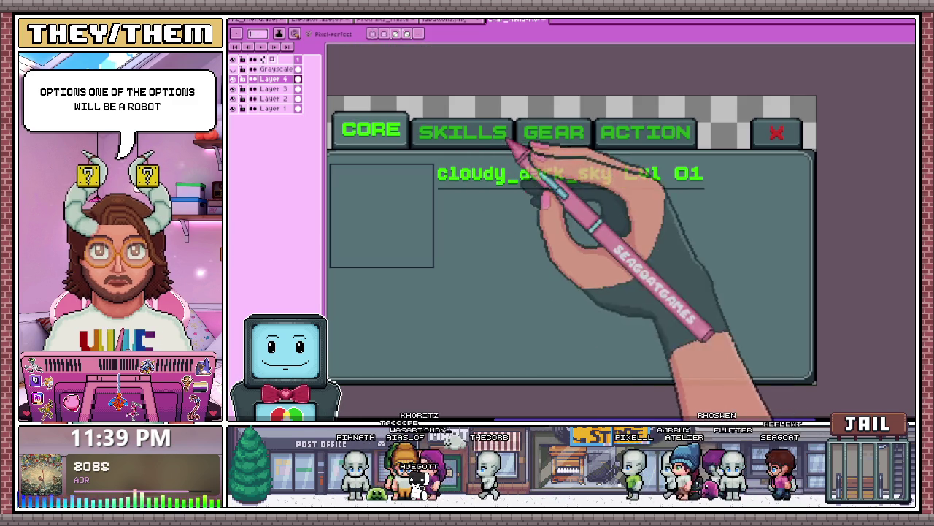
pyautogui.scroll(-1, 544, 182)
pyautogui.scroll(2, 445, 191)
pyautogui.scroll(-2, 458, 212)
pyautogui.scroll(1, 468, 219)
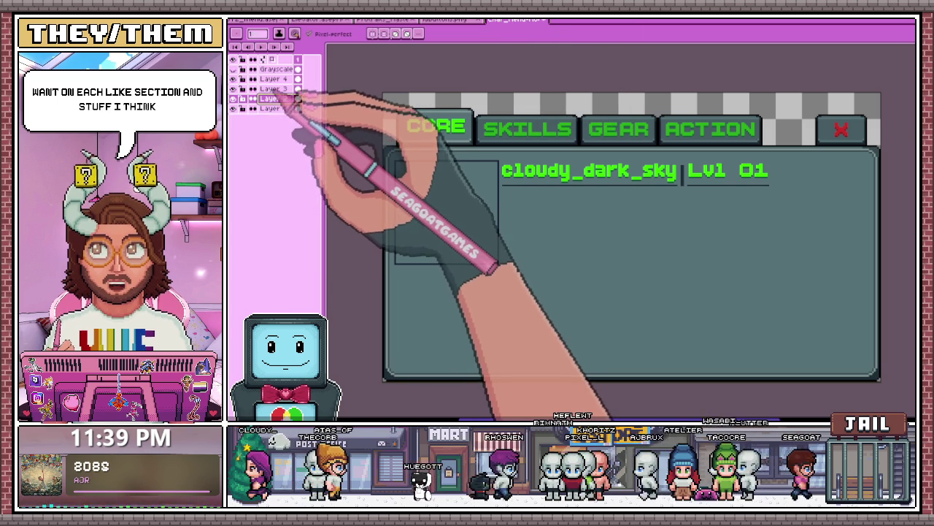
pyautogui.rightClick(275, 80)
# - Flatten the menu panel's layers and rename the flattened layer Core-Content
pyautogui.click(294, 144)
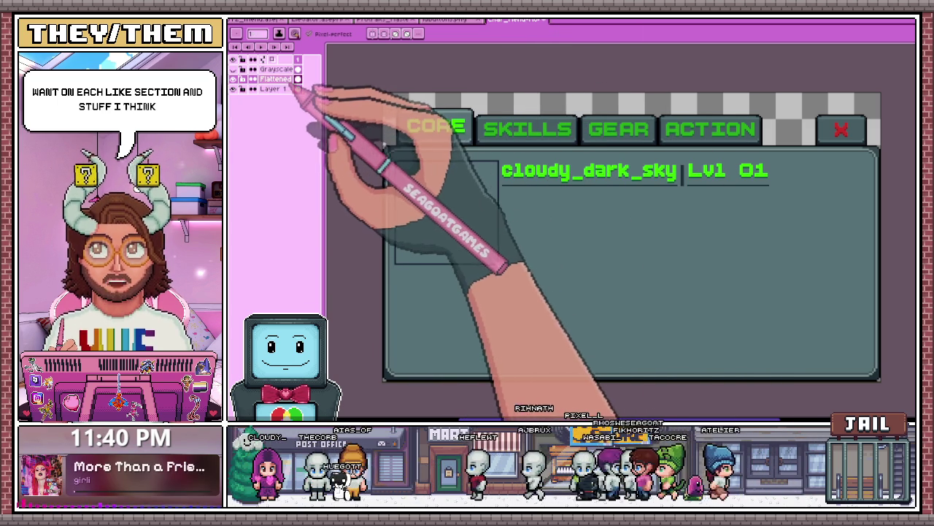
pyautogui.doubleClick(278, 79)
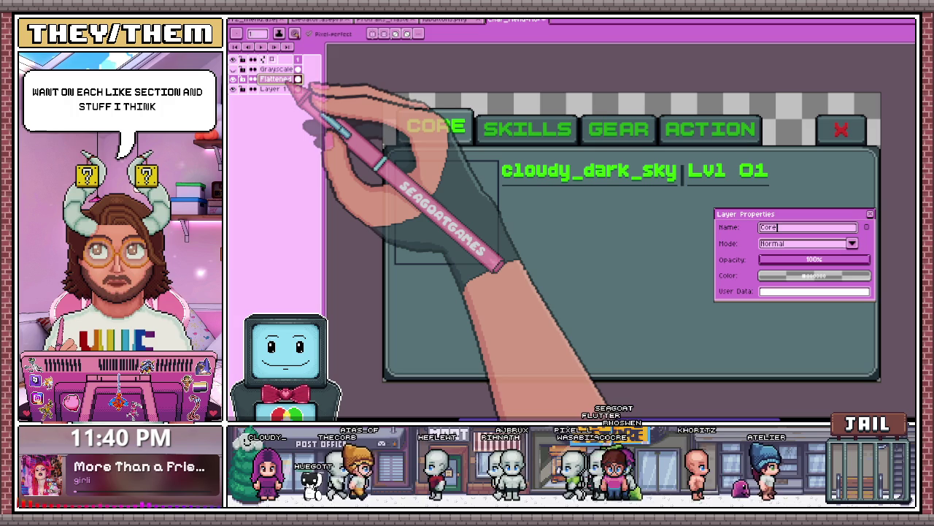
pyautogui.write('Core-Content')
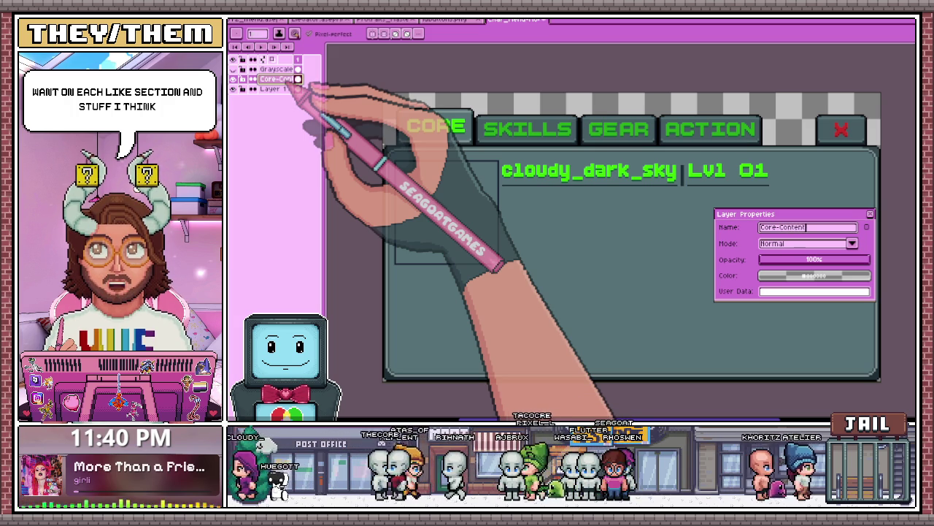
pyautogui.press('Return')
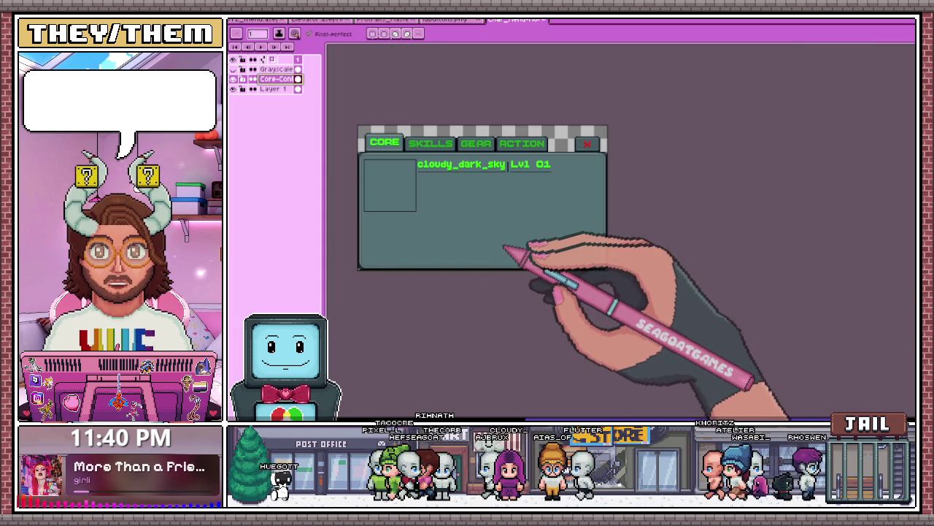
pyautogui.click(445, 20)
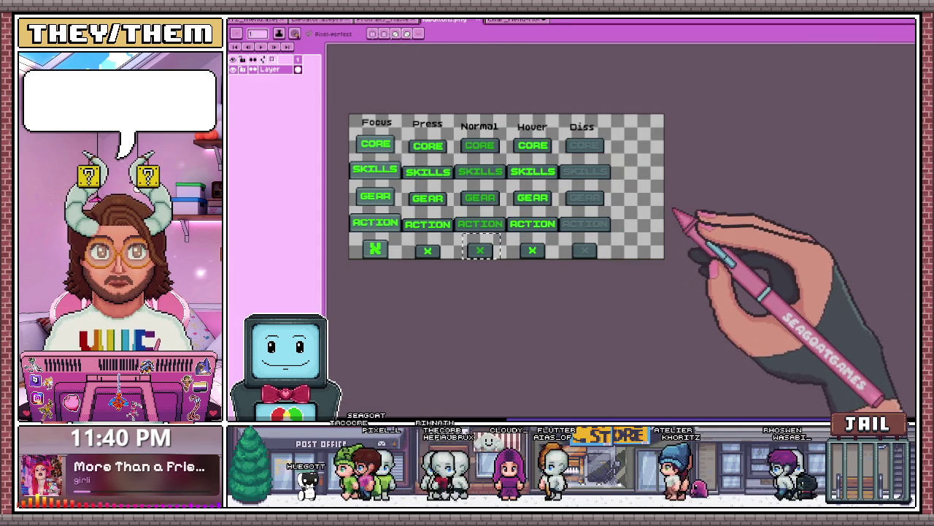
# - Move through the Char_Menu tab to the layered buttons.aseprite sheet showing all five button states
pyautogui.press('m')
pyautogui.scroll(-1, 645, 212)
pyautogui.scroll(1, 523, 217)
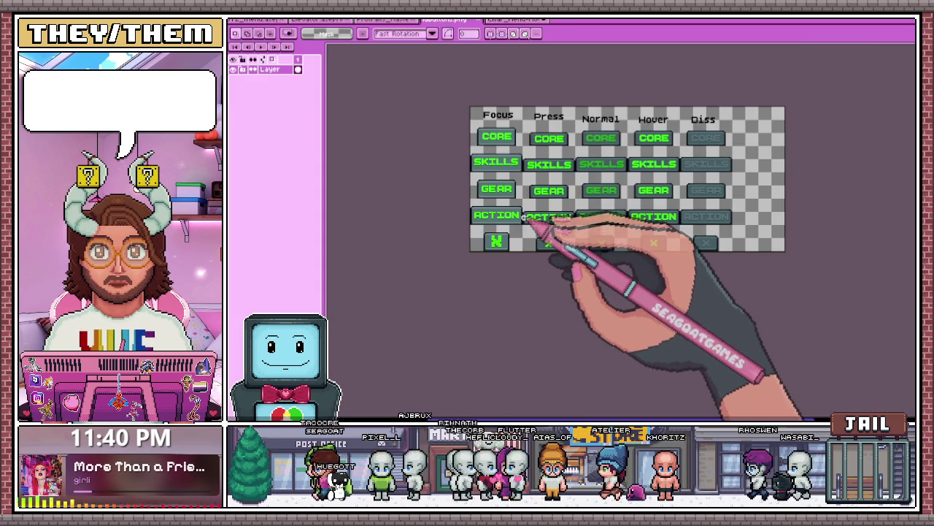
pyautogui.click(497, 20)
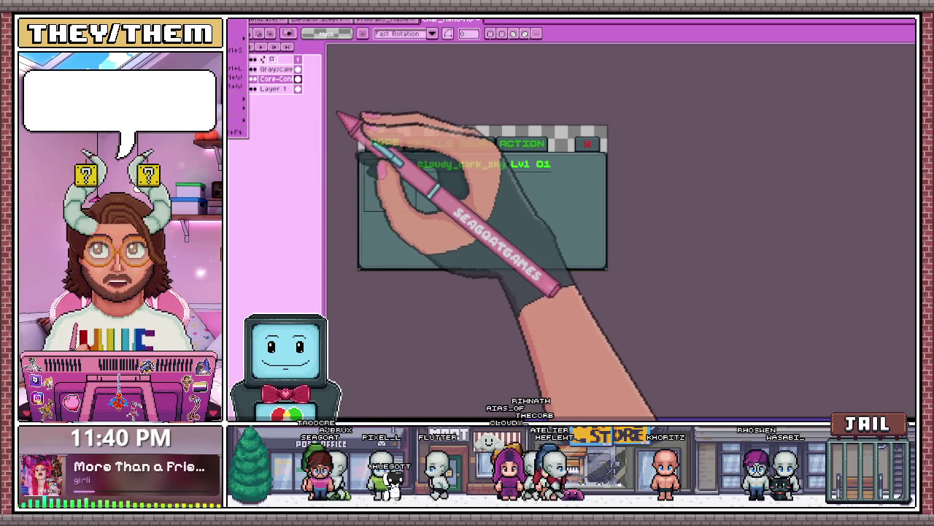
pyautogui.hotkey('ctrl', 'Tab')
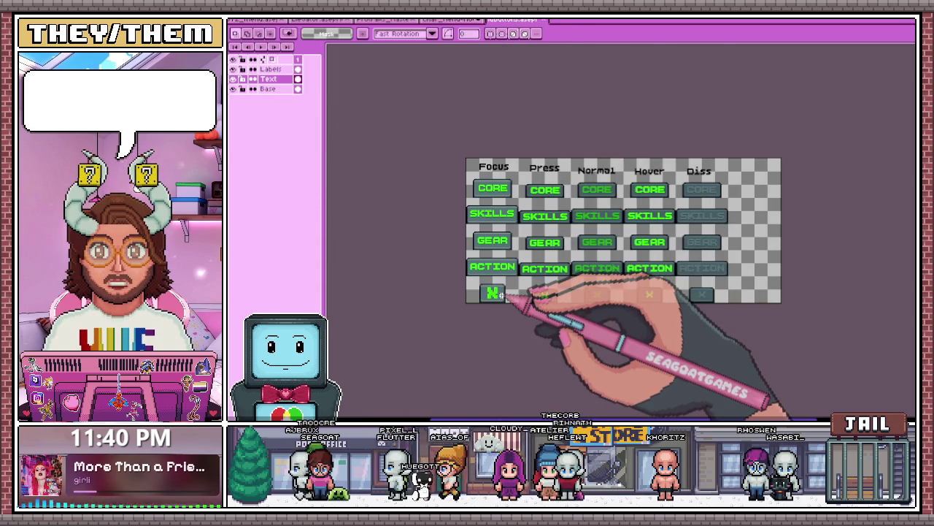
pyautogui.scroll(1, 484, 298)
pyautogui.scroll(-2, 485, 296)
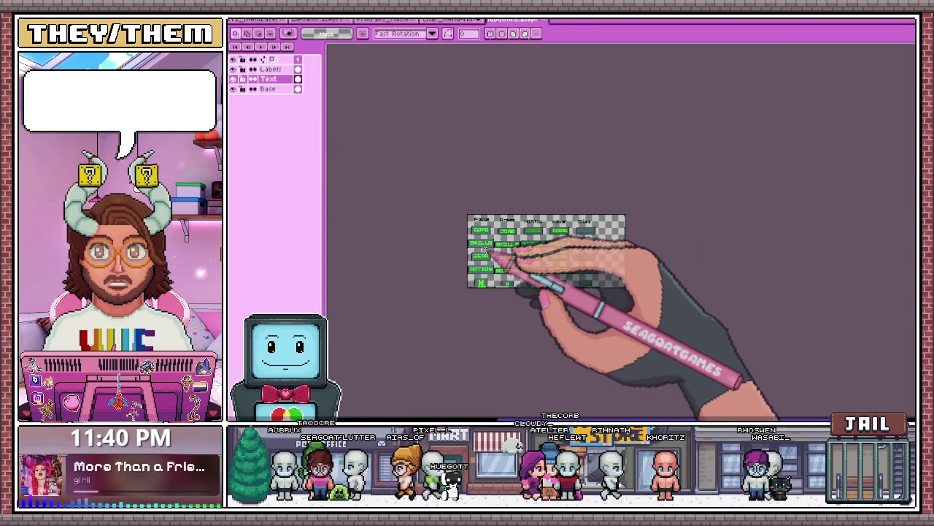
pyautogui.scroll(2, 488, 251)
pyautogui.scroll(-1, 521, 219)
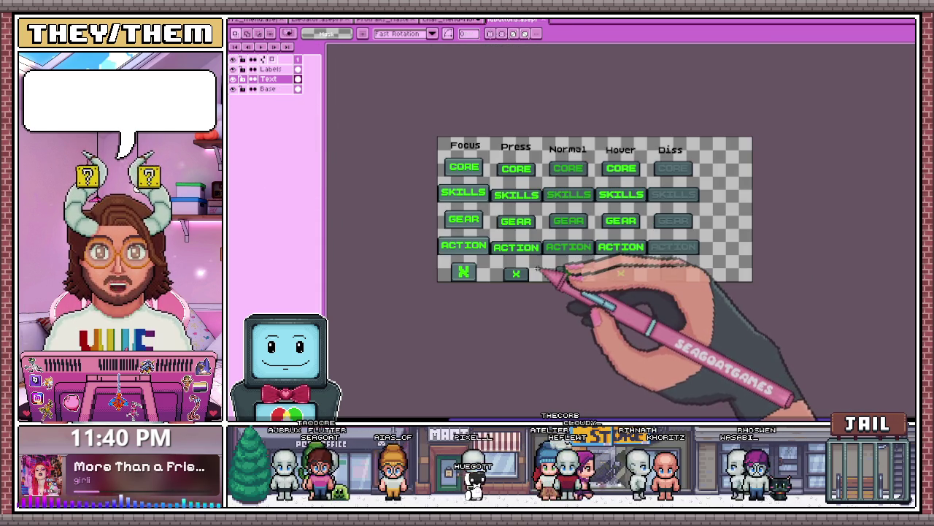
pyautogui.scroll(3, 460, 159)
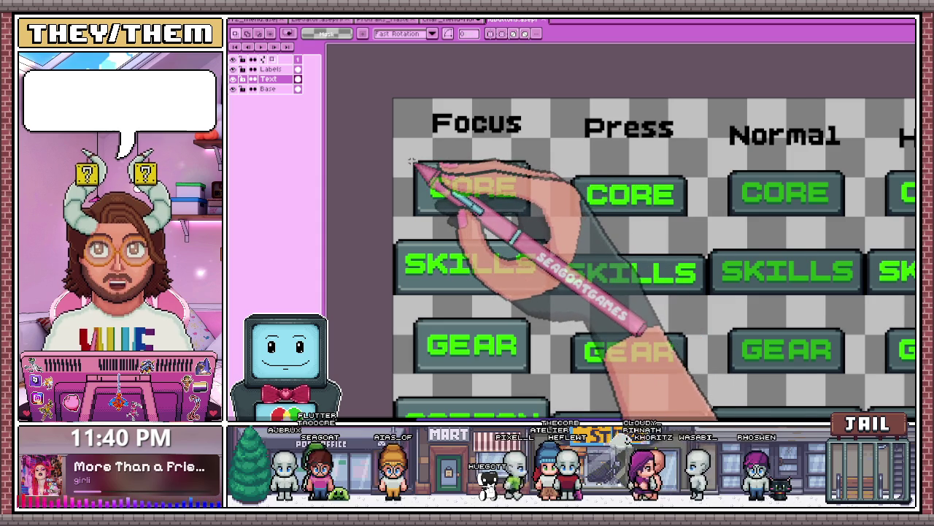
pyautogui.scroll(1, 412, 159)
pyautogui.scroll(-2, 426, 172)
pyautogui.scroll(-2, 434, 204)
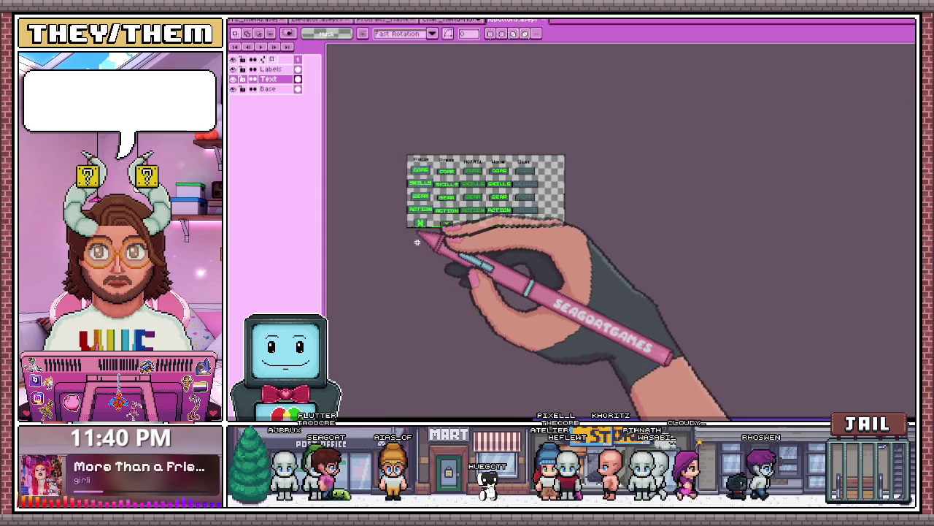
pyautogui.scroll(1, 426, 244)
# - Enlarge the buttons sheet canvas with extra empty rows below the button grid
pyautogui.hotkey('ctrl', 'alt', 'c')
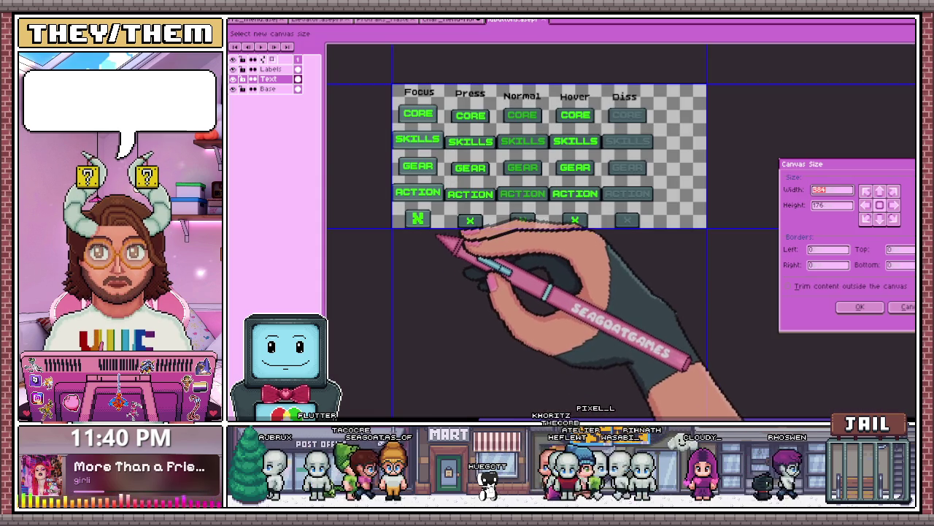
pyautogui.moveTo(440, 231); pyautogui.dragTo(440, 243)
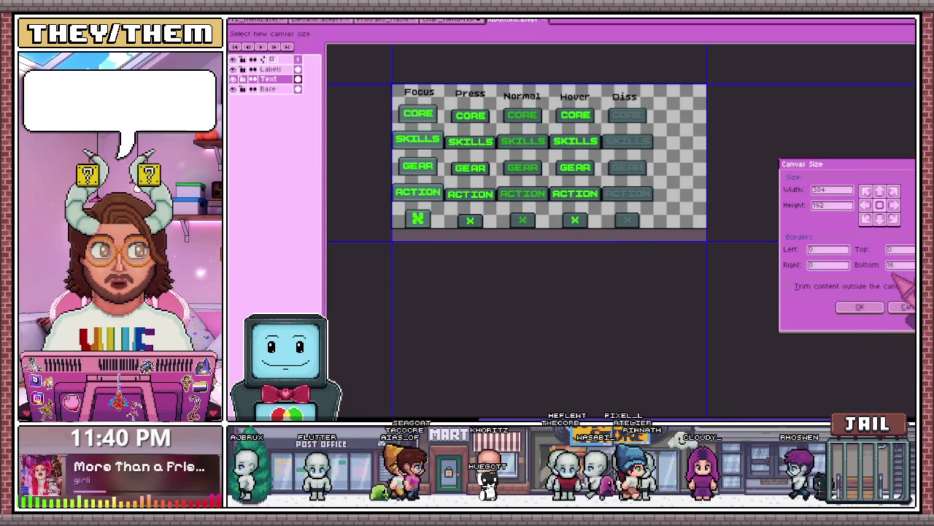
pyautogui.click(860, 306)
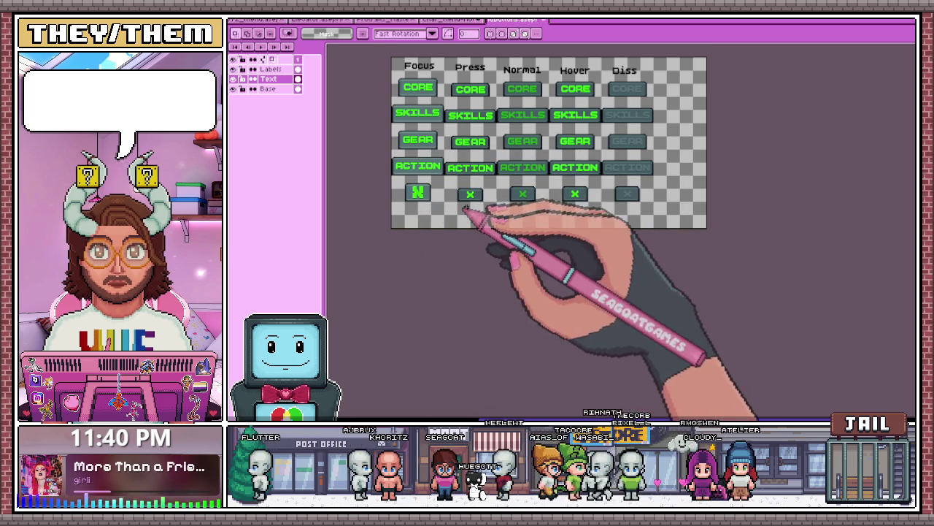
pyautogui.scroll(2, 518, 203)
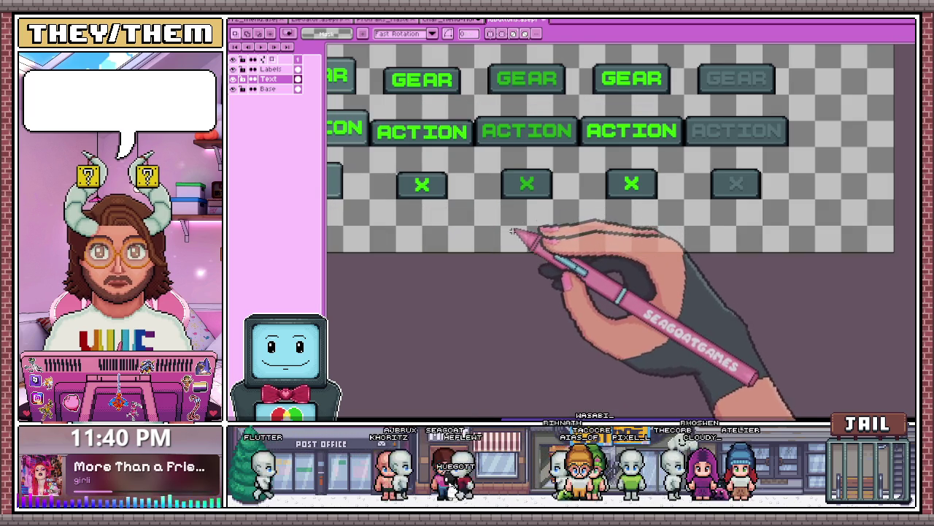
# - Cancel a started text label, check the menu panel, and bring up the elevator doors sprite
pyautogui.hotkey('ctrl', 't')
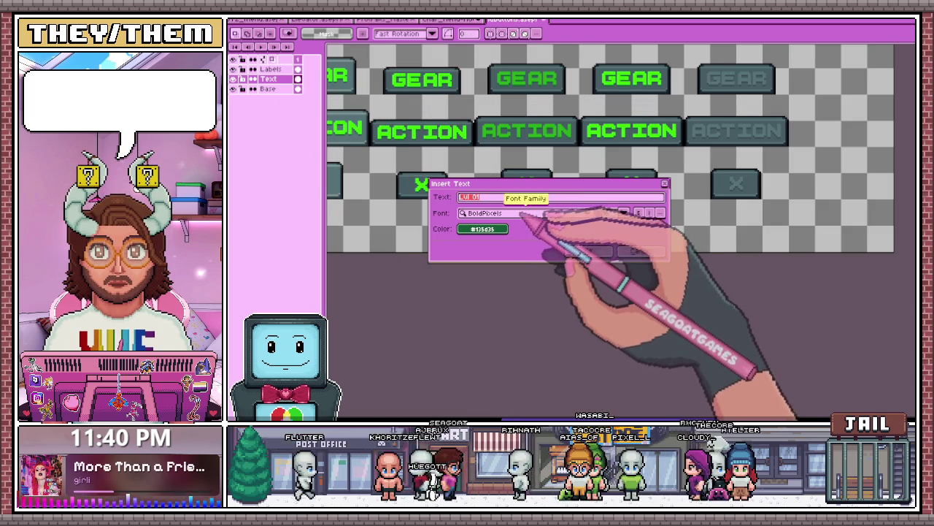
pyautogui.click(641, 251)
pyautogui.scroll(-2, 640, 261)
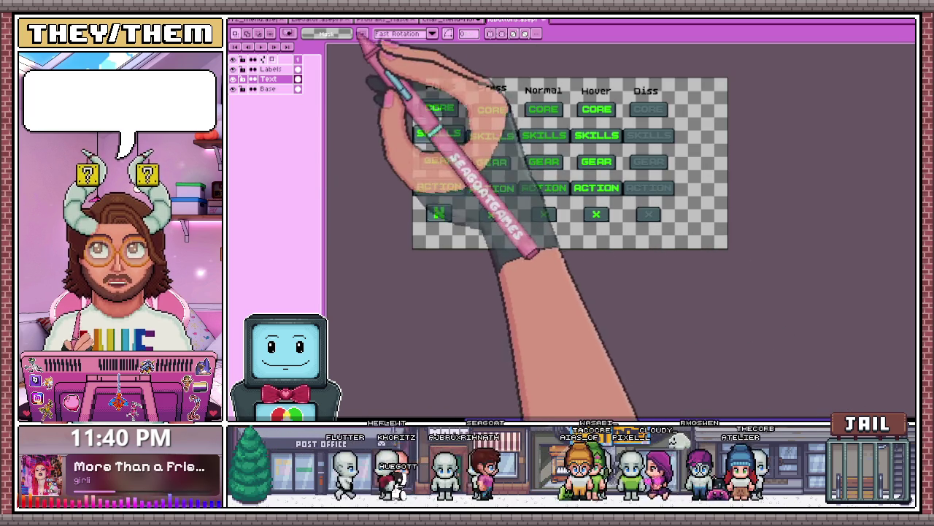
pyautogui.click(449, 20)
pyautogui.scroll(2, 552, 135)
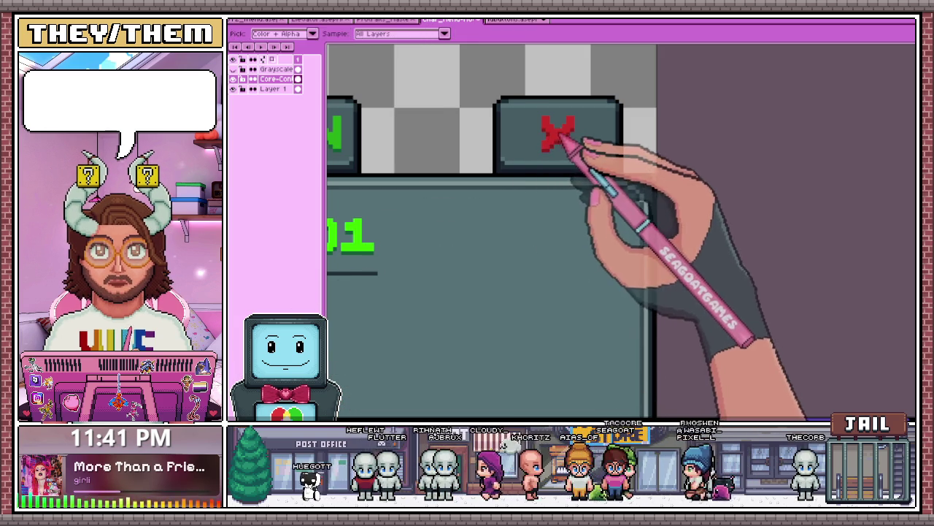
pyautogui.click(517, 21)
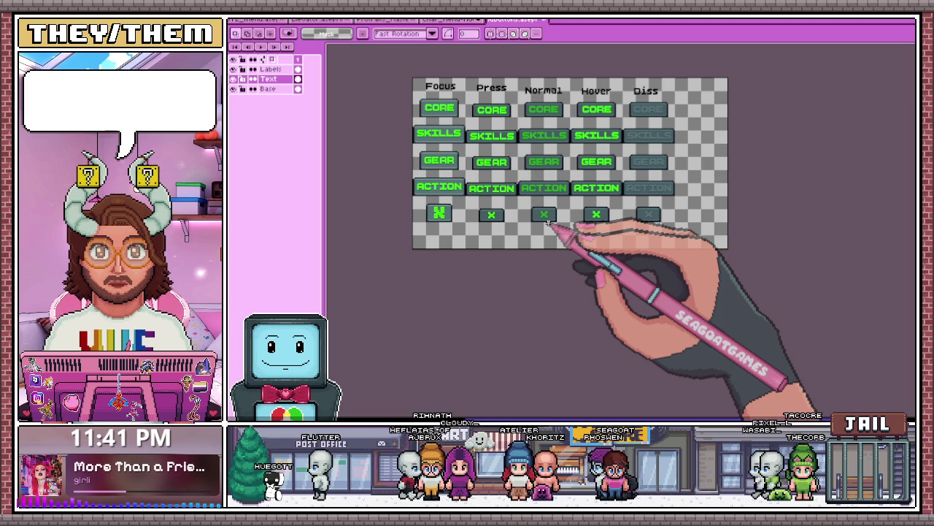
pyautogui.click(318, 19)
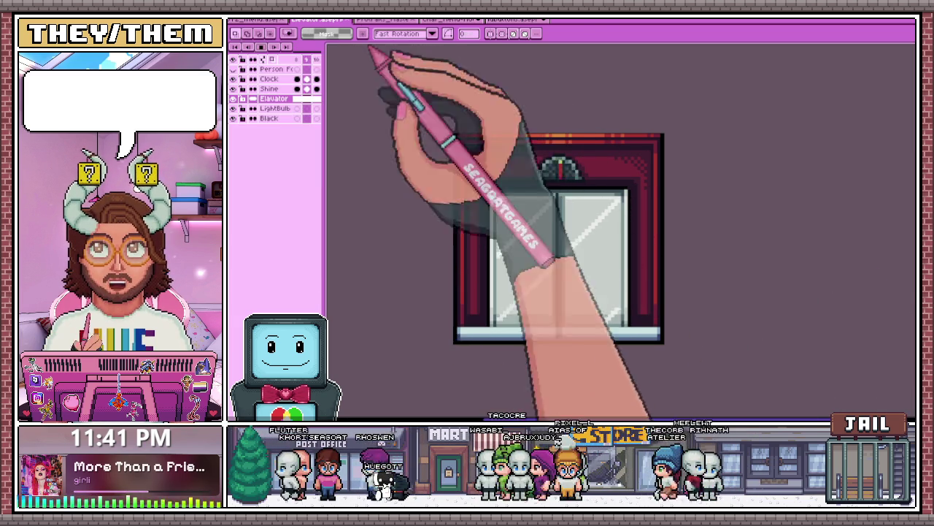
# - Return to the Char_Menu panel document and zoom in on the panel
pyautogui.click(445, 21)
pyautogui.scroll(3, 602, 281)
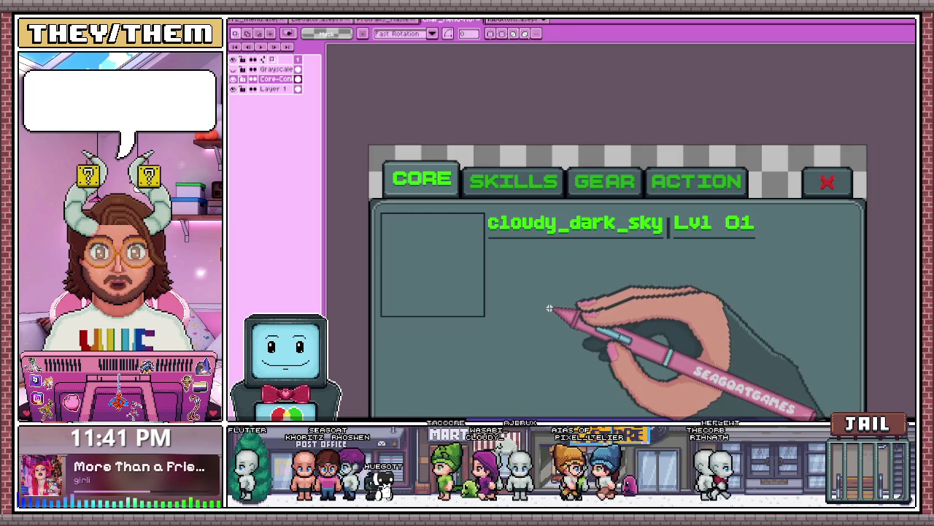
pyautogui.scroll(-2, 632, 277)
pyautogui.scroll(2, 609, 261)
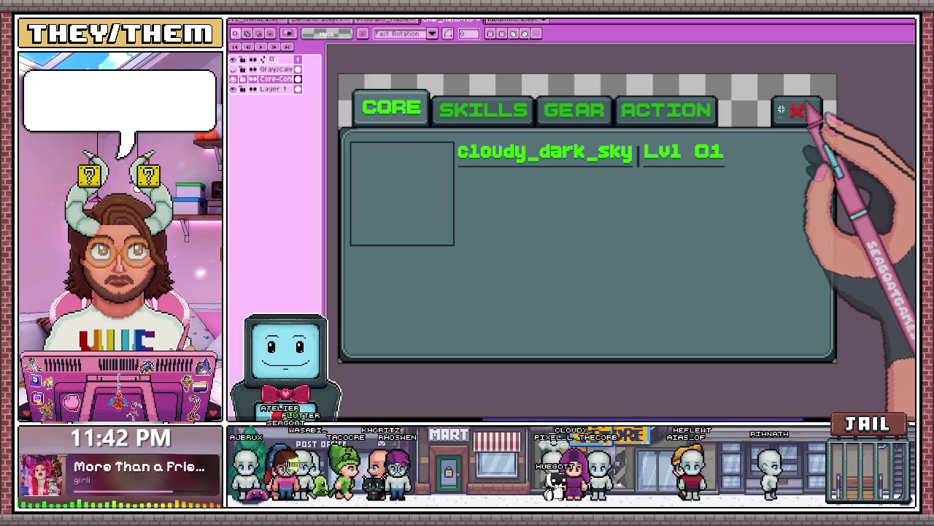
# - Hide the Core-Content layer and rename Layer 1 to a Core_active name
pyautogui.click(800, 111)
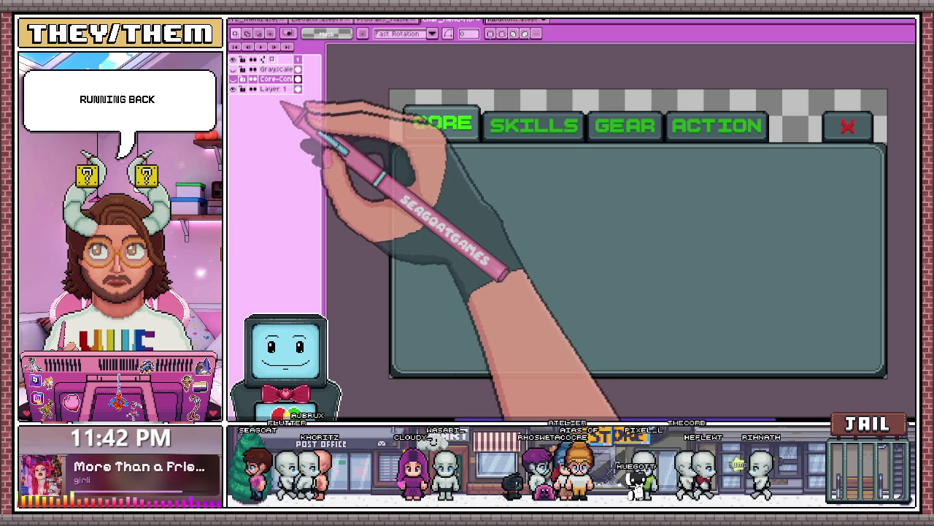
pyautogui.doubleClick(271, 88)
pyautogui.write('Core_active')
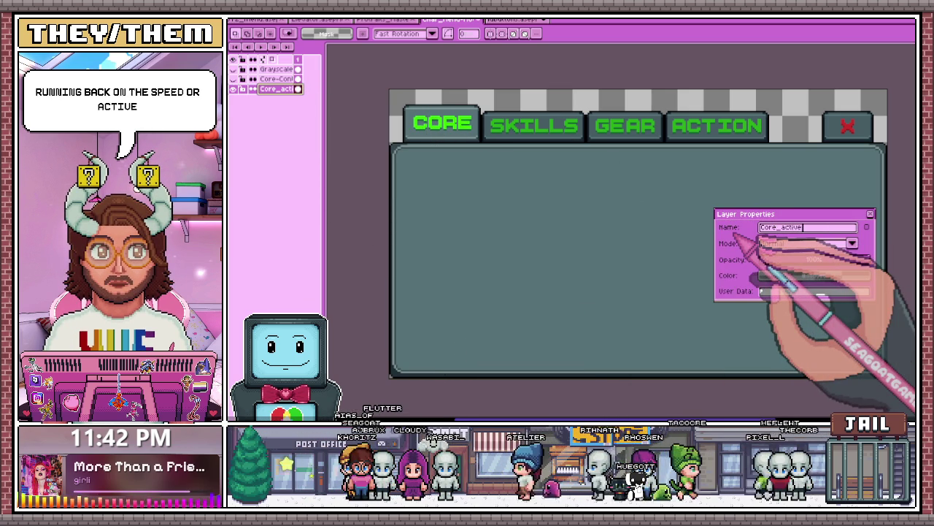
pyautogui.press('Return')
pyautogui.scroll(-1, 538, 215)
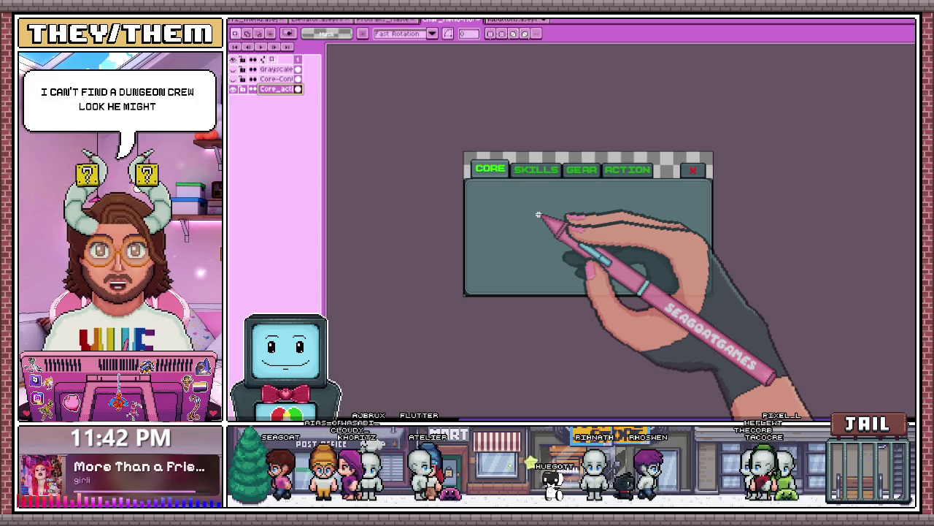
pyautogui.scroll(1, 538, 215)
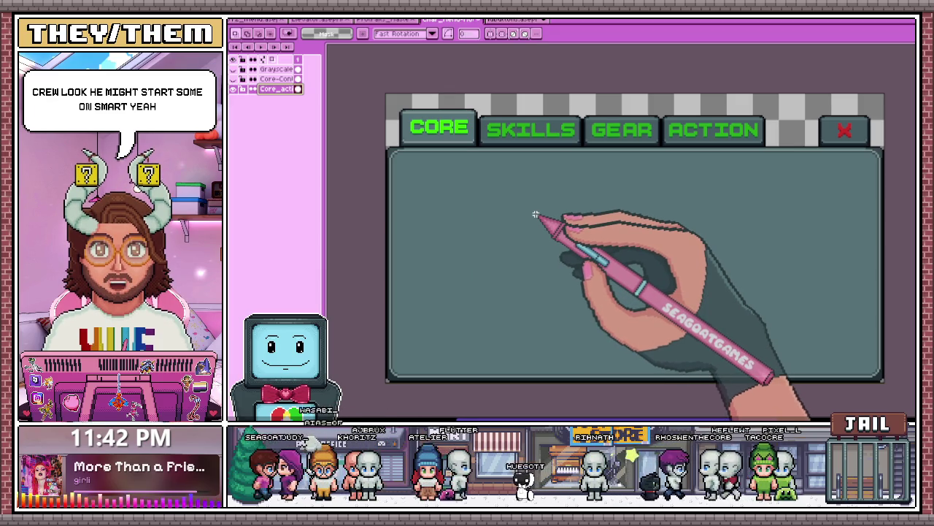
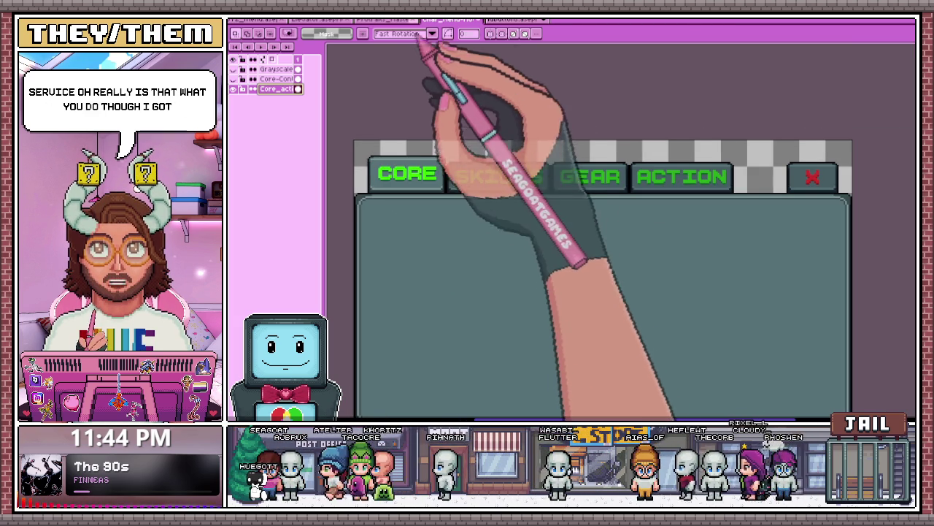
# - Open another button sprite file and select its Focus-state SKILLS button
pyautogui.click(507, 20)
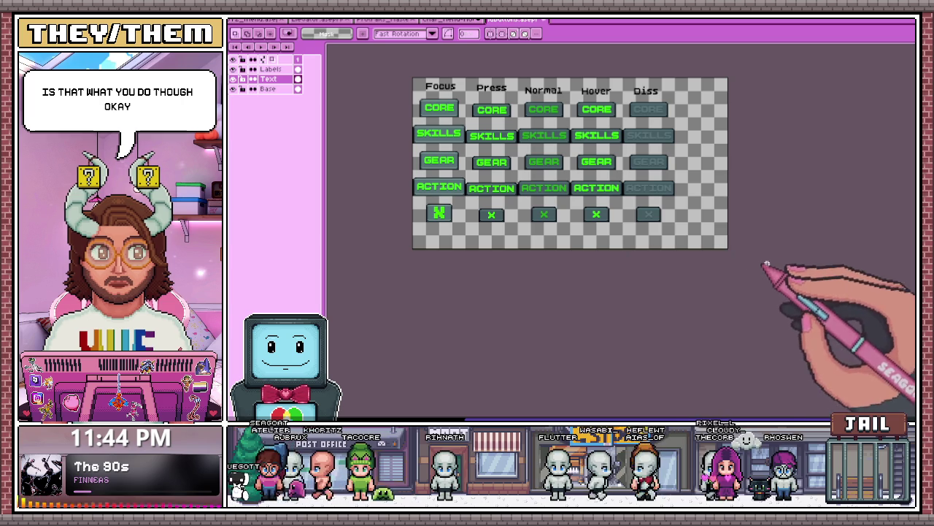
pyautogui.click(235, 22)
pyautogui.click(305, 181)
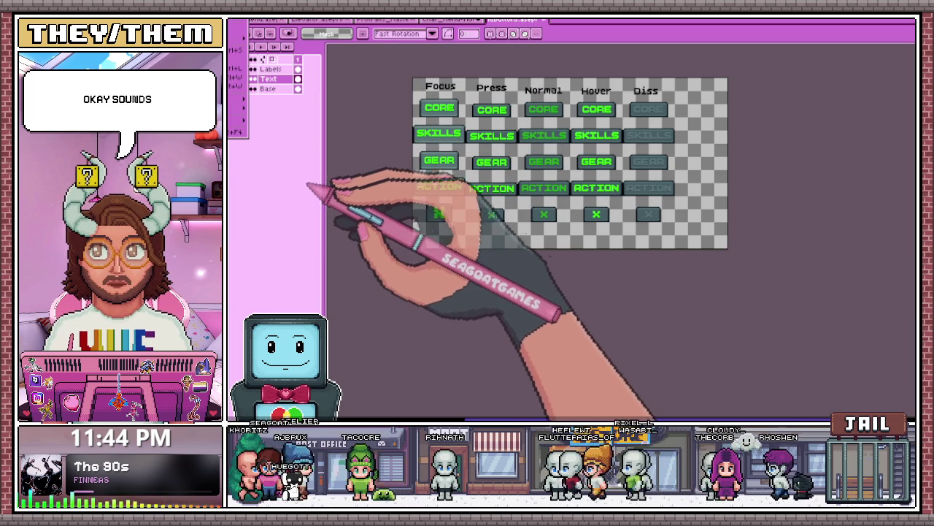
pyautogui.scroll(2, 438, 168)
pyautogui.scroll(-2, 438, 168)
pyautogui.scroll(2, 409, 178)
pyautogui.scroll(2, 406, 171)
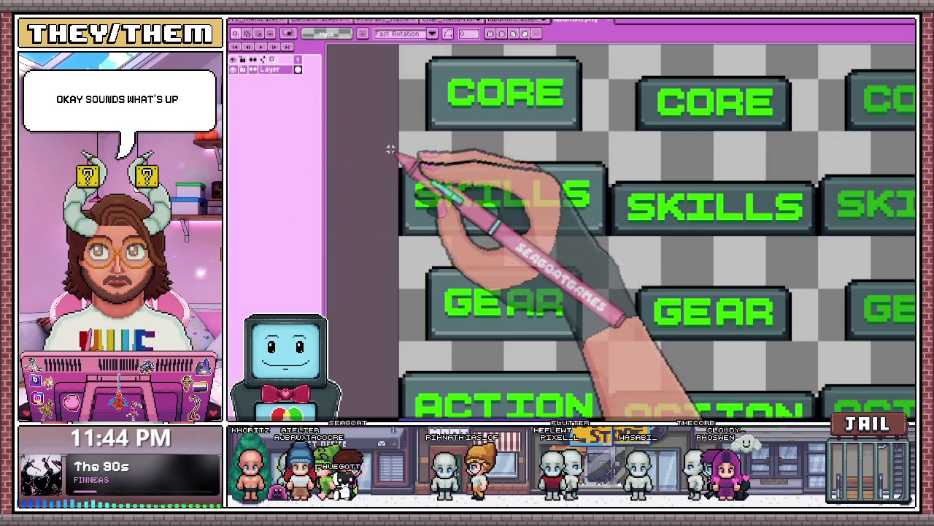
pyautogui.moveTo(399, 151); pyautogui.dragTo(607, 233)
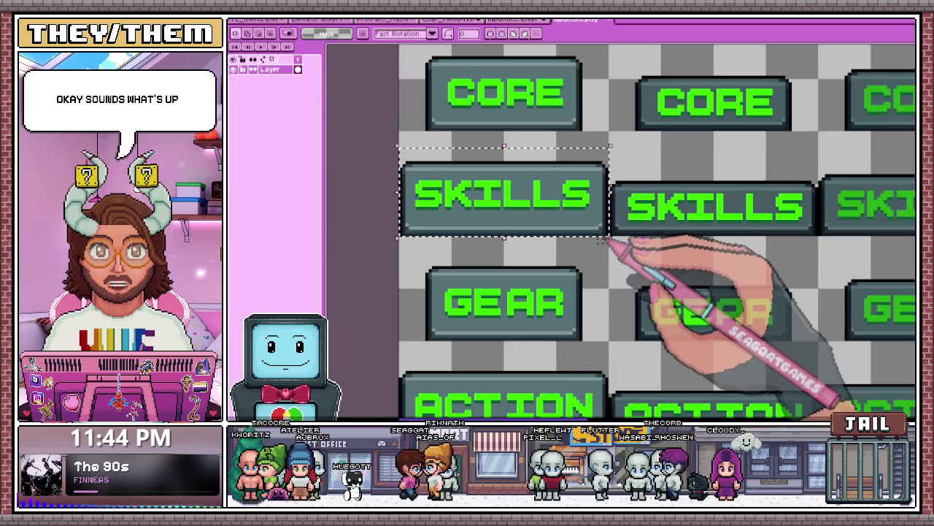
# - Paste the SKILLS button into the menu mockup and drop it in the tab bar beside CORE
pyautogui.click(515, 20)
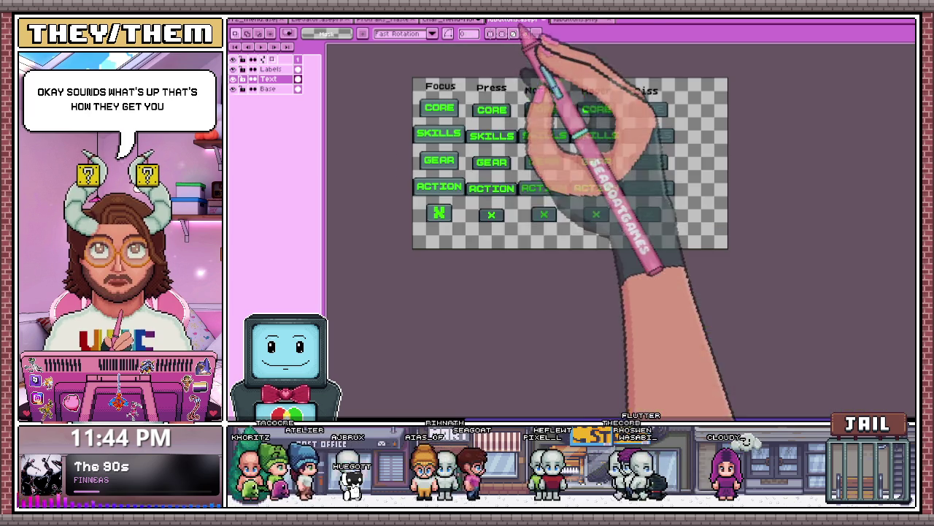
pyautogui.click(457, 19)
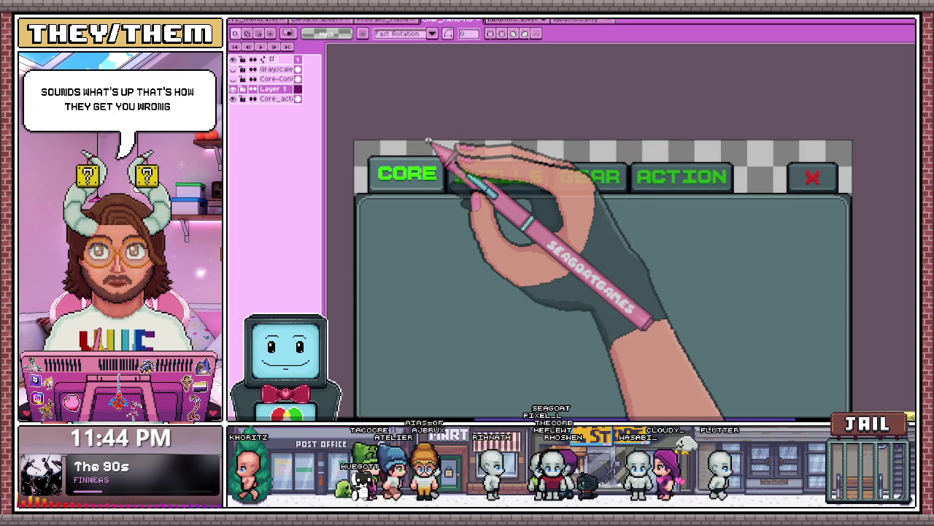
pyautogui.hotkey('ctrl', 'v')
pyautogui.moveTo(417, 270); pyautogui.dragTo(454, 207)
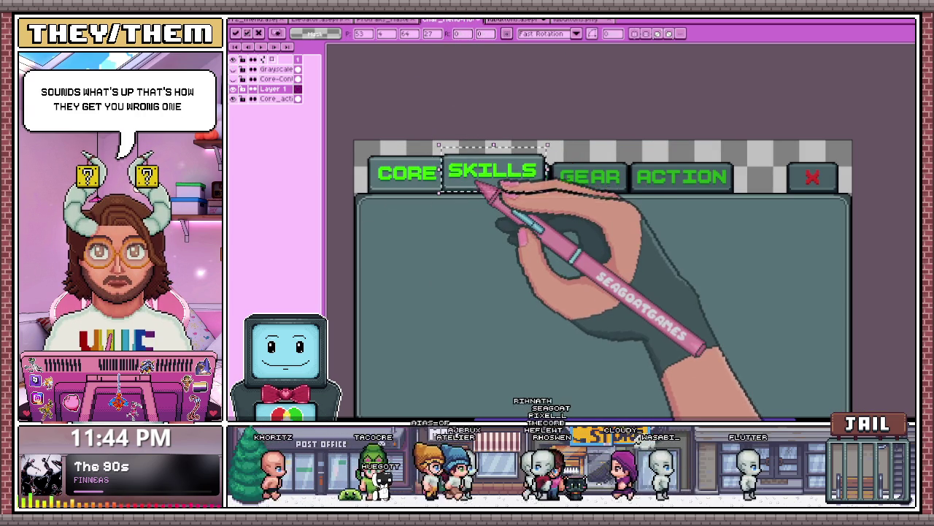
pyautogui.scroll(1, 479, 184)
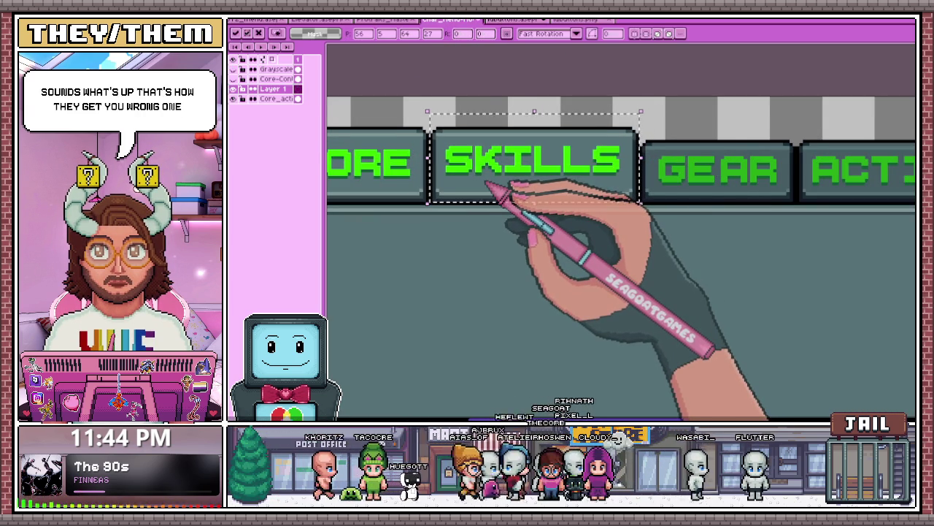
pyautogui.scroll(-1, 490, 188)
pyautogui.hotkey('ctrl', 'd')
pyautogui.scroll(-2, 487, 182)
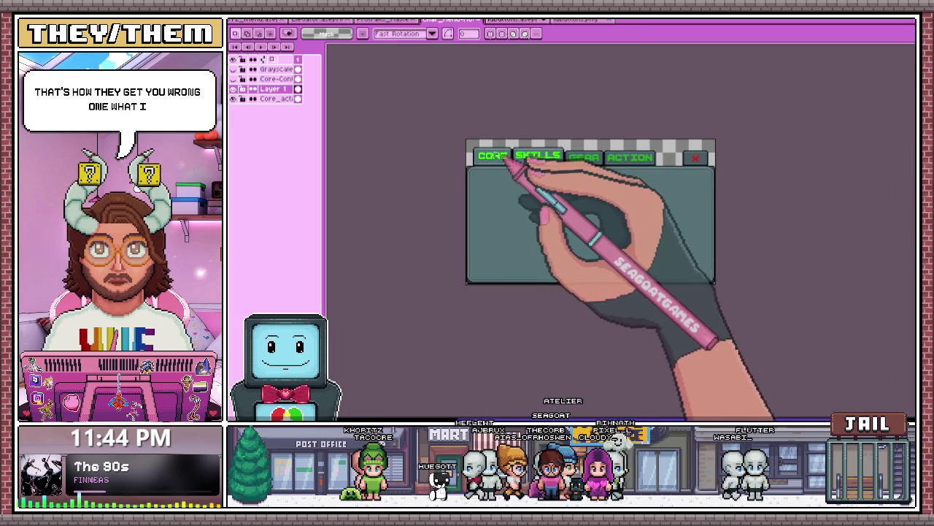
# - On the Core_active layer, select the CORE tab and cut it out for pasting onto a new layer
pyautogui.scroll(2, 511, 156)
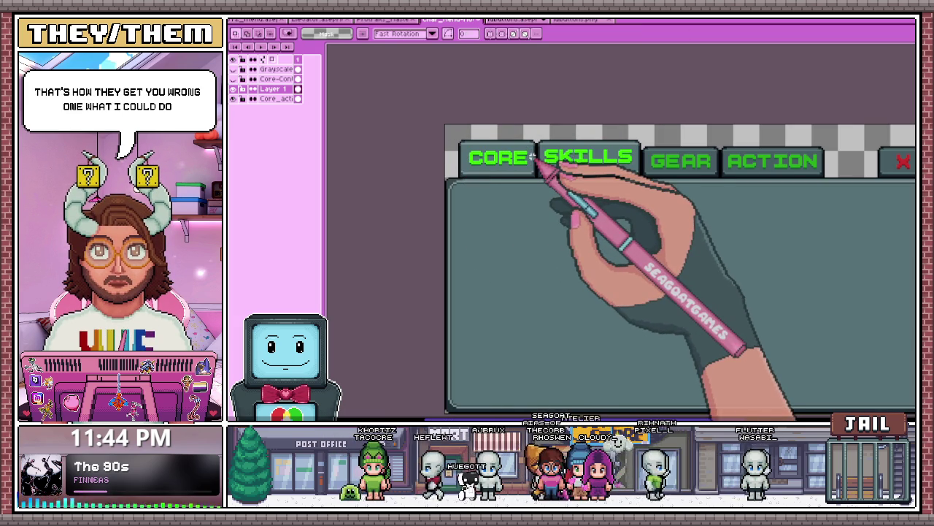
pyautogui.scroll(1, 494, 152)
pyautogui.scroll(1, 456, 157)
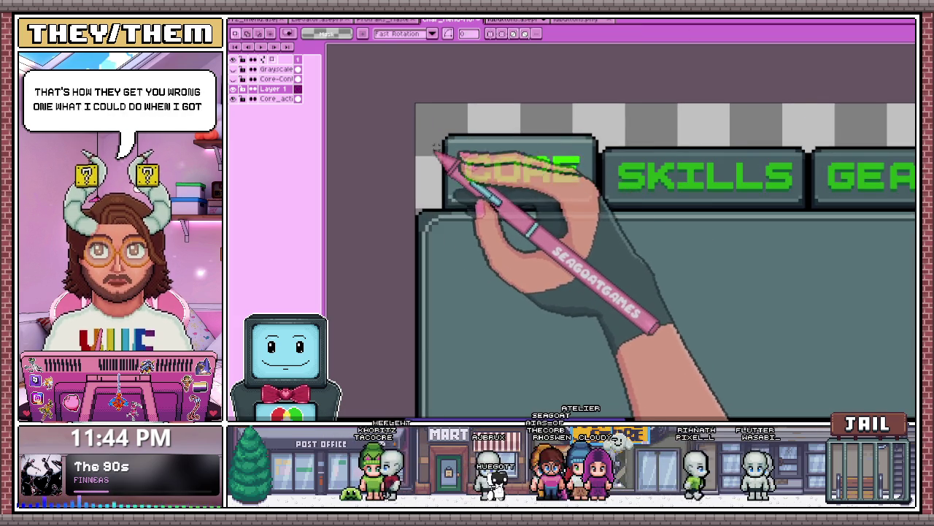
pyautogui.scroll(1, 447, 145)
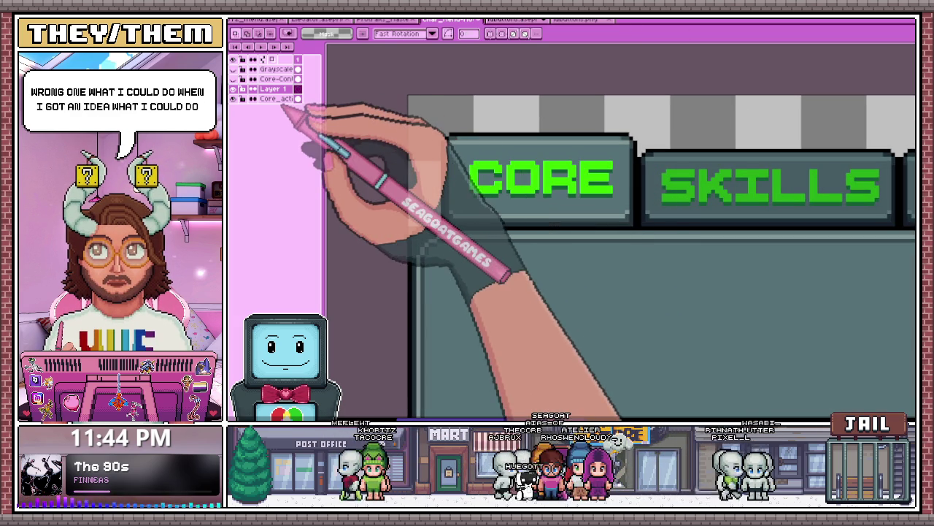
pyautogui.click(281, 98)
pyautogui.scroll(-1, 394, 149)
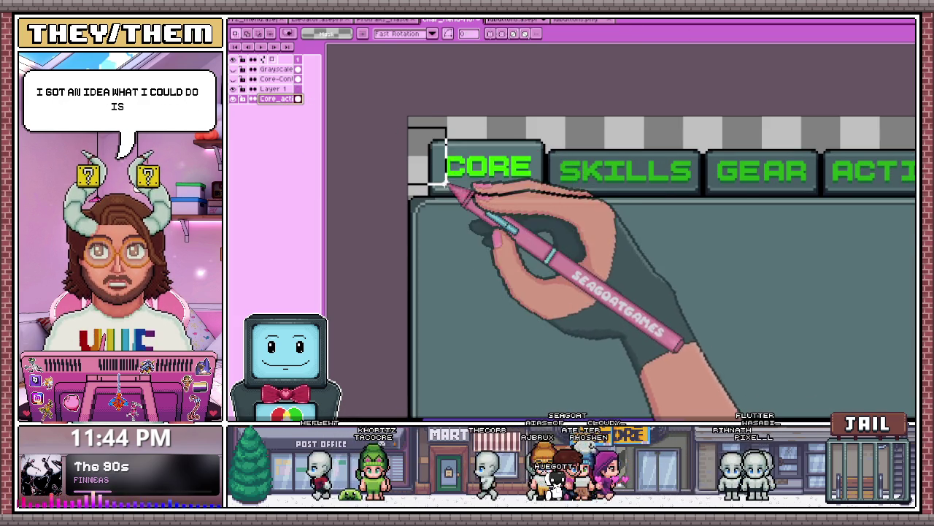
pyautogui.scroll(-2, 538, 150)
pyautogui.scroll(1, 485, 148)
pyautogui.scroll(1, 487, 149)
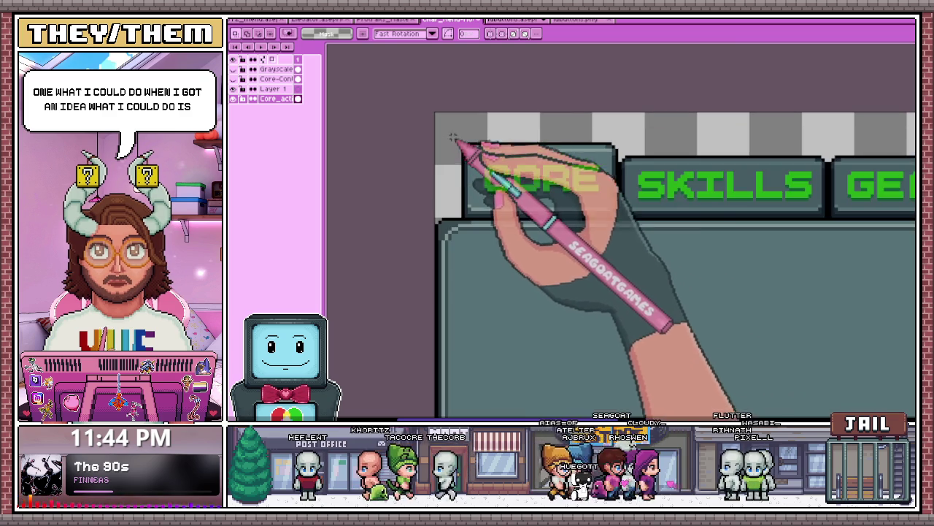
pyautogui.moveTo(444, 131); pyautogui.dragTo(594, 198)
pyautogui.scroll(1, 594, 198)
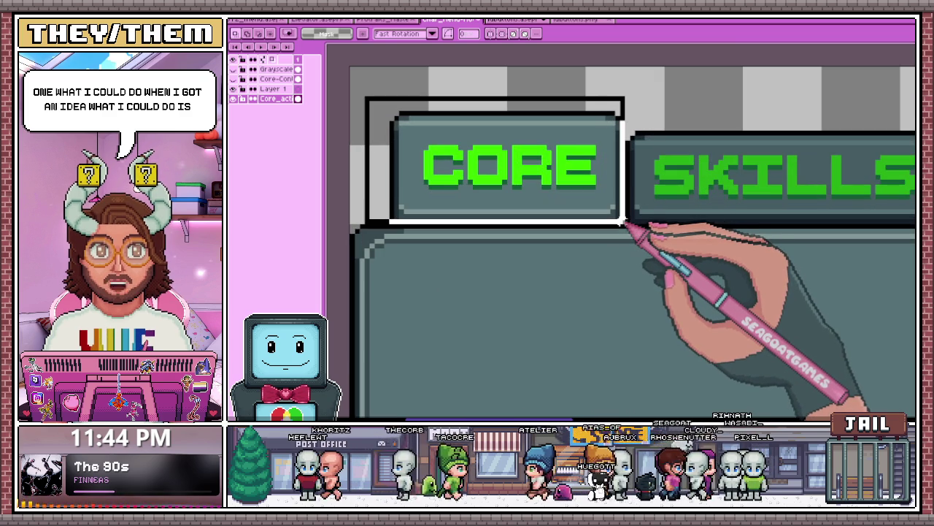
pyautogui.moveTo(629, 228); pyautogui.dragTo(625, 225)
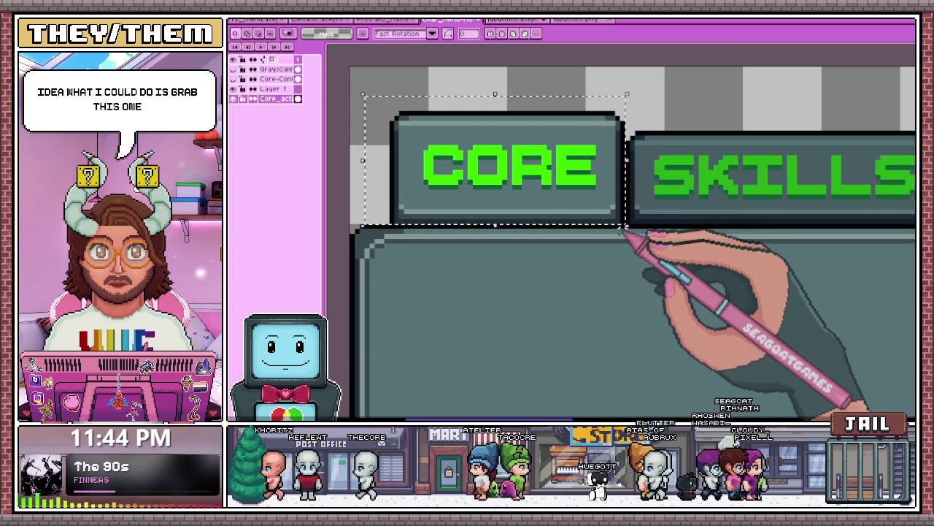
pyautogui.hotkey('ctrl', 'x')
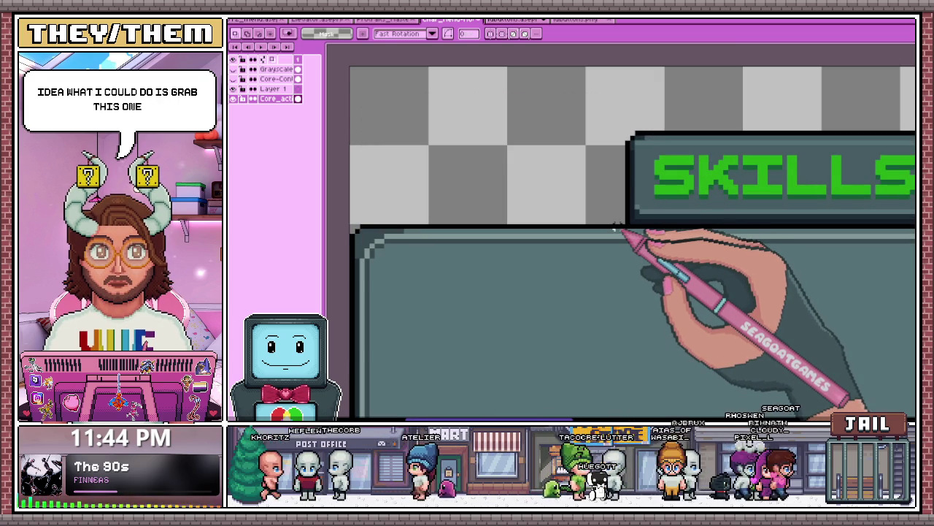
pyautogui.hotkey('ctrl', 'z')
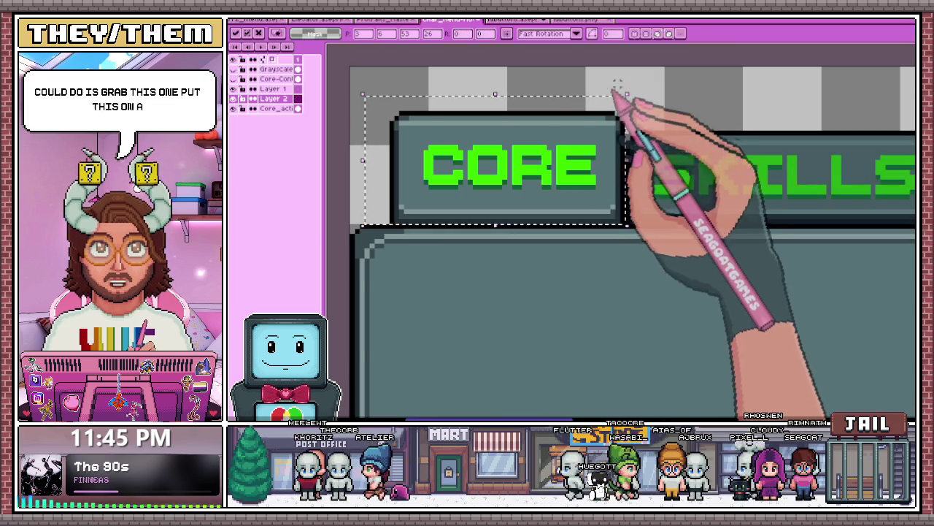
# - Rename the Core_active layer to Base and return to the uibuttons sheet
pyautogui.click(248, 108)
pyautogui.scroll(-2, 371, 156)
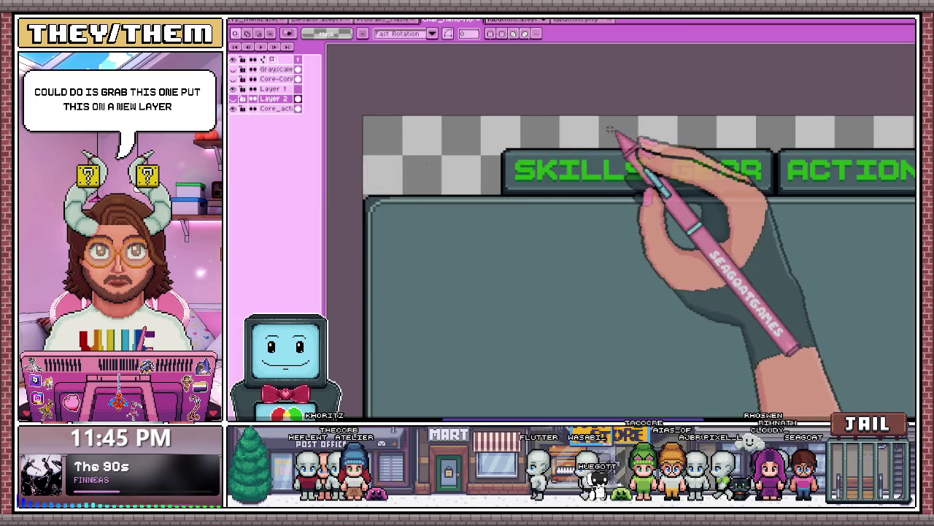
pyautogui.scroll(-2, 621, 141)
pyautogui.click(278, 108)
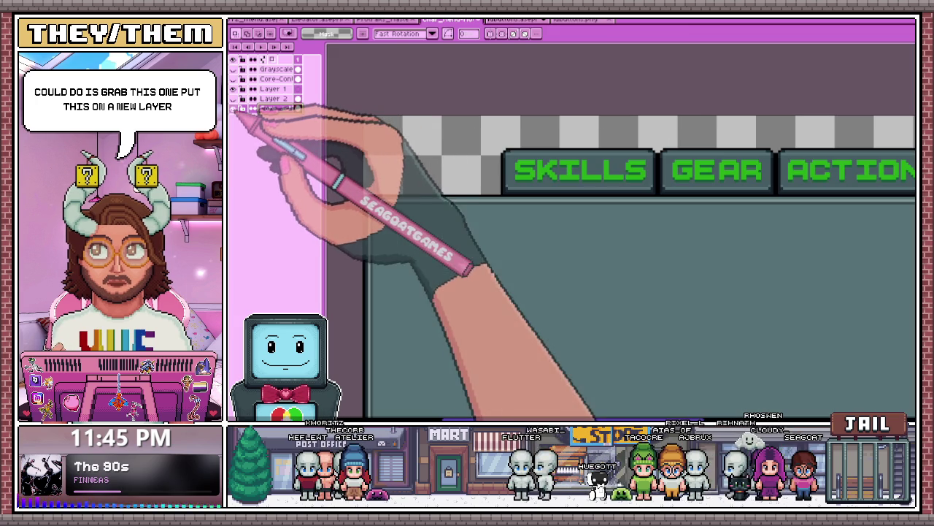
pyautogui.doubleClick(277, 109)
pyautogui.write('Base')
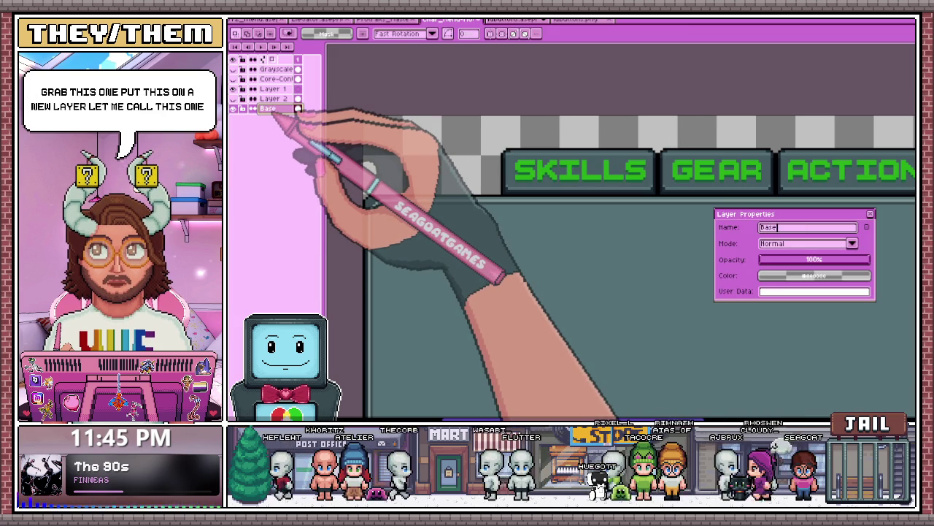
pyautogui.press('Return')
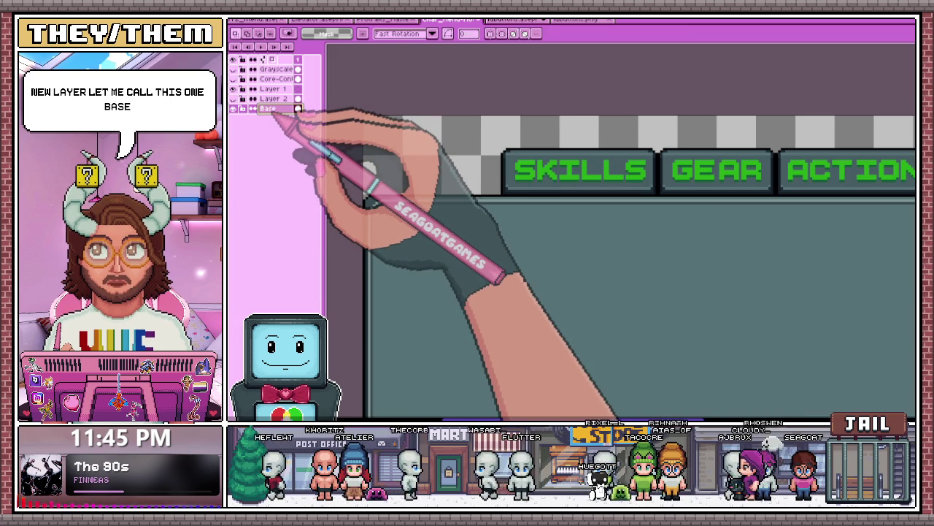
pyautogui.scroll(-2, 416, 135)
pyautogui.click(518, 20)
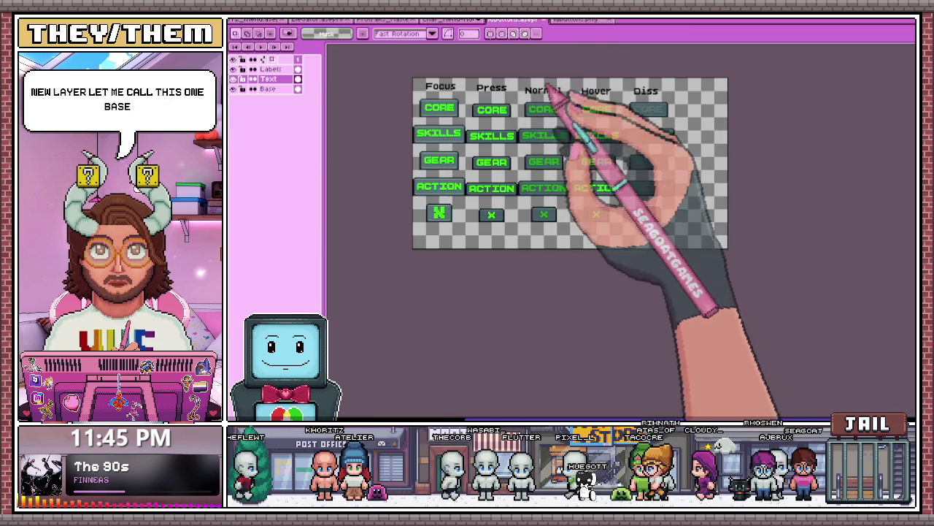
# - Select the Normal-state CORE button in the single-layer button file and copy it
pyautogui.scroll(2, 511, 168)
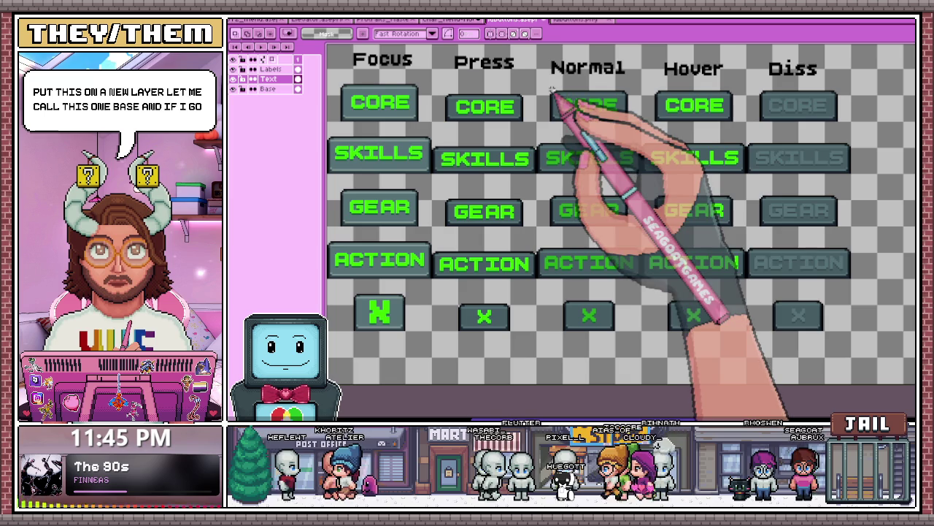
pyautogui.moveTo(542, 79); pyautogui.dragTo(628, 128)
pyautogui.hotkey('ctrl', 'Tab')
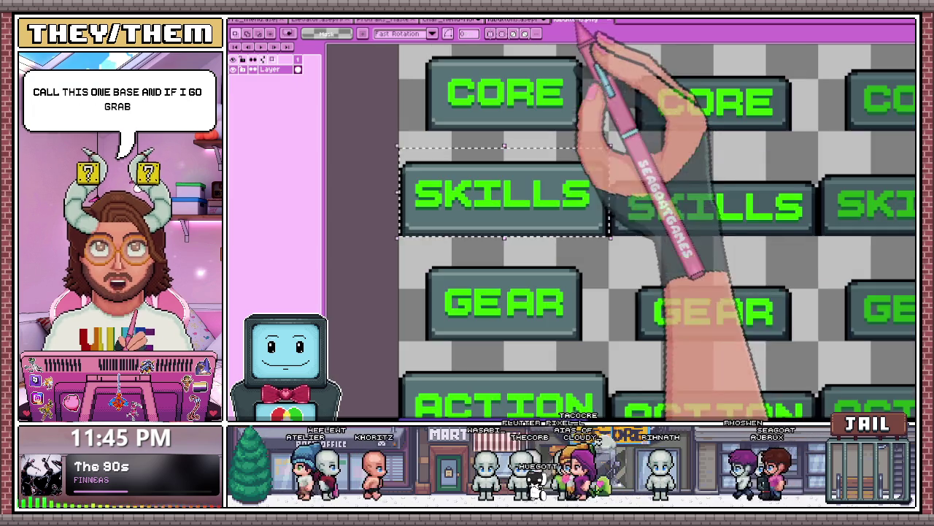
pyautogui.scroll(-2, 605, 124)
pyautogui.scroll(2, 597, 117)
pyautogui.moveTo(584, 91); pyautogui.dragTo(718, 161)
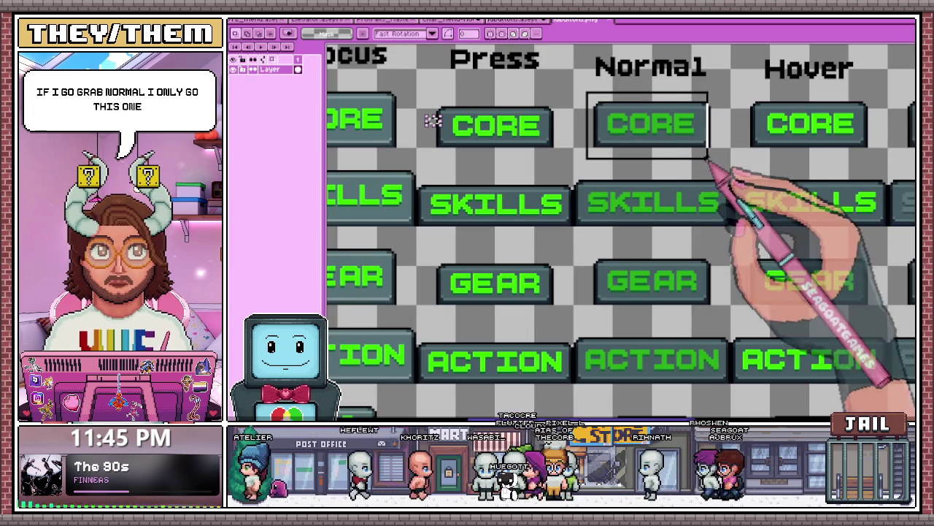
pyautogui.hotkey('ctrl', 'Tab')
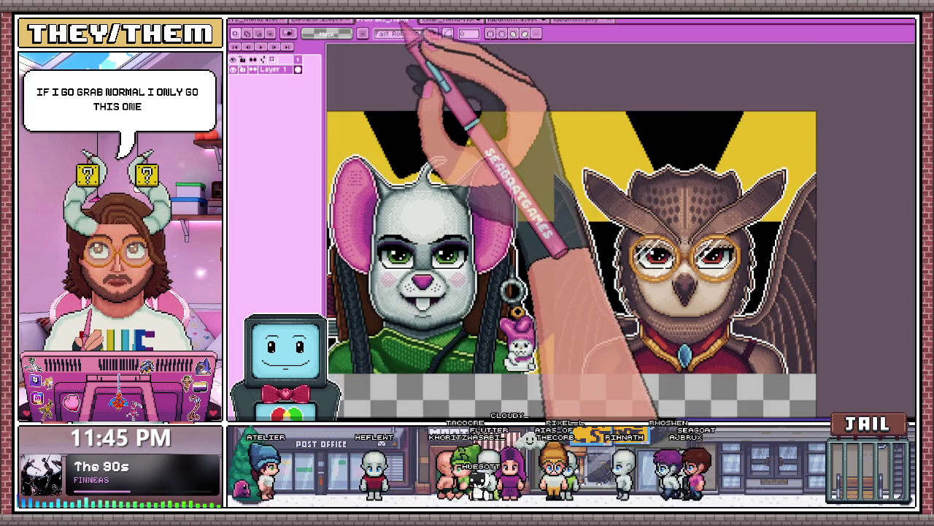
pyautogui.hotkey('ctrl', 'Tab')
# - Paste the CORE tab into the menu mockup and place it left of SKILLS
pyautogui.hotkey('ctrl', 'v')
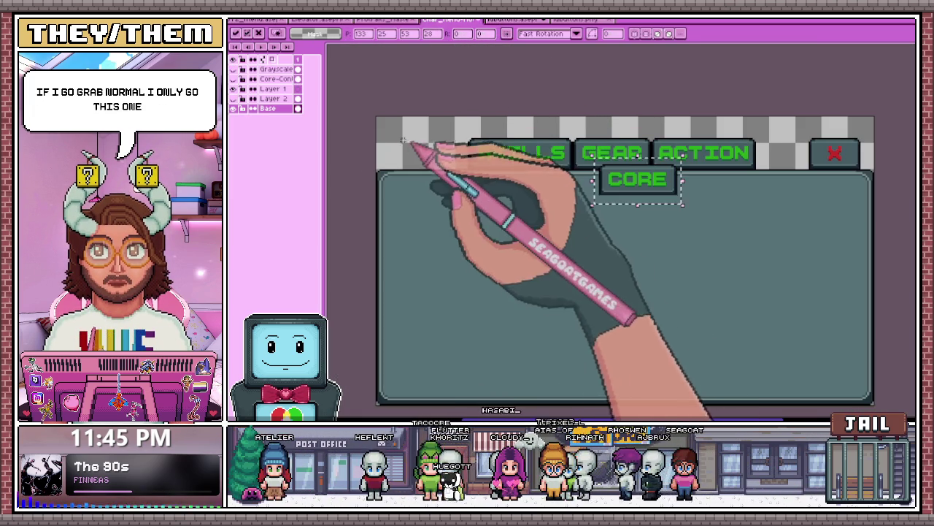
pyautogui.moveTo(660, 193)
pyautogui.mouseDown()
pyautogui.moveTo(438, 142)
pyautogui.moveTo(500, 177)
pyautogui.mouseUp()
pyautogui.scroll(2, 430, 153)
pyautogui.scroll(2, 426, 150)
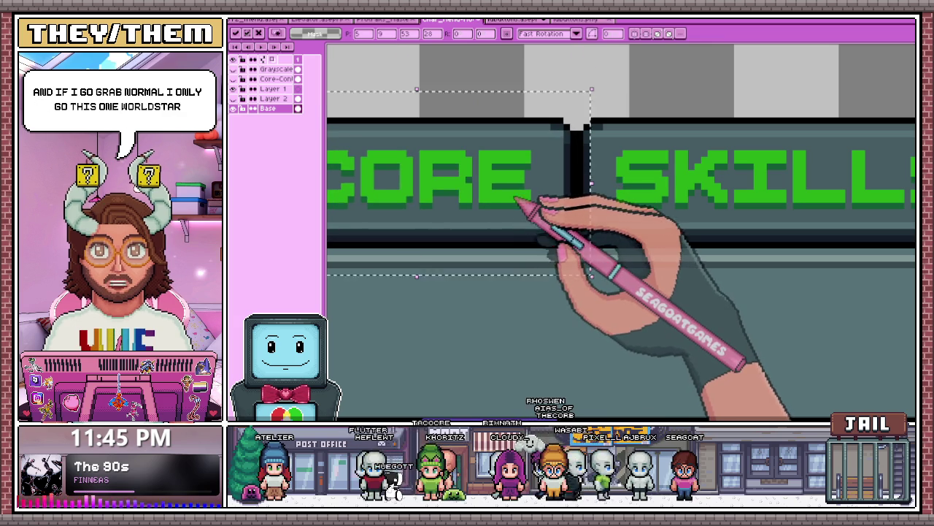
pyautogui.scroll(-3, 525, 183)
pyautogui.scroll(-3, 538, 192)
pyautogui.click(243, 108)
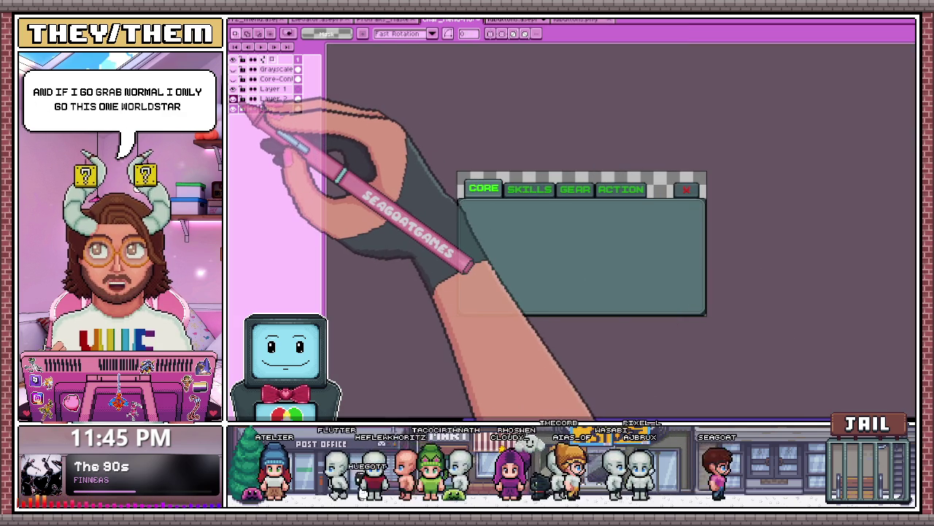
pyautogui.click(243, 108)
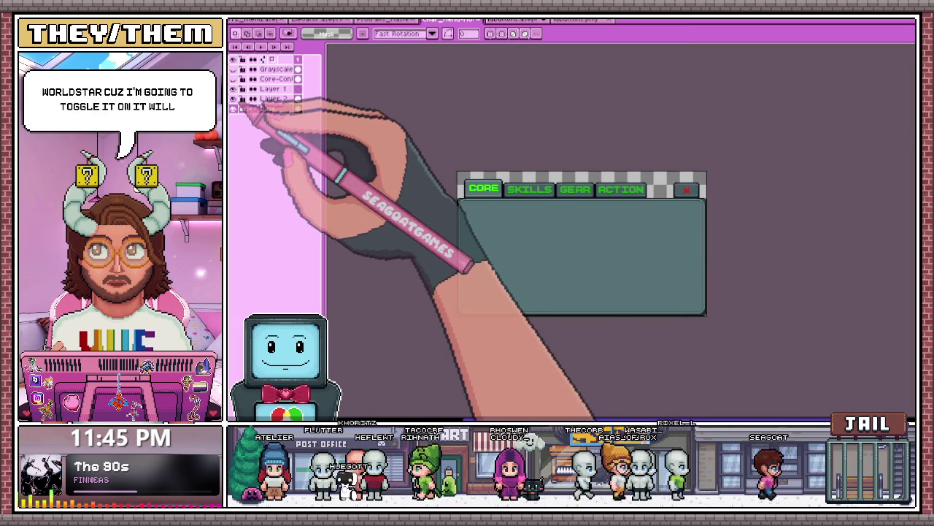
pyautogui.scroll(2, 367, 131)
pyautogui.scroll(-2, 386, 163)
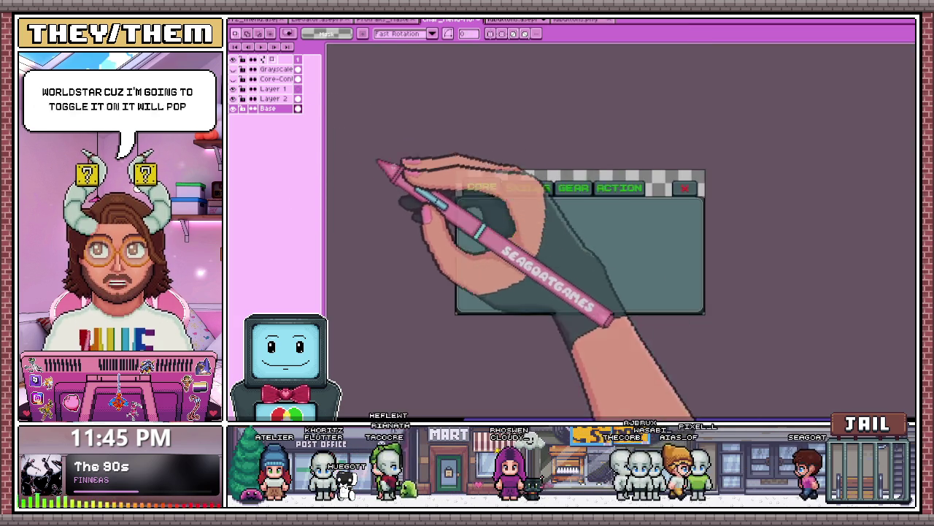
pyautogui.scroll(1, 611, 147)
# - Rename Layer 2, holding the pasted CORE tab, to Core
pyautogui.click(274, 98)
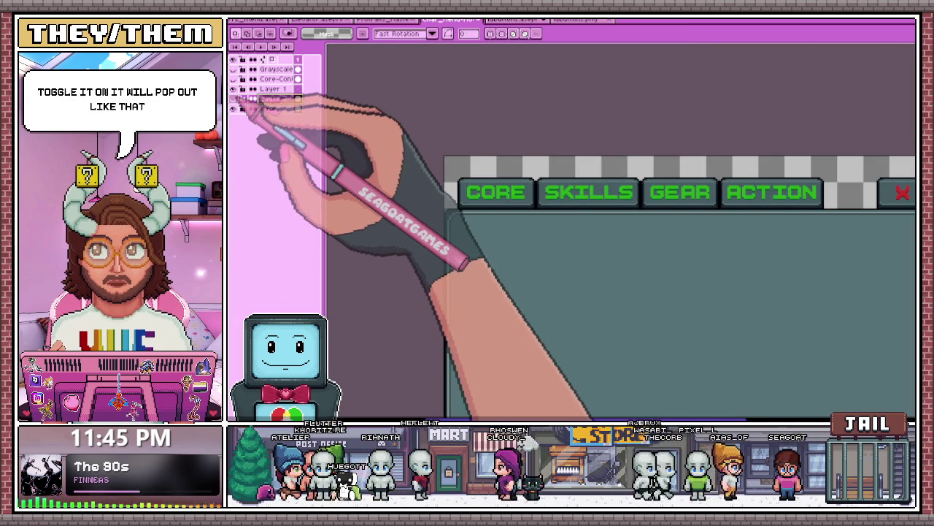
pyautogui.doubleClick(274, 98)
pyautogui.write('Co')
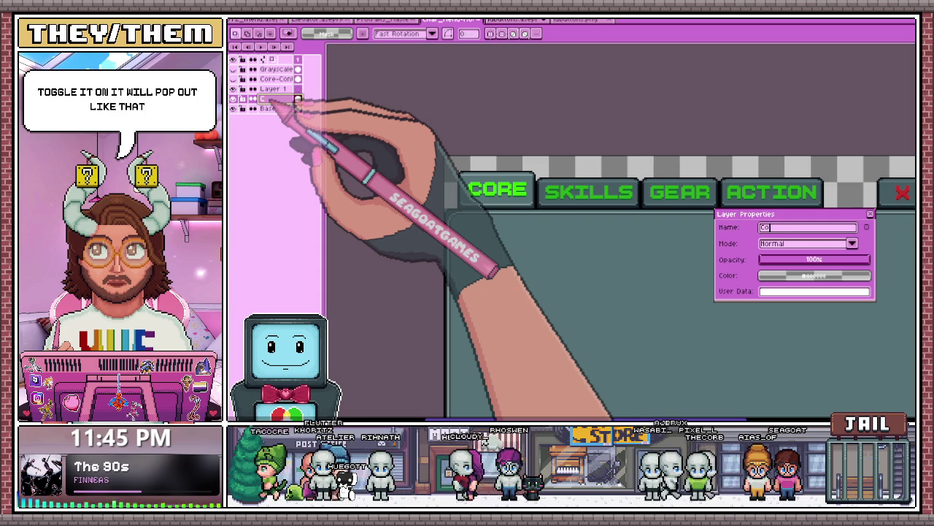
pyautogui.write('re')
pyautogui.press('Return')
pyautogui.click(274, 89)
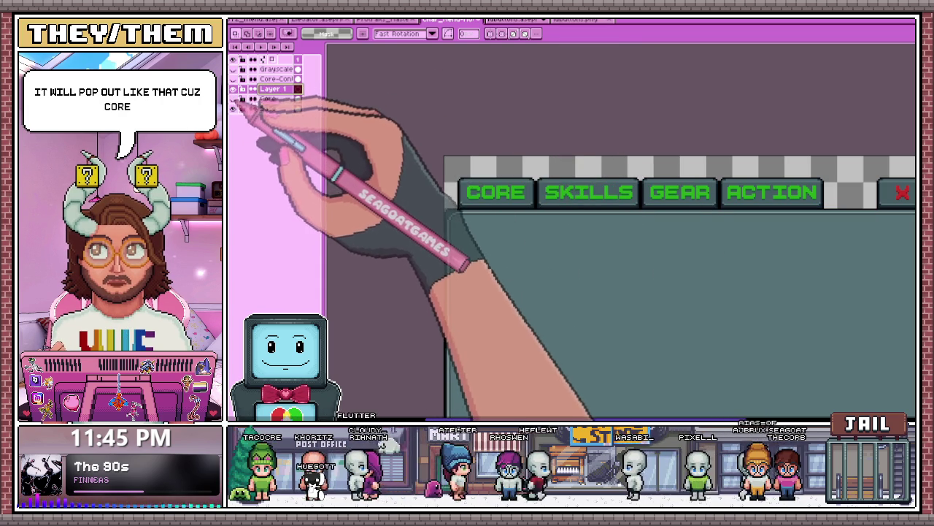
pyautogui.click(268, 99)
# - Select the Focus-state SKILLS button on the Buttons sheet and return to the button-state grid
pyautogui.click(543, 22)
pyautogui.scroll(-3, 554, 146)
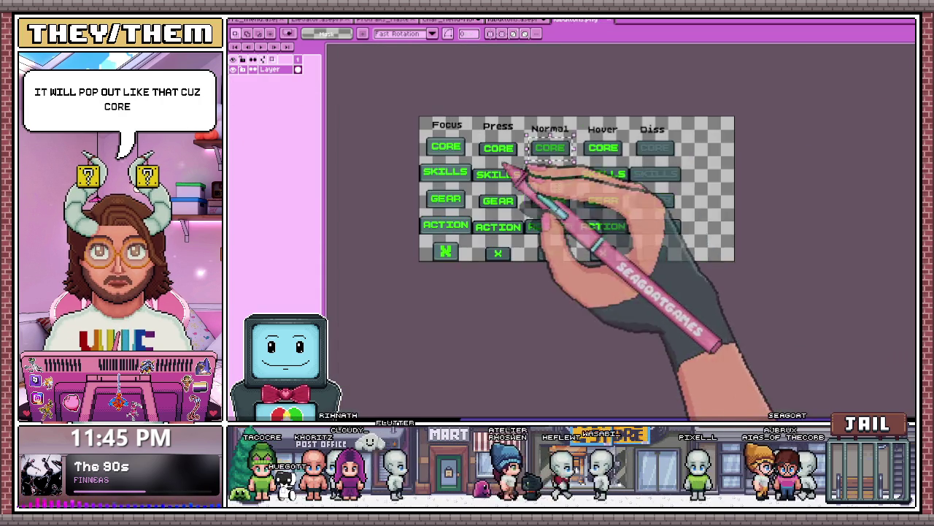
pyautogui.scroll(3, 540, 183)
pyautogui.scroll(-3, 515, 188)
pyautogui.scroll(3, 428, 173)
pyautogui.scroll(1, 438, 182)
pyautogui.scroll(1, 428, 166)
pyautogui.moveTo(417, 128)
pyautogui.mouseDown()
pyautogui.moveTo(599, 229)
pyautogui.moveTo(629, 233)
pyautogui.mouseUp()
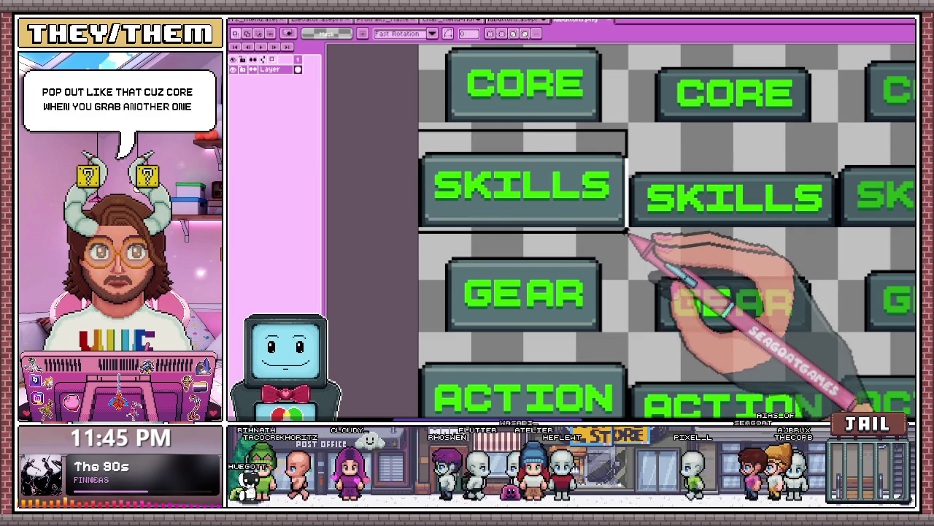
pyautogui.click(531, 21)
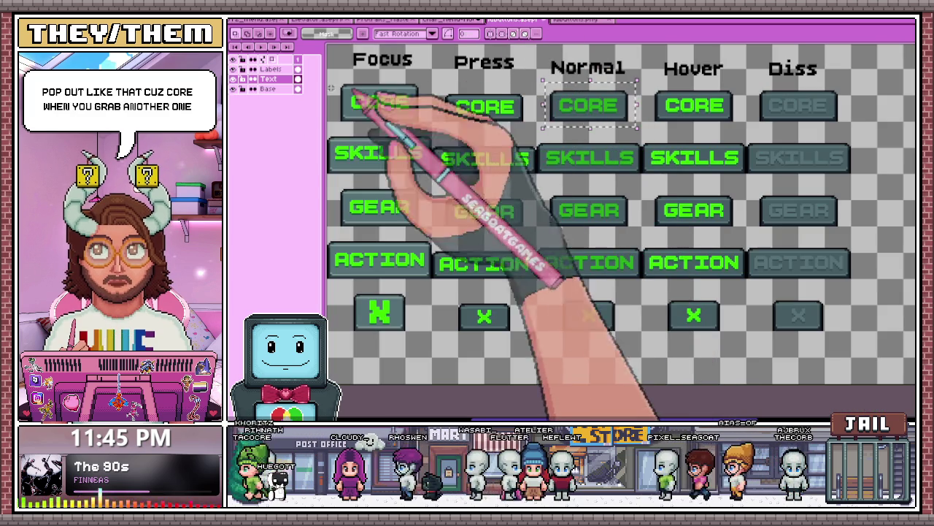
# - Paste the SKILLS button on Layer 1 over the mockup's SKILLS tab, nudged slightly upward
pyautogui.click(503, 20)
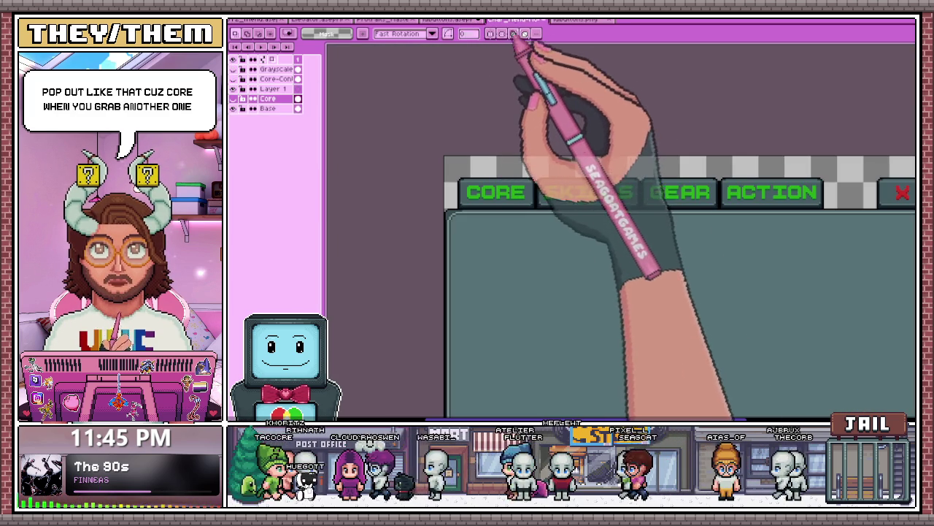
pyautogui.scroll(-2, 489, 127)
pyautogui.scroll(2, 489, 127)
pyautogui.click(272, 89)
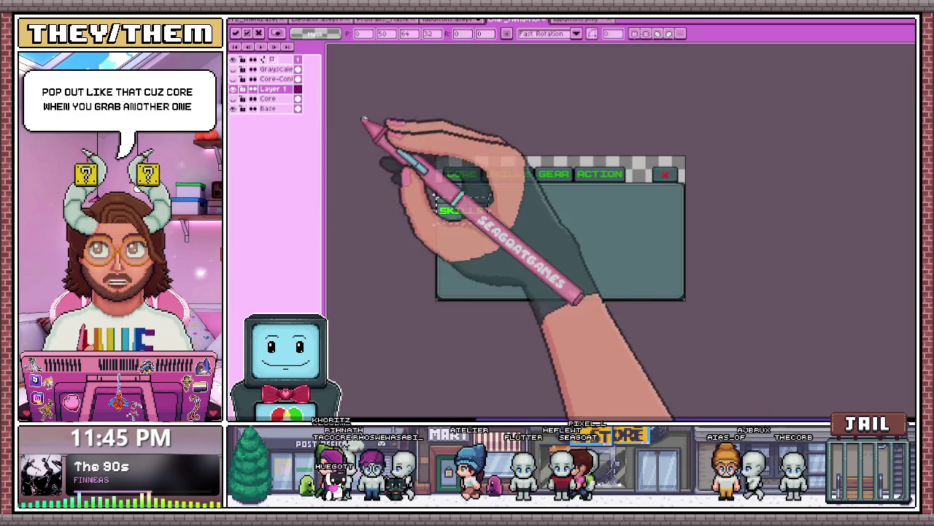
pyautogui.hotkey('ctrl', 'v')
pyautogui.moveTo(497, 209); pyautogui.dragTo(559, 149)
pyautogui.scroll(1, 543, 143)
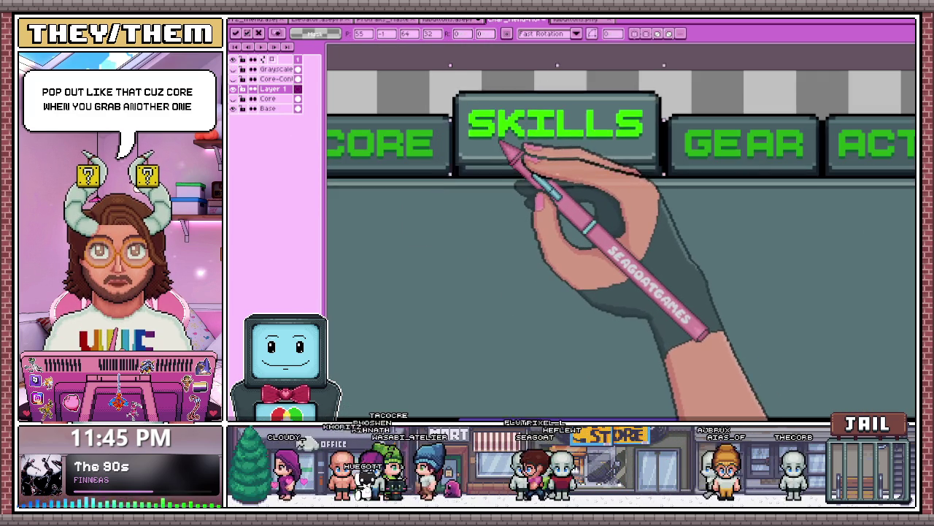
pyautogui.scroll(1, 504, 151)
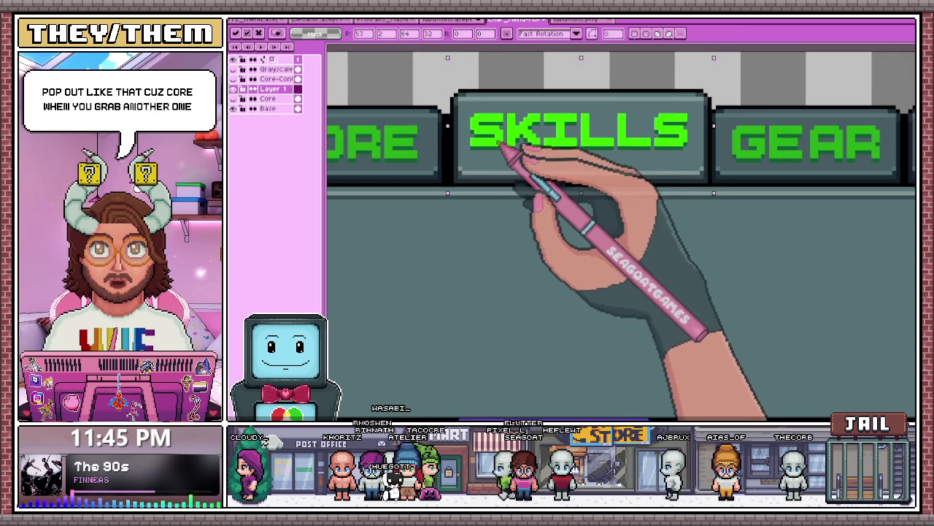
pyautogui.moveTo(498, 142)
pyautogui.mouseDown()
pyautogui.moveTo(502, 96)
pyautogui.moveTo(500, 146)
pyautogui.mouseUp()
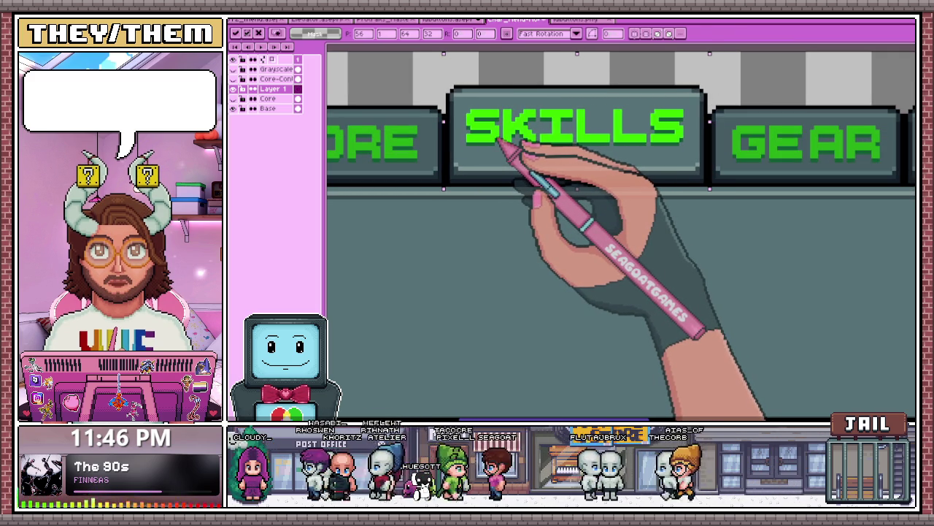
# - Hide and restore the other layers to check the SKILLS tab on its own
pyautogui.scroll(-2, 500, 138)
pyautogui.scroll(1, 539, 139)
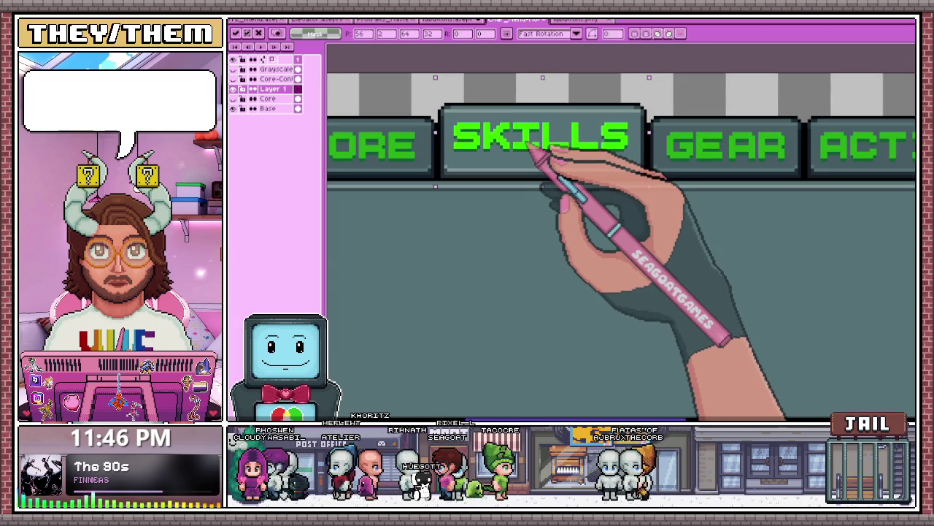
pyautogui.scroll(-2, 531, 144)
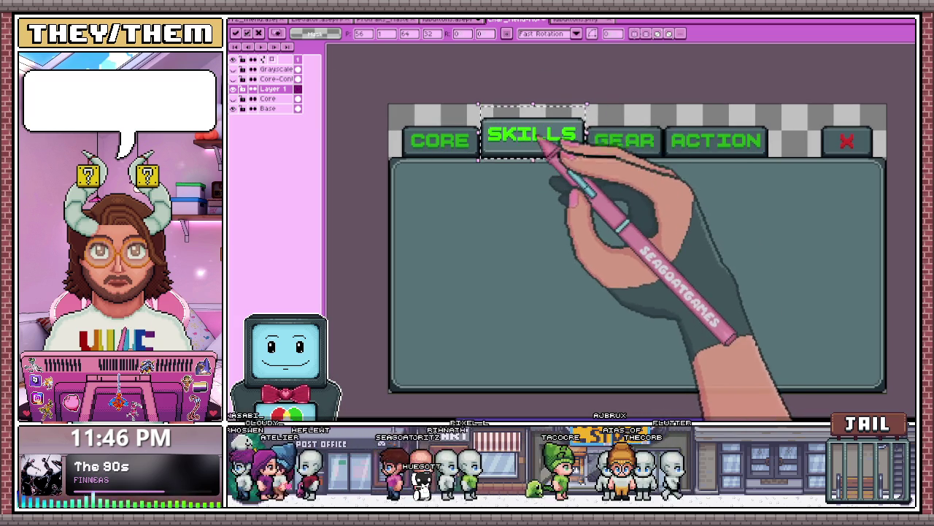
pyautogui.scroll(3, 541, 139)
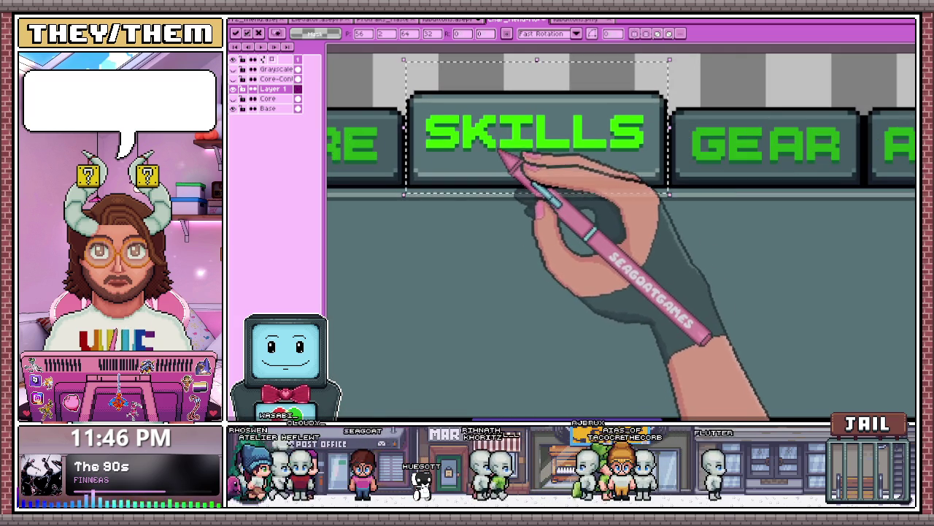
pyautogui.click(247, 108)
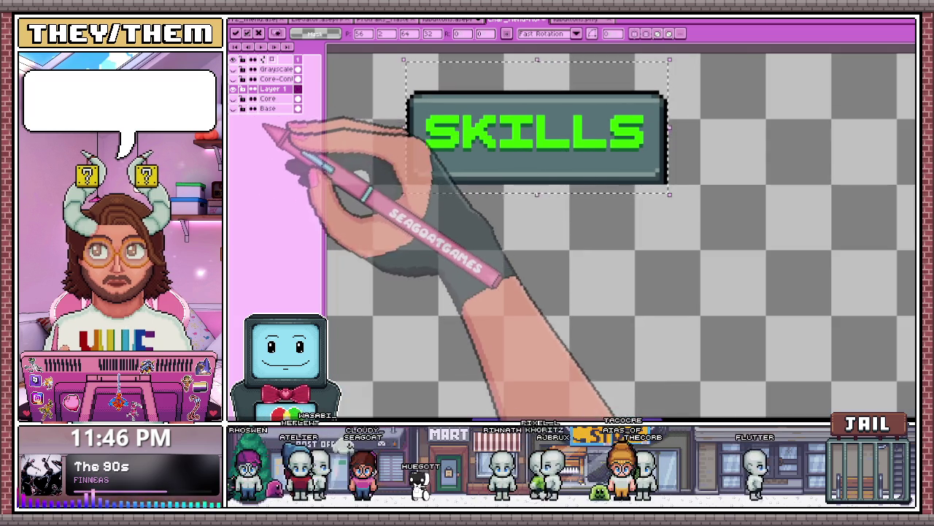
pyautogui.click(247, 108)
pyautogui.scroll(-2, 462, 143)
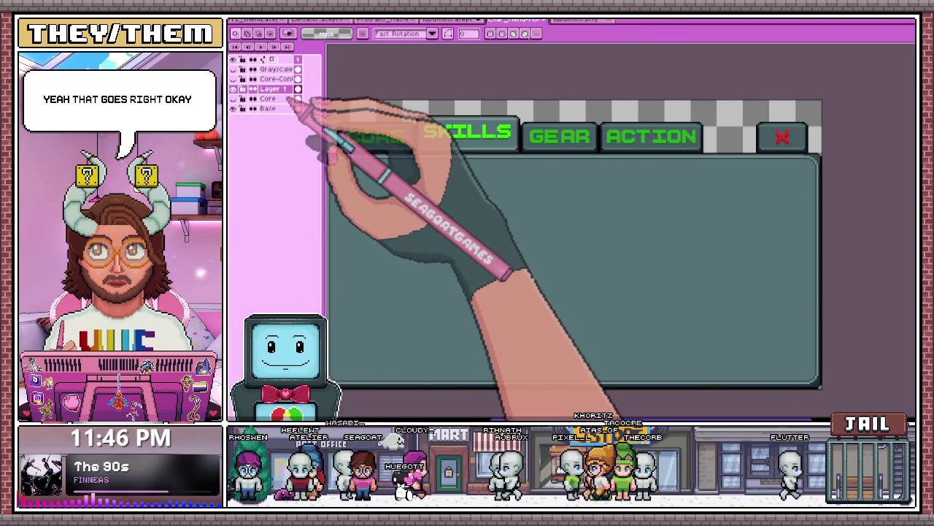
# - Rename Layer 1 to Skills
pyautogui.doubleClick(284, 89)
pyautogui.write('Skills')
pyautogui.press('Return')
pyautogui.scroll(1, 467, 142)
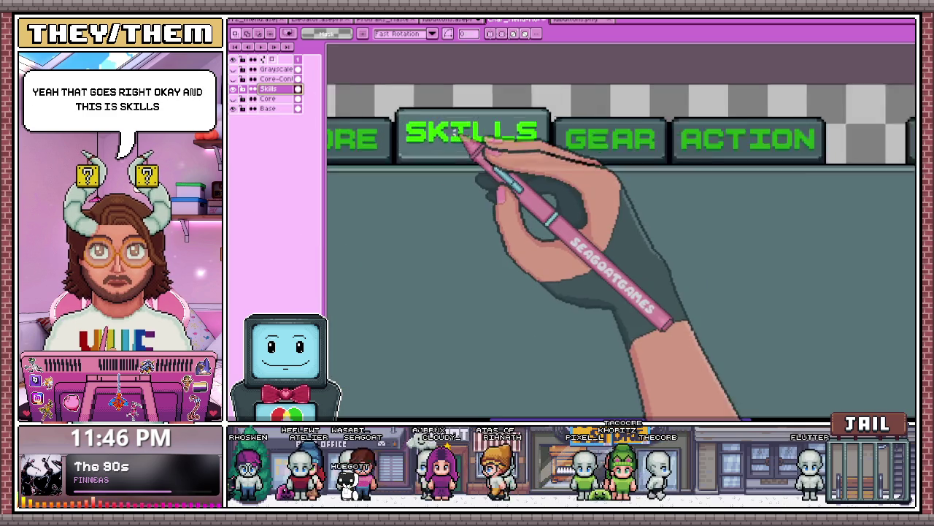
pyautogui.scroll(1, 419, 135)
pyautogui.scroll(1, 394, 128)
pyautogui.scroll(-1, 386, 124)
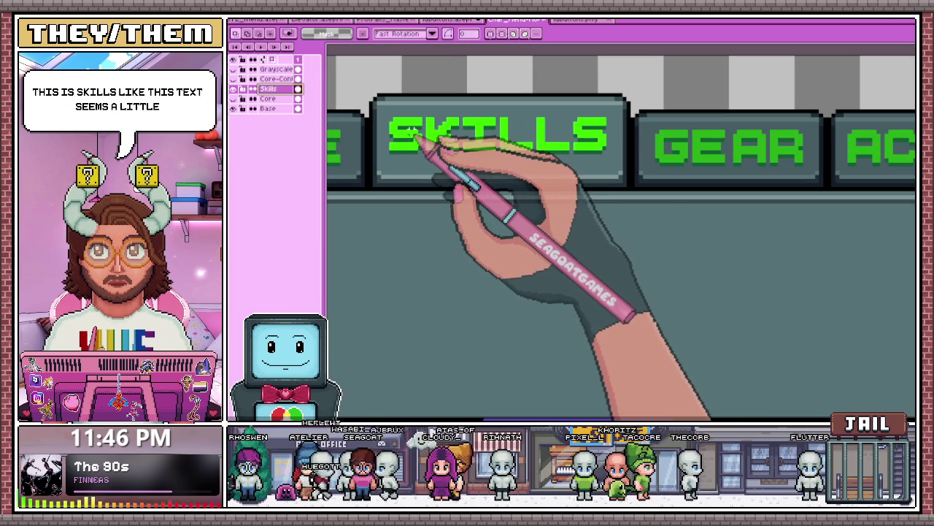
pyautogui.scroll(1, 385, 129)
# - Reposition the SKILLS text with a transform and commit it
pyautogui.hotkey('ctrl', 't')
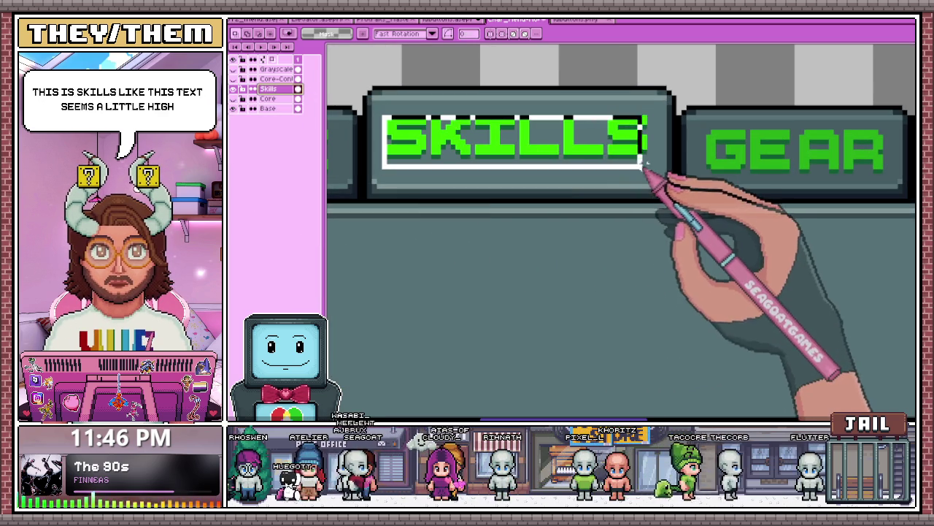
pyautogui.scroll(-2, 577, 172)
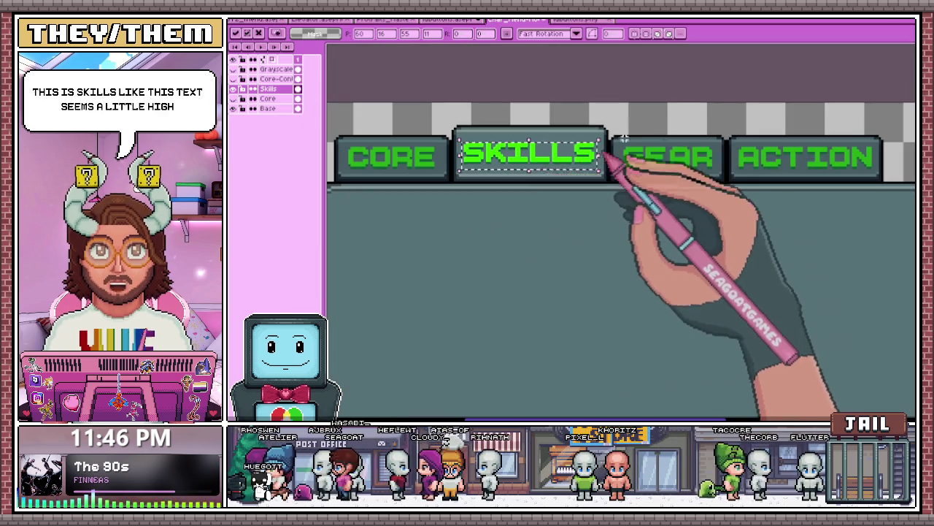
pyautogui.press('Return')
pyautogui.scroll(-1, 559, 183)
pyautogui.scroll(-2, 538, 163)
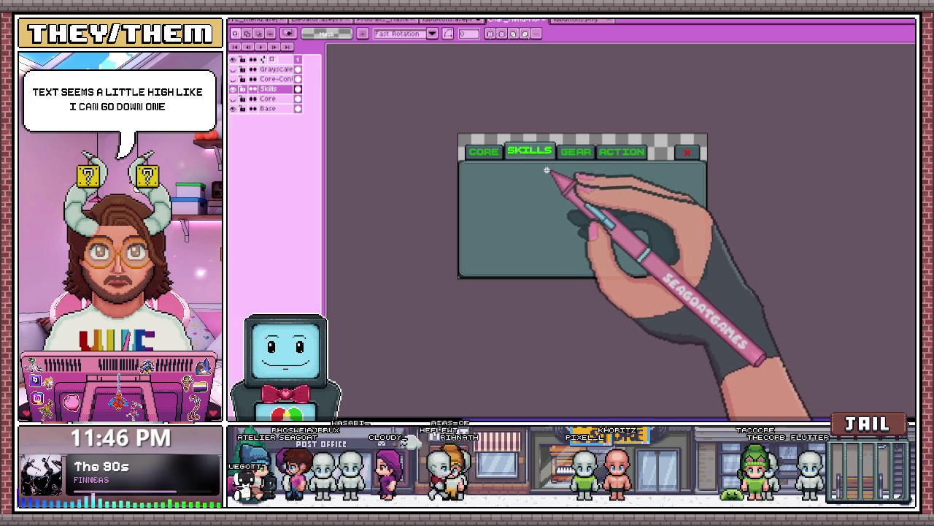
pyautogui.scroll(3, 521, 147)
pyautogui.scroll(1, 511, 157)
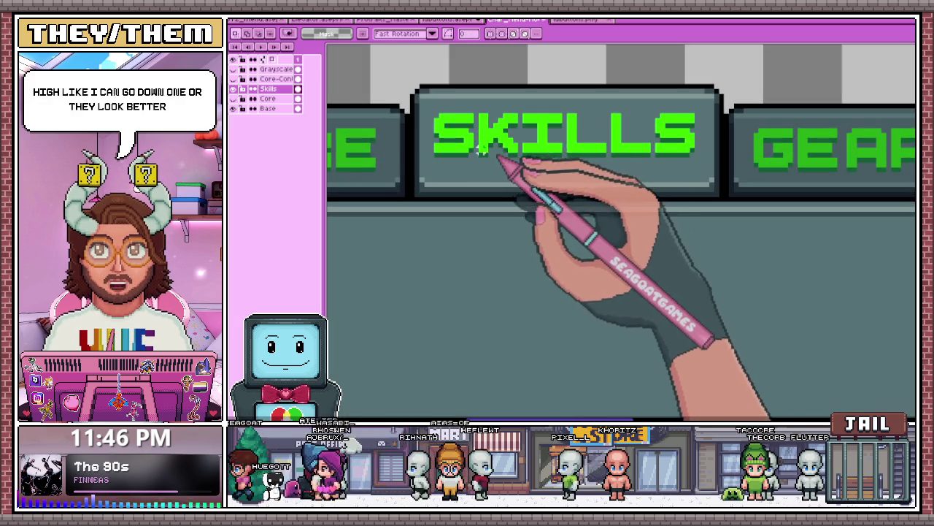
pyautogui.scroll(2, 467, 128)
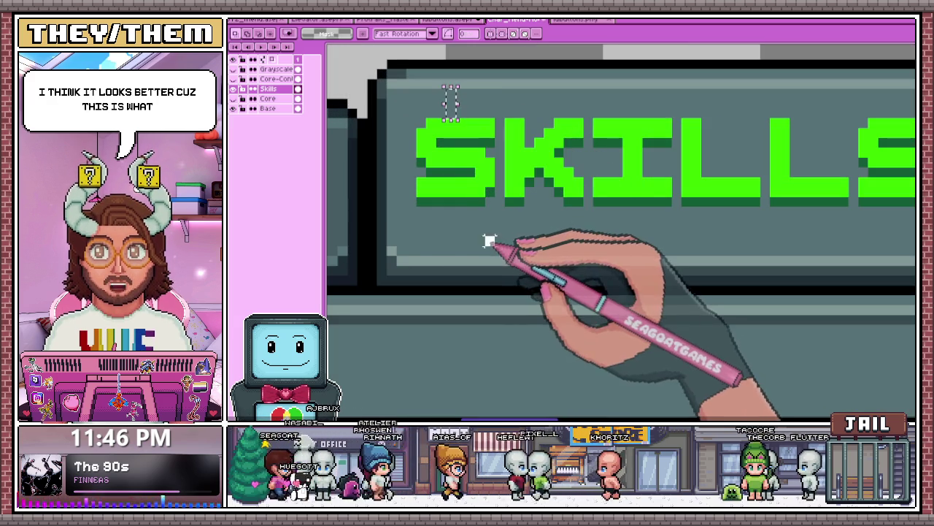
pyautogui.scroll(-2, 445, 169)
# - Select the SKILLS label, switch to Eyedropper then Paint Bucket, and return to the button-state sheet
pyautogui.moveTo(429, 146); pyautogui.dragTo(699, 210)
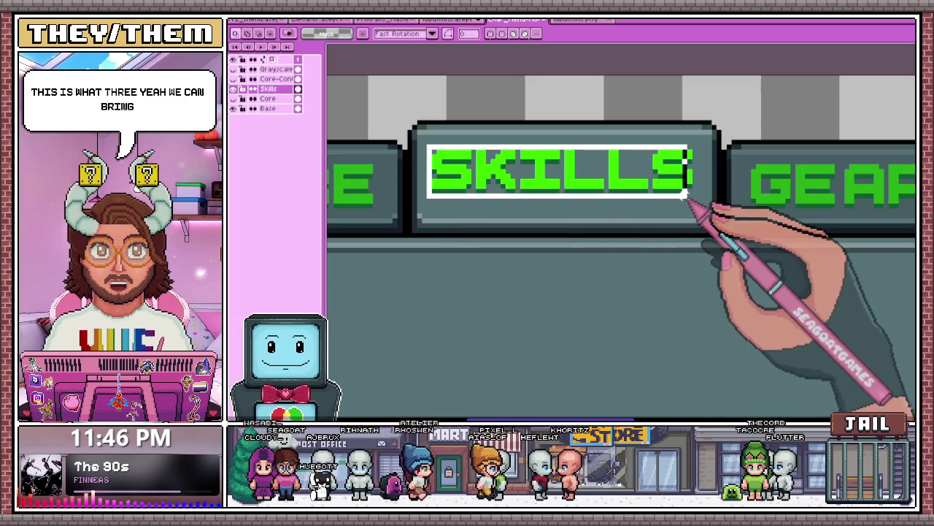
pyautogui.press('Return')
pyautogui.scroll(-2, 606, 177)
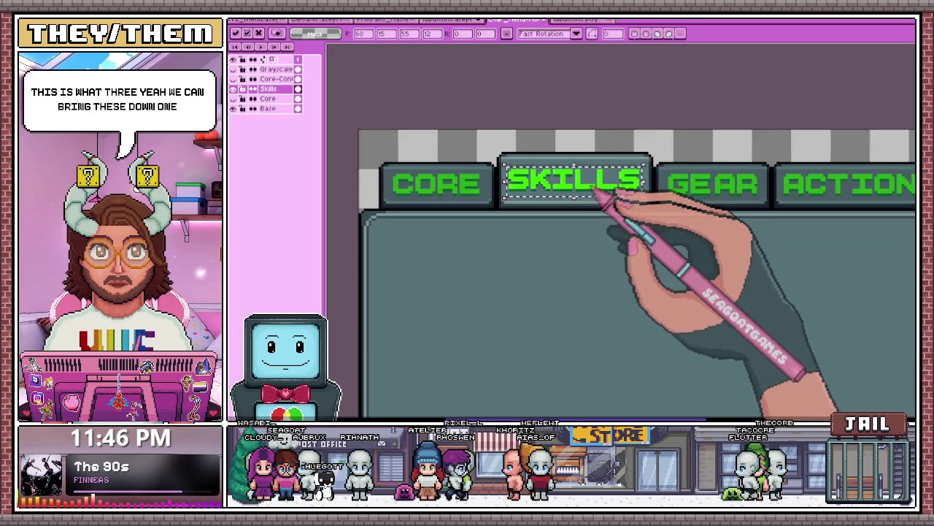
pyautogui.scroll(-1, 594, 156)
pyautogui.scroll(2, 598, 183)
pyautogui.scroll(1, 490, 175)
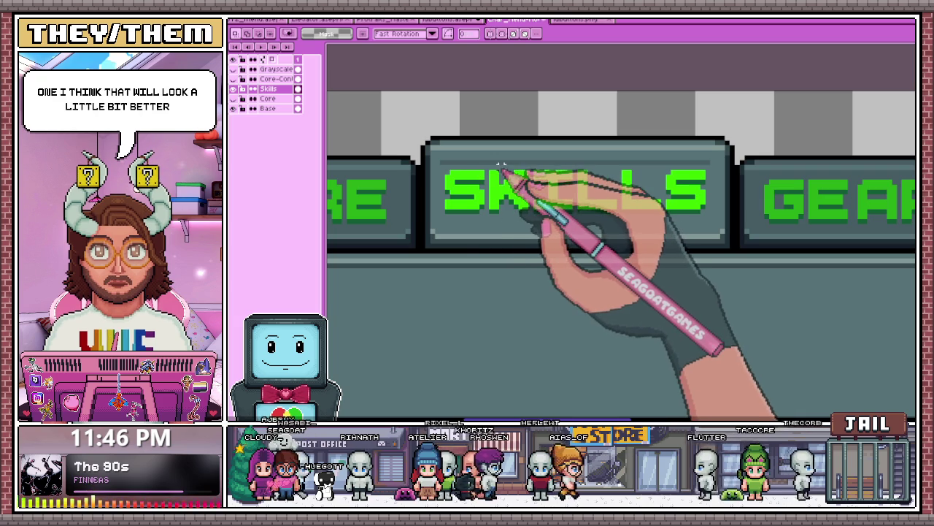
pyautogui.press('i')
pyautogui.press('g')
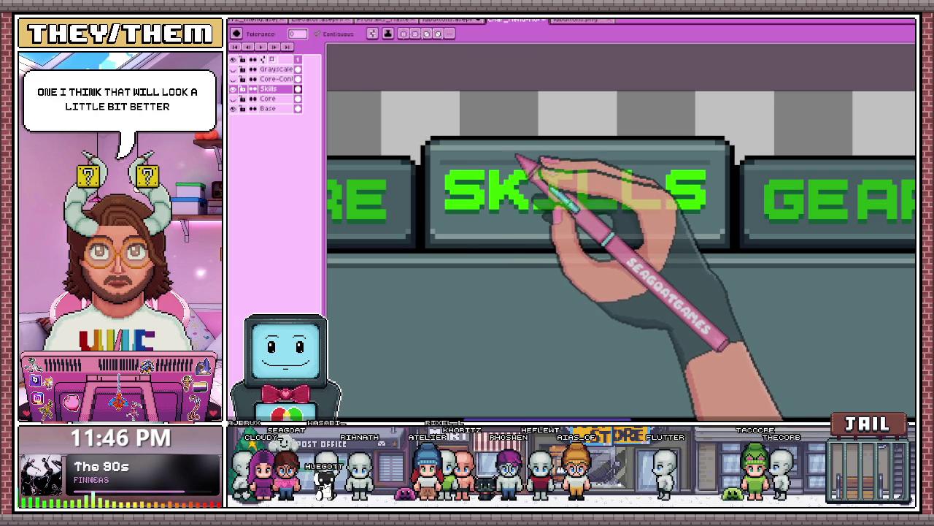
pyautogui.scroll(-1, 515, 166)
pyautogui.scroll(-1, 515, 167)
pyautogui.scroll(-1, 514, 167)
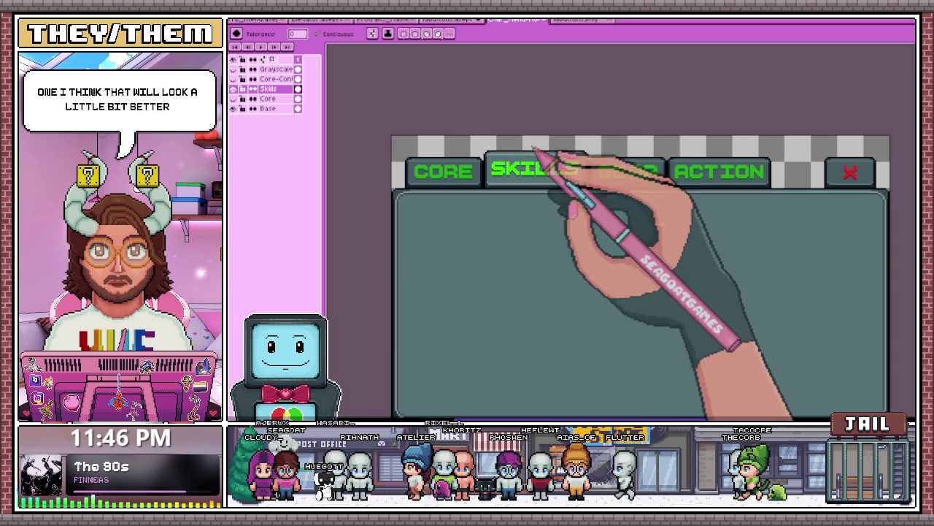
pyautogui.click(456, 20)
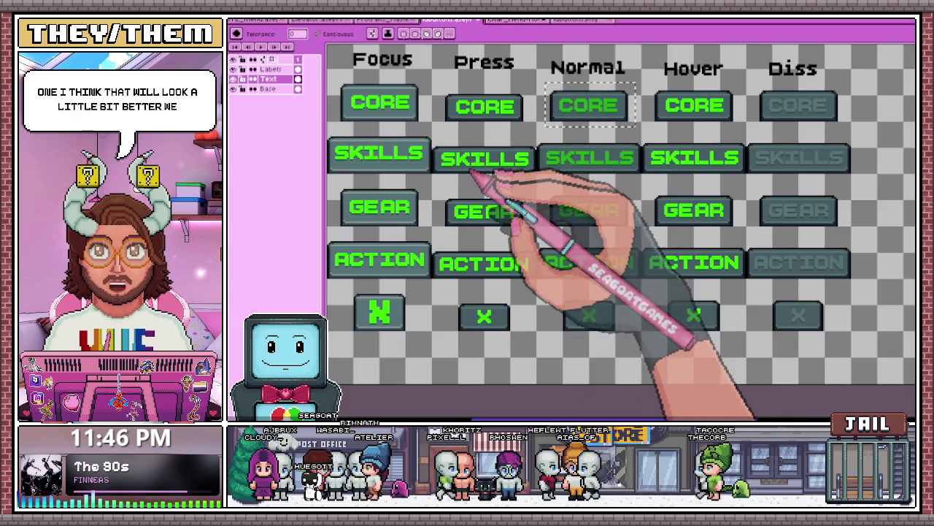
# - Select the Focus-column SKILLS button and nudge its text one pixel right
pyautogui.scroll(-1, 460, 219)
pyautogui.scroll(2, 433, 187)
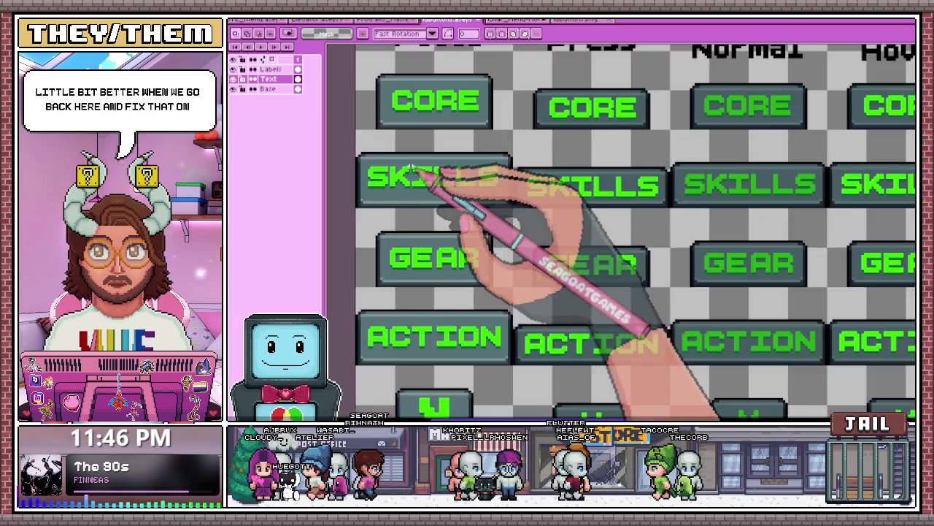
pyautogui.scroll(1, 421, 210)
pyautogui.scroll(1, 398, 182)
pyautogui.scroll(1, 416, 208)
pyautogui.scroll(-2, 406, 177)
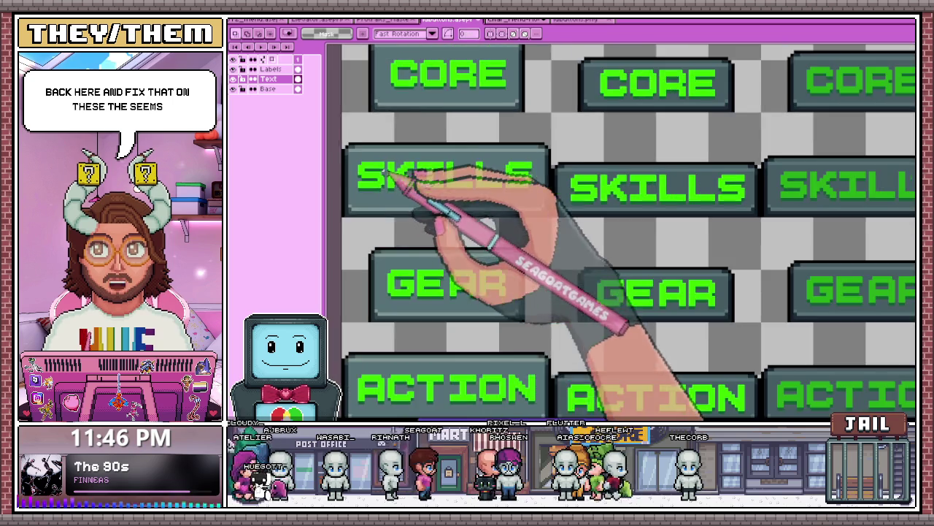
pyautogui.scroll(1, 353, 149)
pyautogui.moveTo(343, 140); pyautogui.dragTo(600, 230)
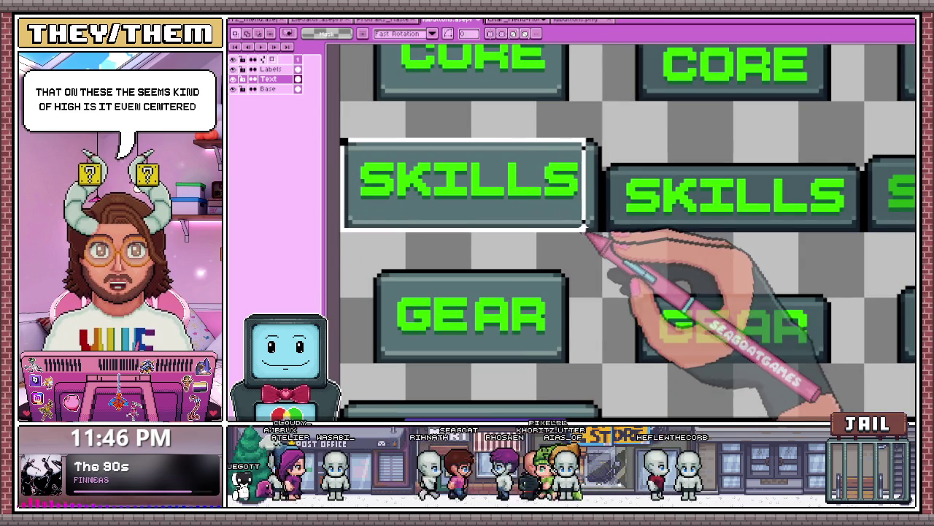
pyautogui.press('Right')
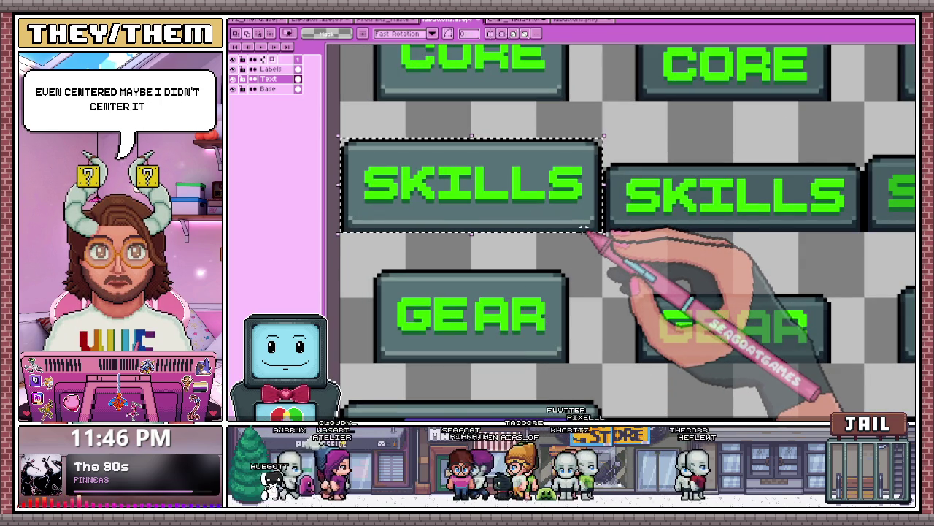
# - Draw white measuring marks to check the empty space left of the S
pyautogui.scroll(-1, 456, 226)
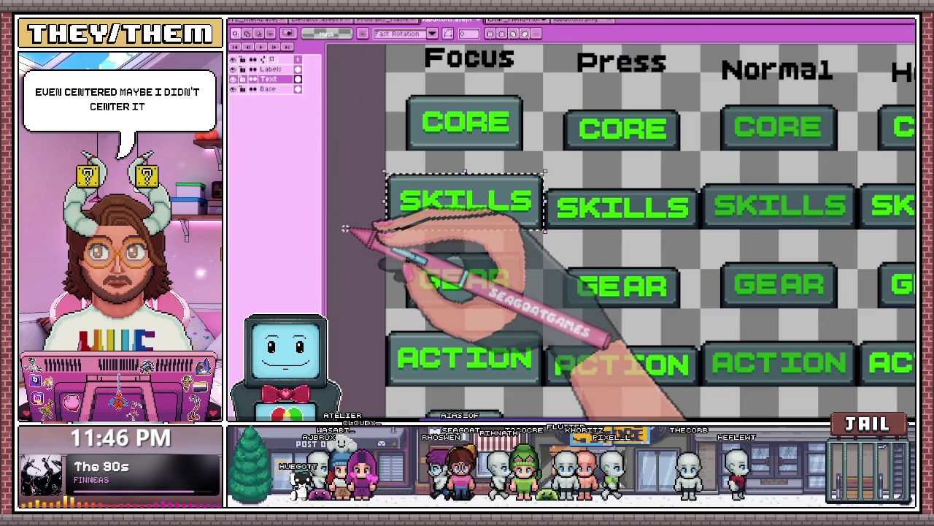
pyautogui.scroll(2, 372, 234)
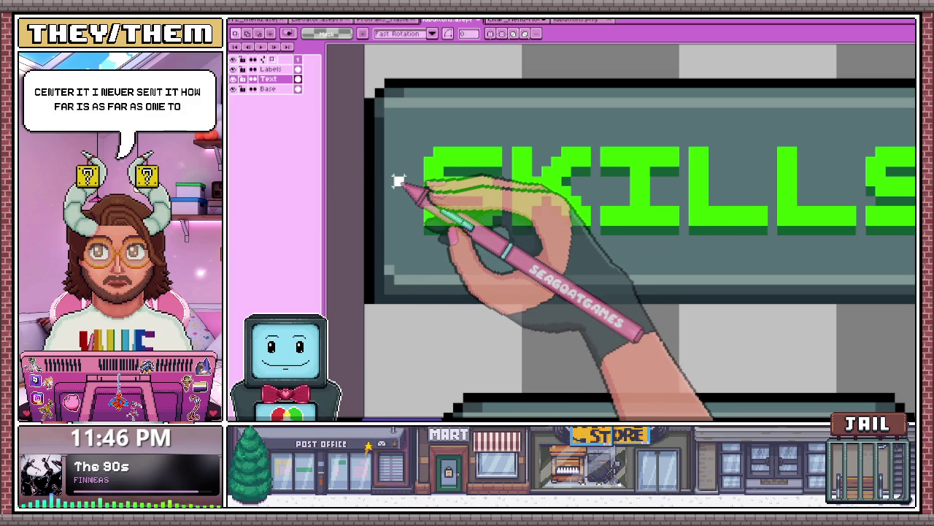
pyautogui.scroll(1, 394, 181)
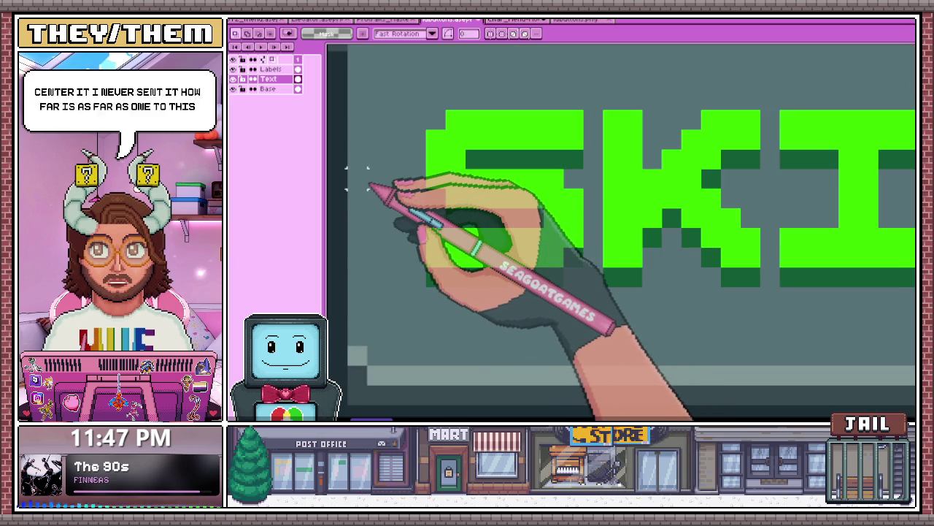
pyautogui.moveTo(358, 179); pyautogui.dragTo(385, 183)
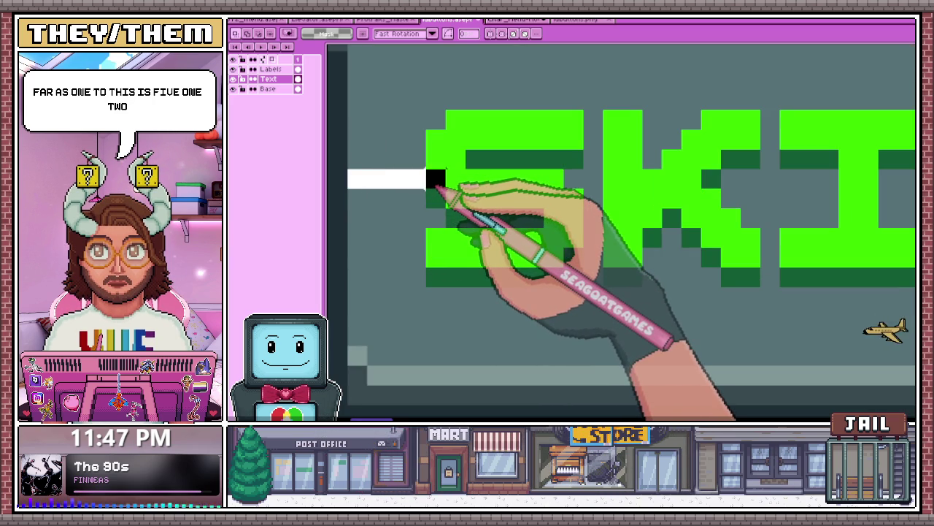
pyautogui.scroll(-2, 386, 194)
pyautogui.scroll(-1, 388, 198)
pyautogui.scroll(1, 344, 209)
pyautogui.scroll(1, 380, 201)
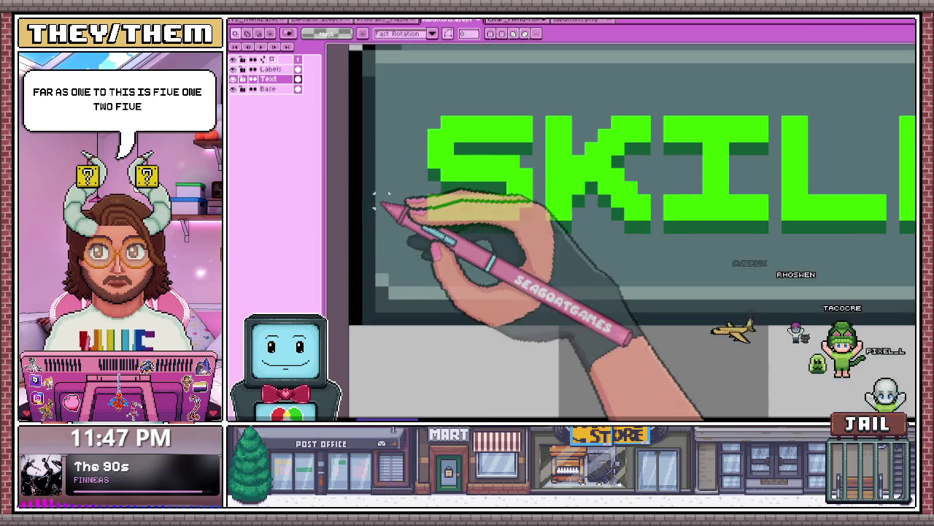
pyautogui.moveTo(429, 181); pyautogui.dragTo(373, 168)
pyautogui.scroll(-2, 350, 199)
pyautogui.scroll(2, 689, 219)
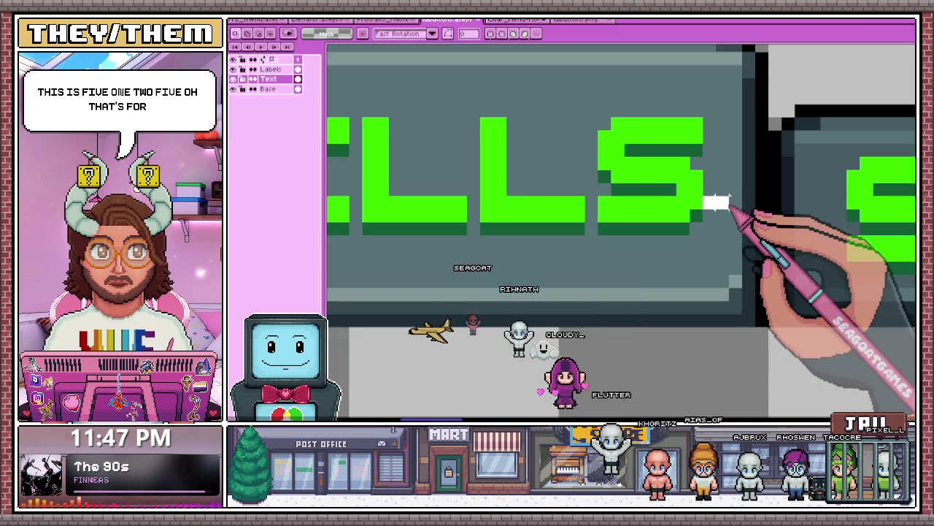
pyautogui.scroll(-3, 657, 212)
pyautogui.scroll(-1, 577, 241)
pyautogui.scroll(2, 511, 241)
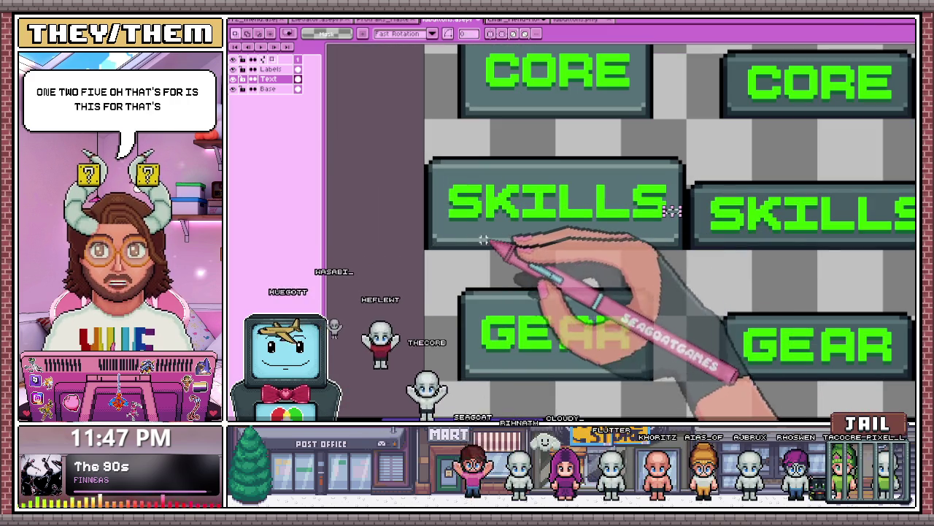
pyautogui.scroll(2, 440, 187)
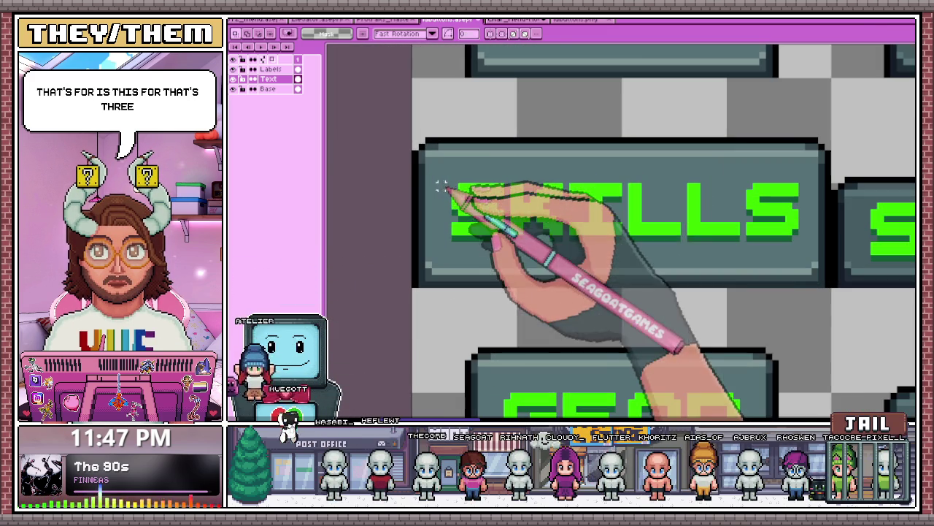
# - Select the SKILLS labels on the Focus, Press and Normal buttons to check centring
pyautogui.moveTo(436, 162); pyautogui.dragTo(623, 249)
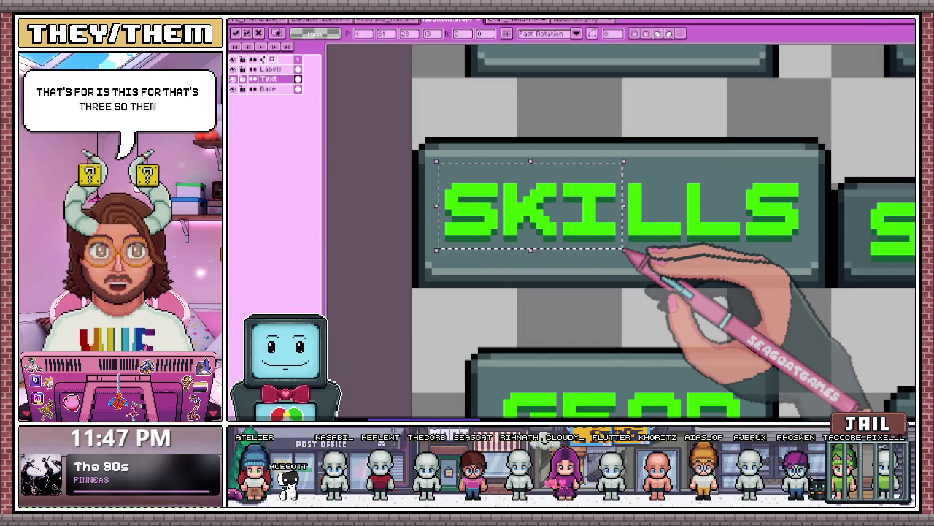
pyautogui.scroll(-2, 624, 250)
pyautogui.scroll(-1, 573, 246)
pyautogui.scroll(-2, 444, 273)
pyautogui.scroll(2, 475, 277)
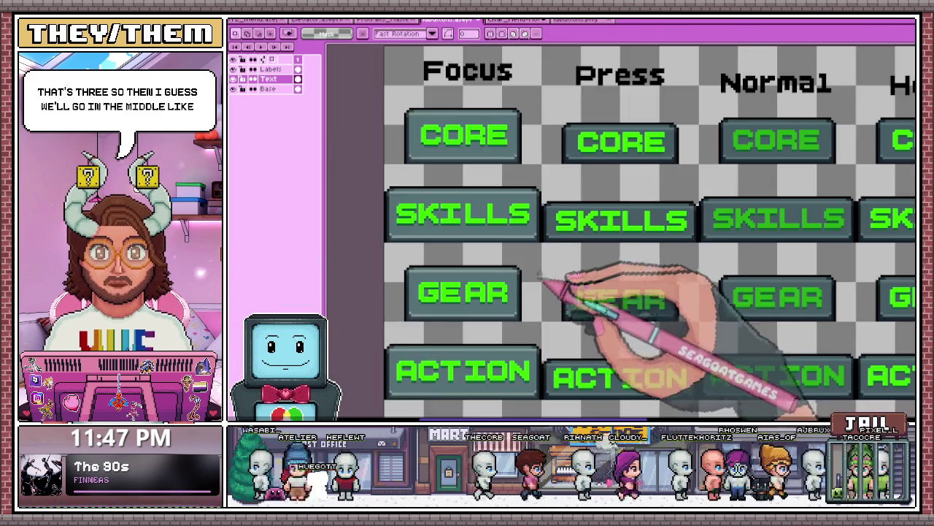
pyautogui.scroll(1, 537, 280)
pyautogui.scroll(1, 594, 246)
pyautogui.scroll(-1, 532, 219)
pyautogui.scroll(1, 546, 225)
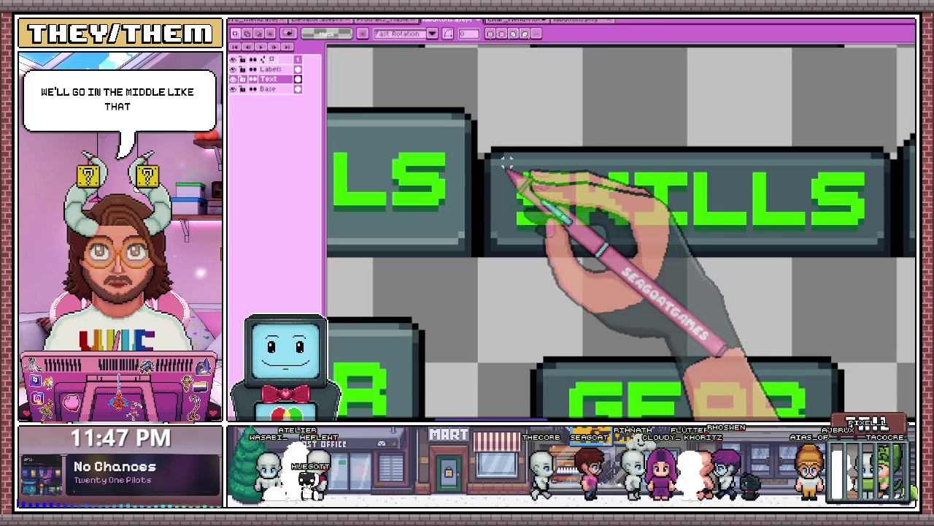
pyautogui.moveTo(507, 162); pyautogui.dragTo(682, 238)
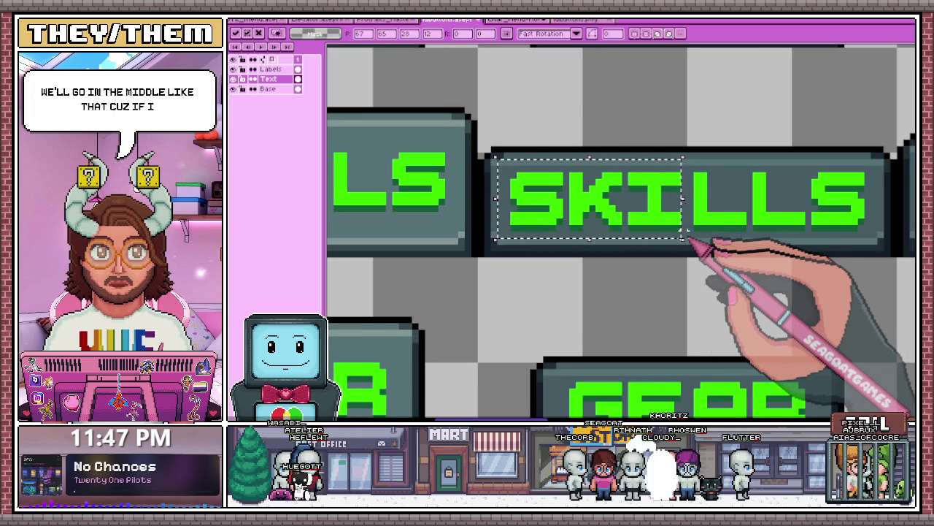
pyautogui.scroll(-2, 615, 250)
pyautogui.scroll(-1, 625, 271)
pyautogui.scroll(-1, 635, 271)
pyautogui.scroll(2, 657, 276)
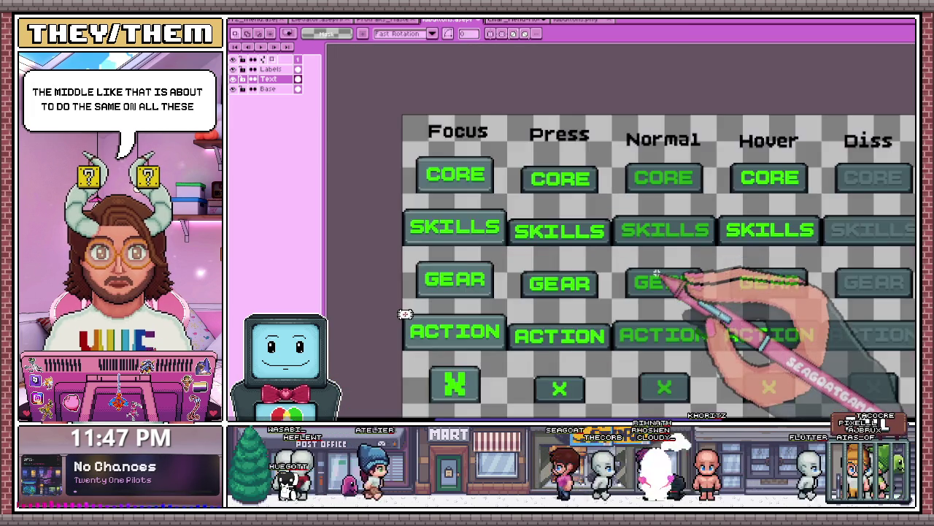
pyautogui.scroll(1, 656, 274)
pyautogui.scroll(1, 656, 274)
pyautogui.moveTo(577, 149); pyautogui.dragTo(717, 224)
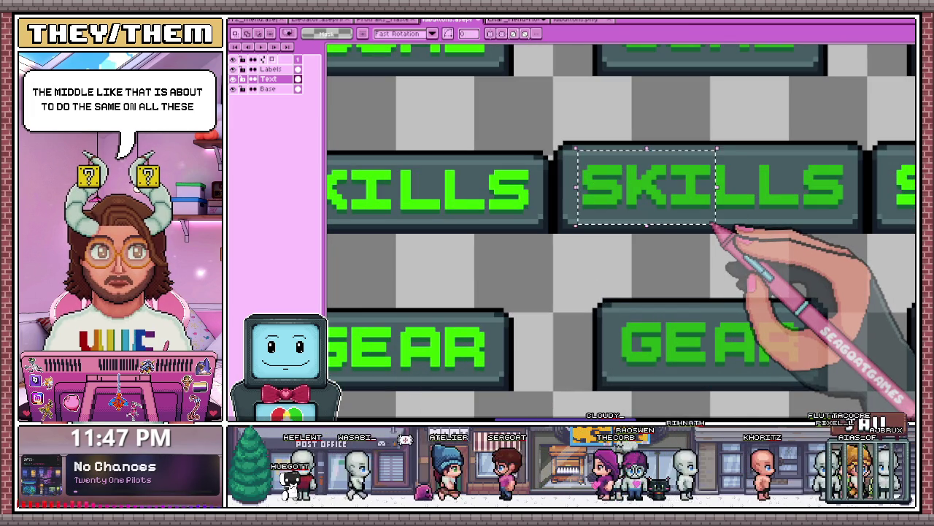
# - Marquee-select the disabled SKILLS letters, then switch to the single-layer button sheet
pyautogui.scroll(-1, 716, 231)
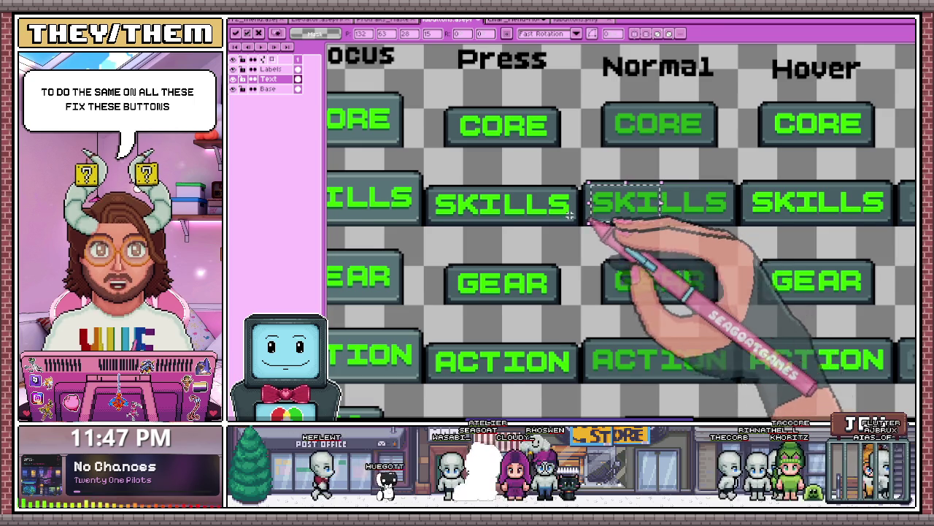
pyautogui.scroll(-1, 657, 219)
pyautogui.scroll(1, 767, 219)
pyautogui.scroll(1, 645, 215)
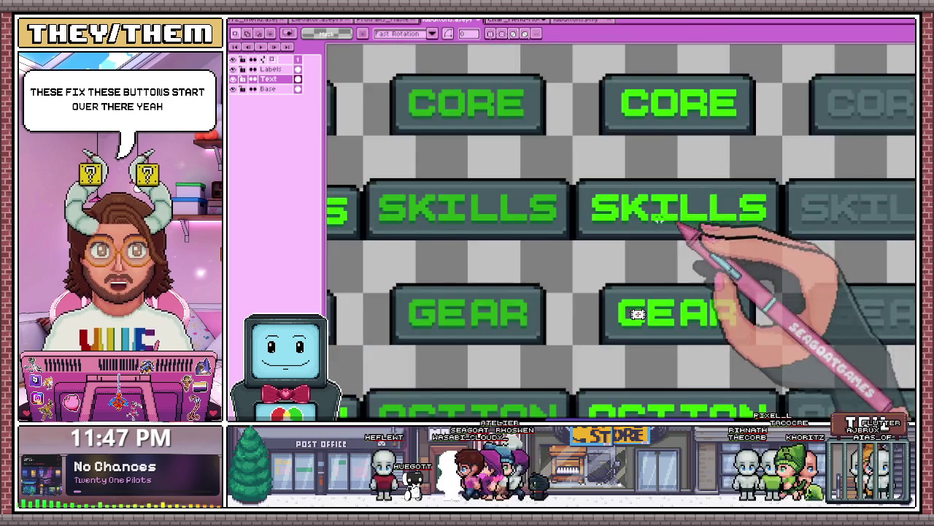
pyautogui.scroll(1, 646, 215)
pyautogui.moveTo(562, 170); pyautogui.dragTo(690, 232)
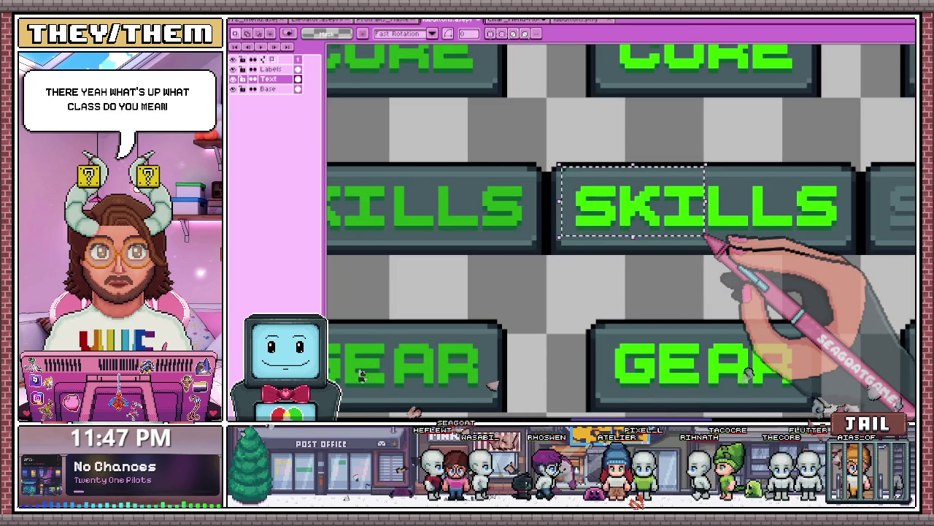
pyautogui.scroll(-1, 759, 263)
pyautogui.scroll(1, 681, 241)
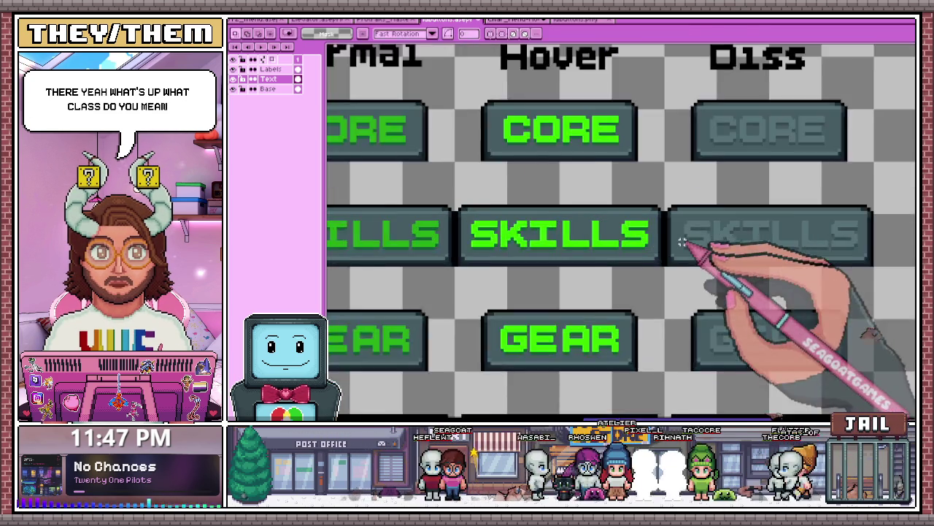
pyautogui.scroll(1, 682, 241)
pyautogui.moveTo(670, 195); pyautogui.dragTo(810, 267)
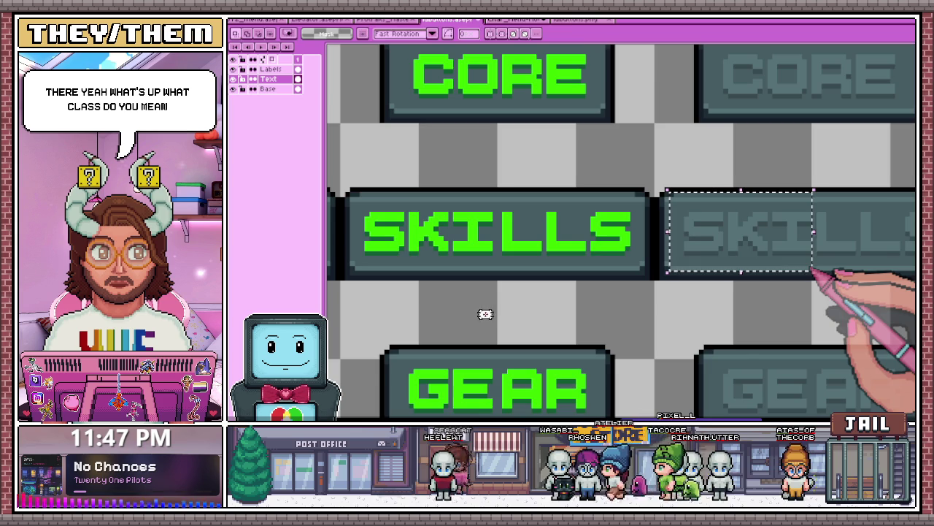
pyautogui.scroll(-1, 486, 315)
pyautogui.scroll(1, 486, 321)
pyautogui.scroll(1, 646, 328)
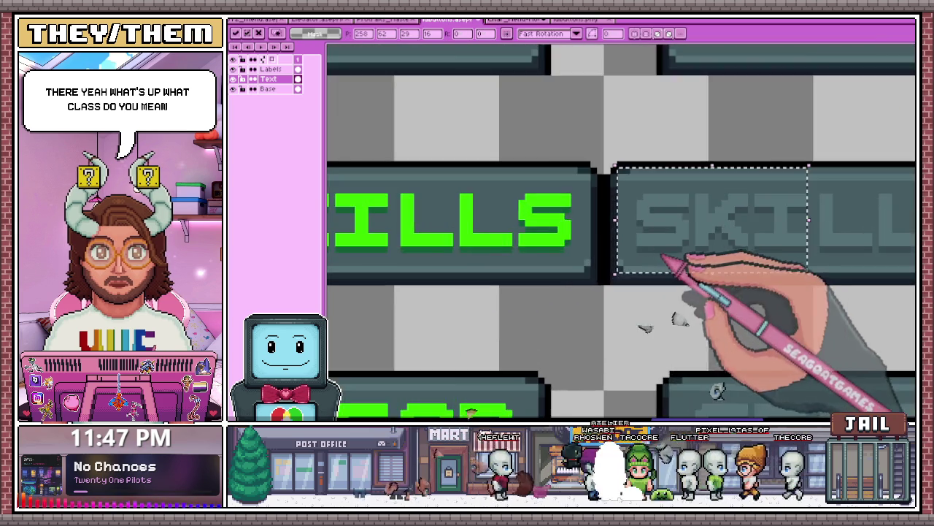
pyautogui.scroll(-1, 689, 270)
pyautogui.scroll(-1, 793, 260)
pyautogui.scroll(1, 745, 267)
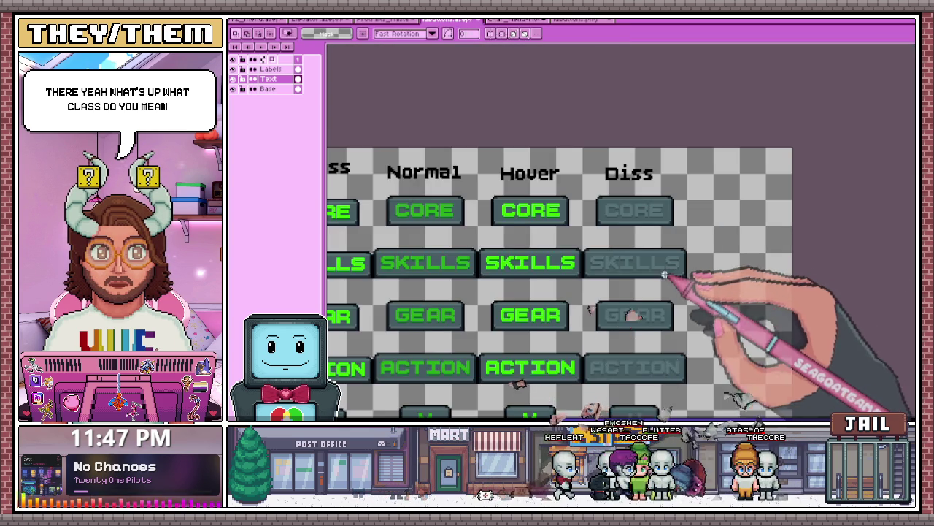
pyautogui.scroll(-1, 665, 275)
pyautogui.click(576, 19)
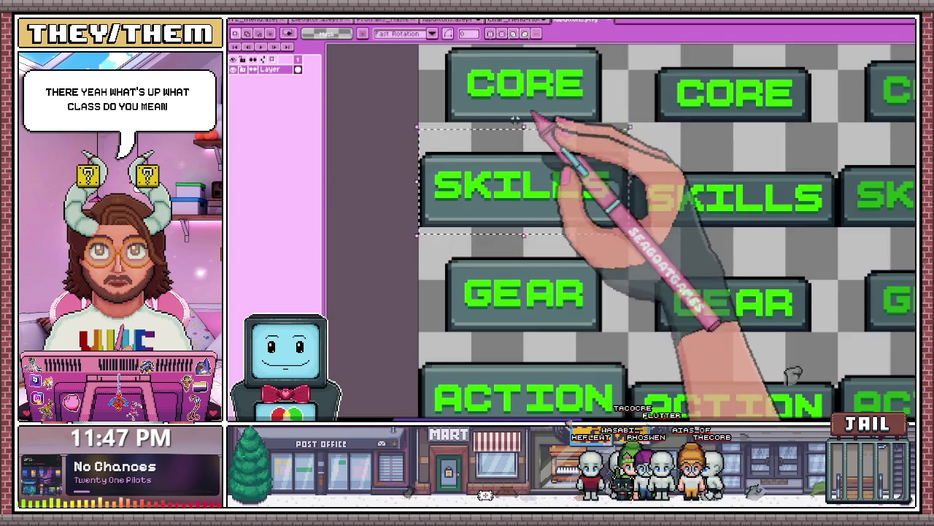
pyautogui.scroll(-1, 559, 94)
pyautogui.scroll(1, 602, 177)
pyautogui.scroll(1, 597, 175)
pyautogui.scroll(1, 548, 165)
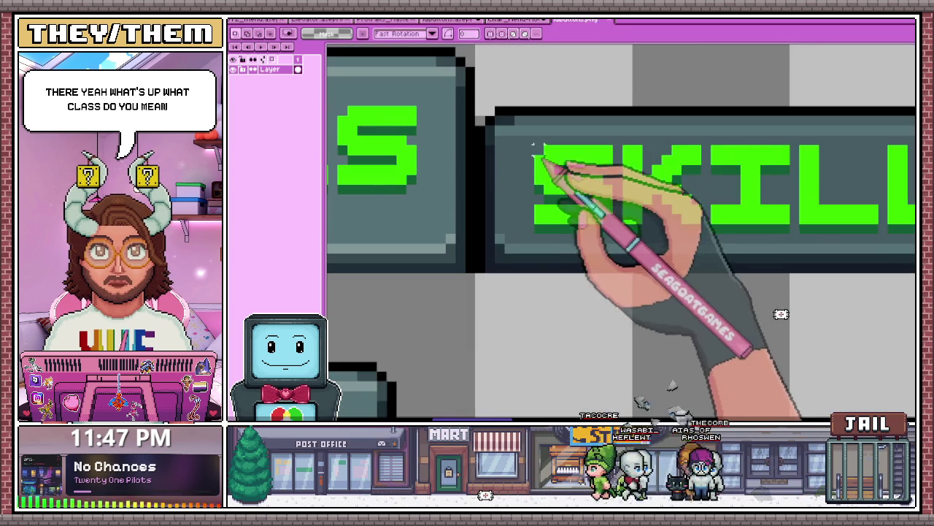
pyautogui.moveTo(524, 144); pyautogui.dragTo(650, 212)
pyautogui.moveTo(770, 233); pyautogui.dragTo(775, 234)
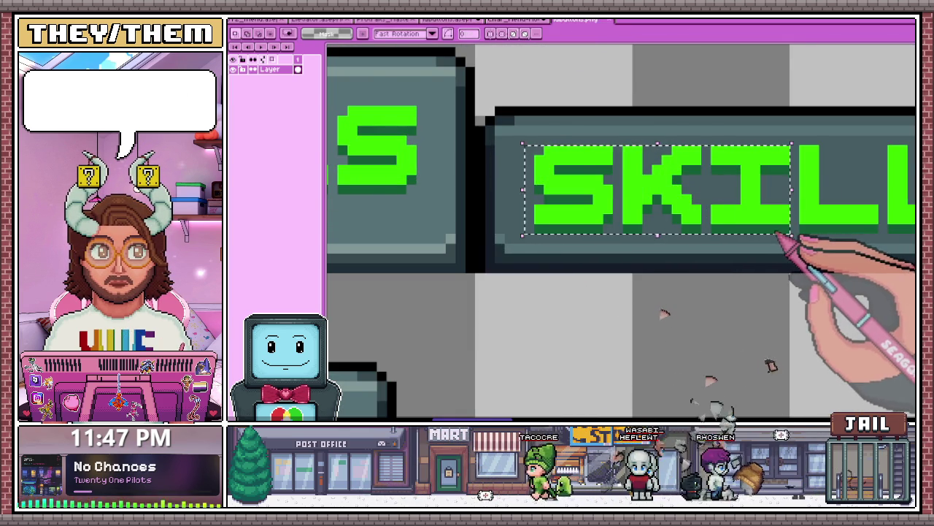
pyautogui.hotkey('ctrl', 't')
pyautogui.scroll(-1, 730, 241)
pyautogui.scroll(-2, 661, 211)
pyautogui.scroll(2, 699, 209)
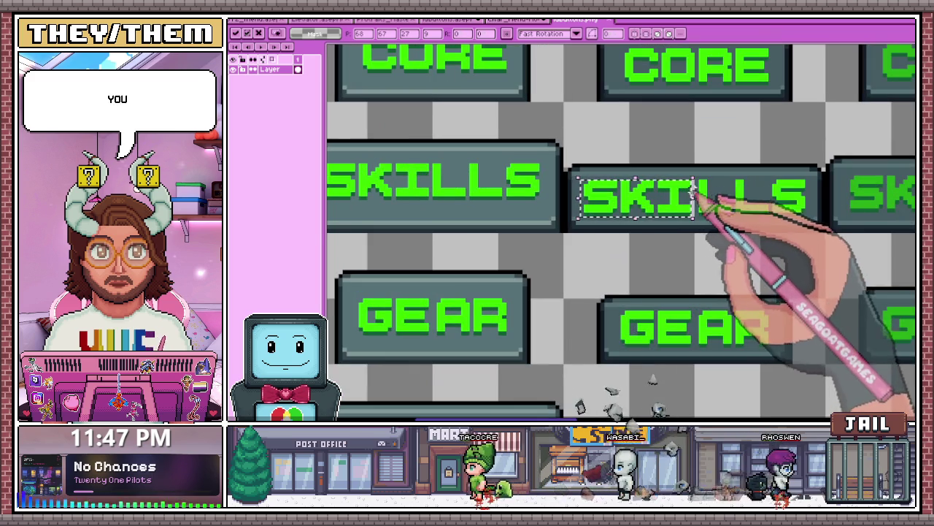
pyautogui.press('Return')
pyautogui.scroll(-2, 700, 205)
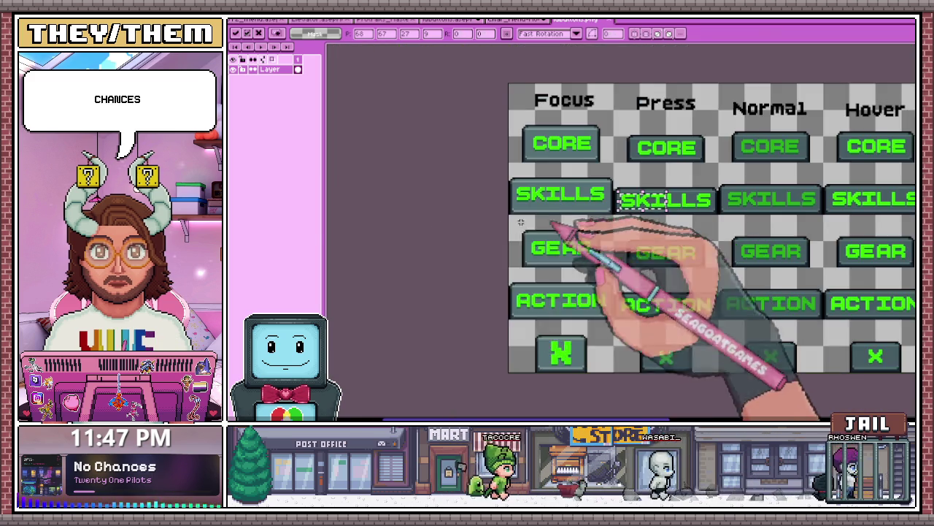
pyautogui.scroll(2, 635, 210)
pyautogui.press('w')
pyautogui.scroll(1, 715, 212)
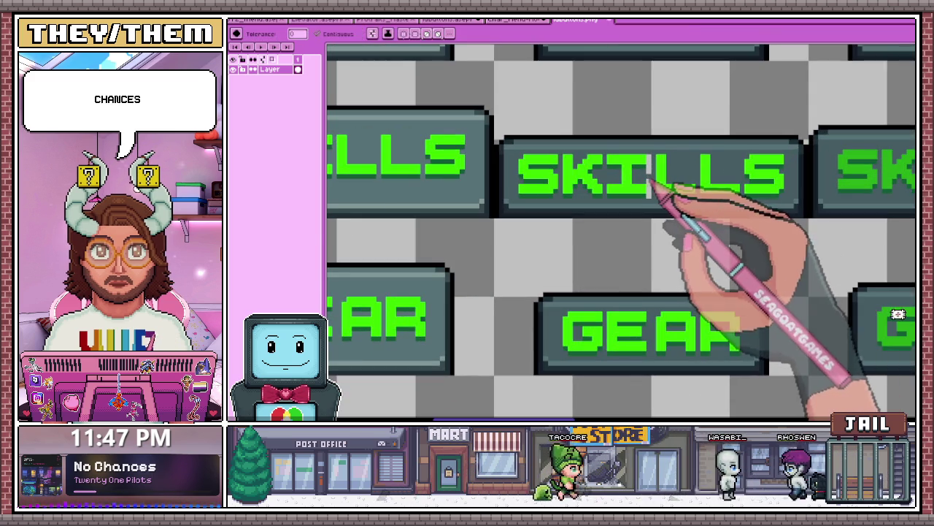
pyautogui.scroll(-2, 650, 184)
pyautogui.scroll(2, 722, 202)
pyautogui.press('m')
pyautogui.scroll(-1, 707, 203)
pyautogui.scroll(3, 657, 193)
pyautogui.moveTo(561, 179)
pyautogui.mouseDown()
pyautogui.moveTo(730, 237)
pyautogui.moveTo(718, 232)
pyautogui.mouseUp()
pyautogui.scroll(-2, 719, 222)
pyautogui.scroll(-2, 730, 211)
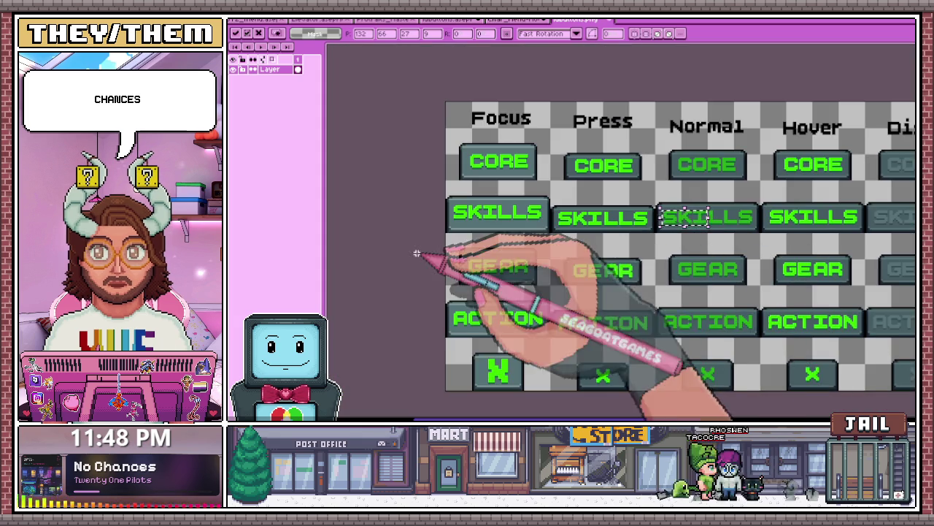
pyautogui.scroll(2, 752, 226)
pyautogui.scroll(2, 708, 214)
pyautogui.press('w')
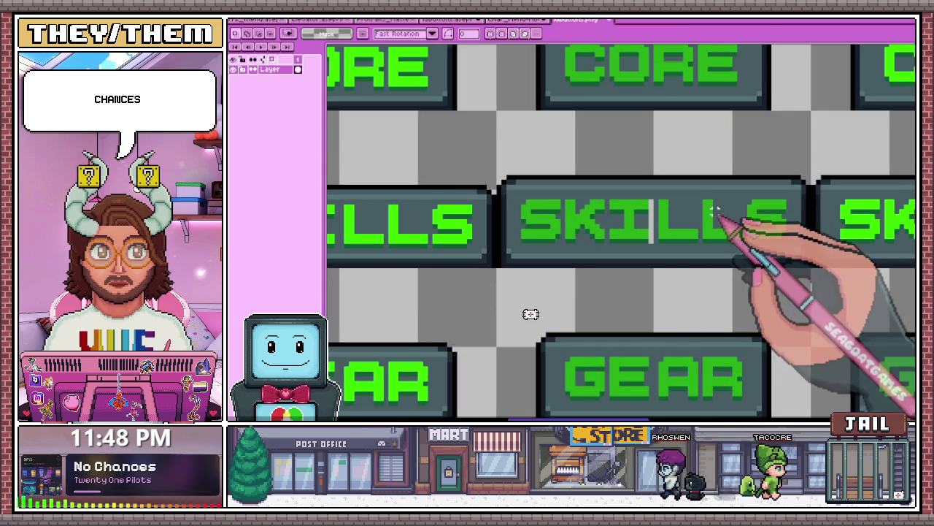
pyautogui.scroll(-2, 530, 343)
pyautogui.scroll(2, 531, 342)
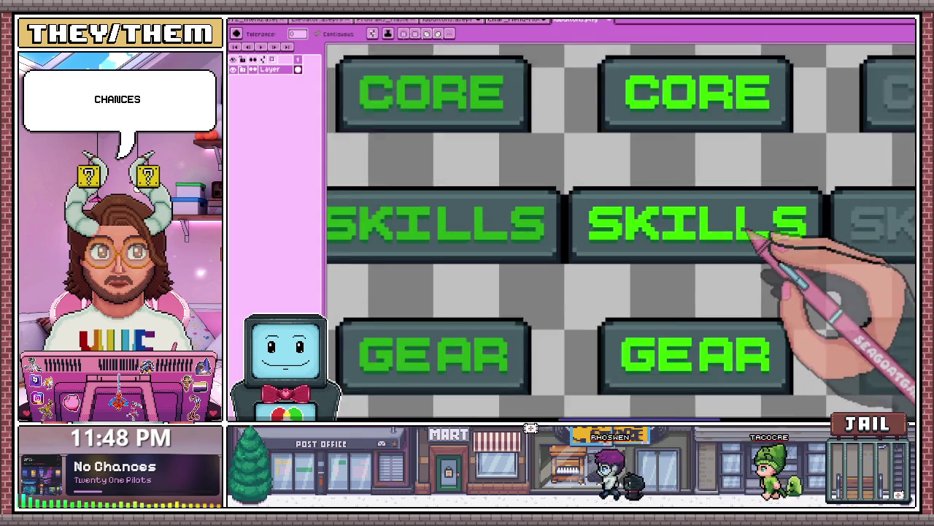
pyautogui.press('m')
pyautogui.scroll(-1, 531, 342)
pyautogui.scroll(2, 707, 247)
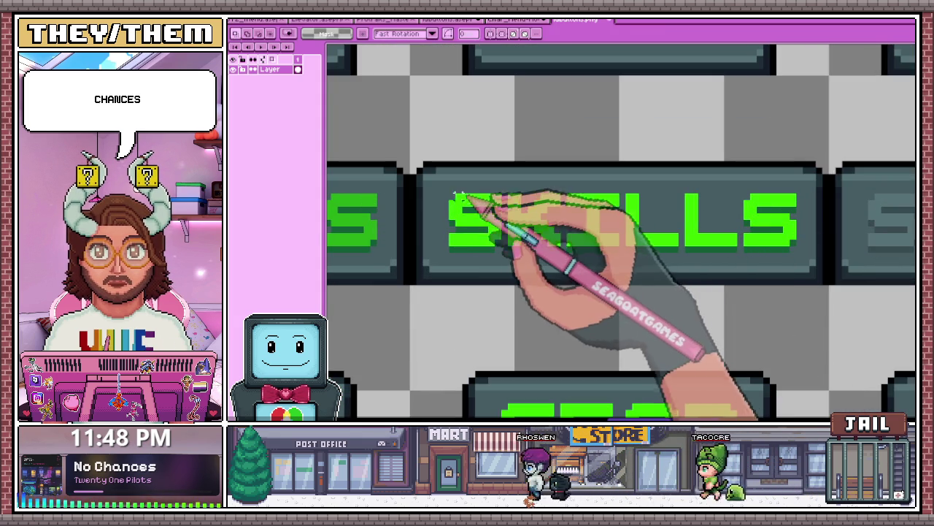
pyautogui.moveTo(449, 196); pyautogui.dragTo(598, 245)
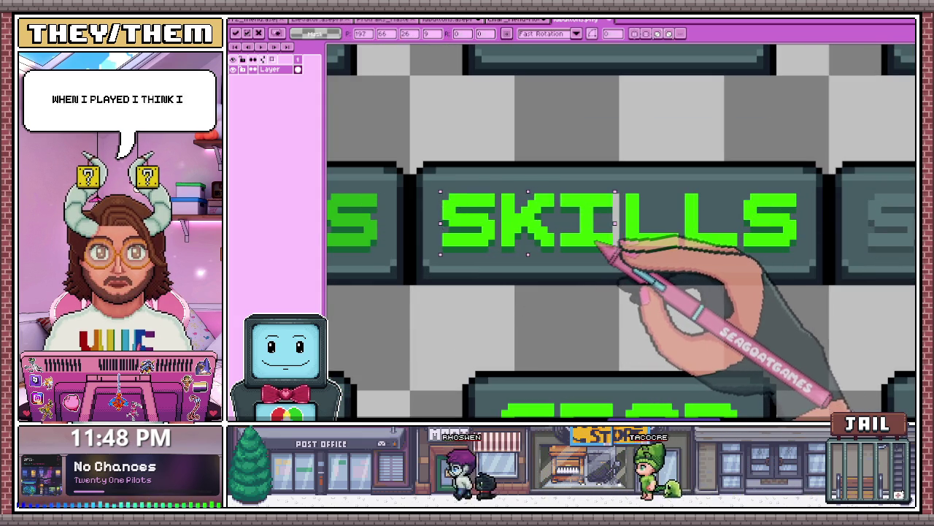
pyautogui.scroll(-1, 604, 256)
pyautogui.scroll(-3, 595, 278)
pyautogui.hotkey('ctrl', 'd')
pyautogui.scroll(3, 646, 271)
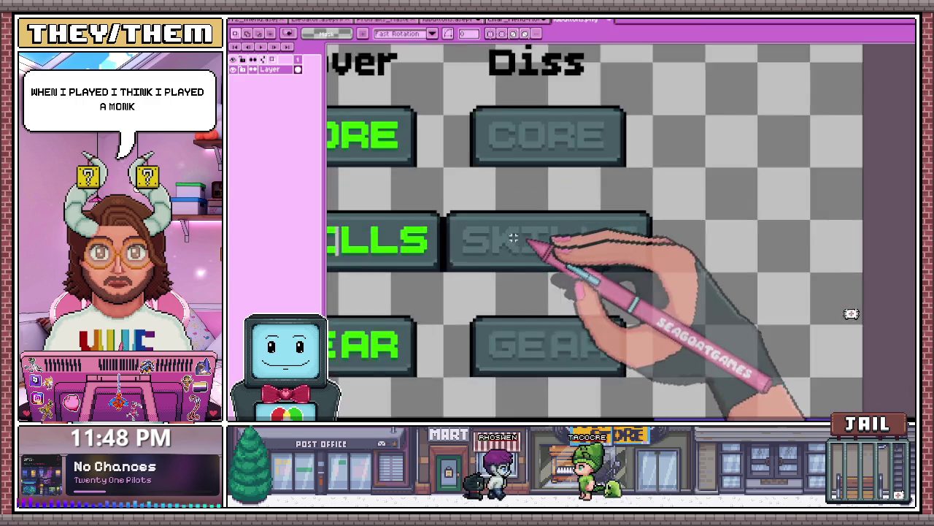
pyautogui.scroll(1, 538, 246)
pyautogui.scroll(1, 463, 240)
pyautogui.moveTo(442, 217); pyautogui.dragTo(612, 275)
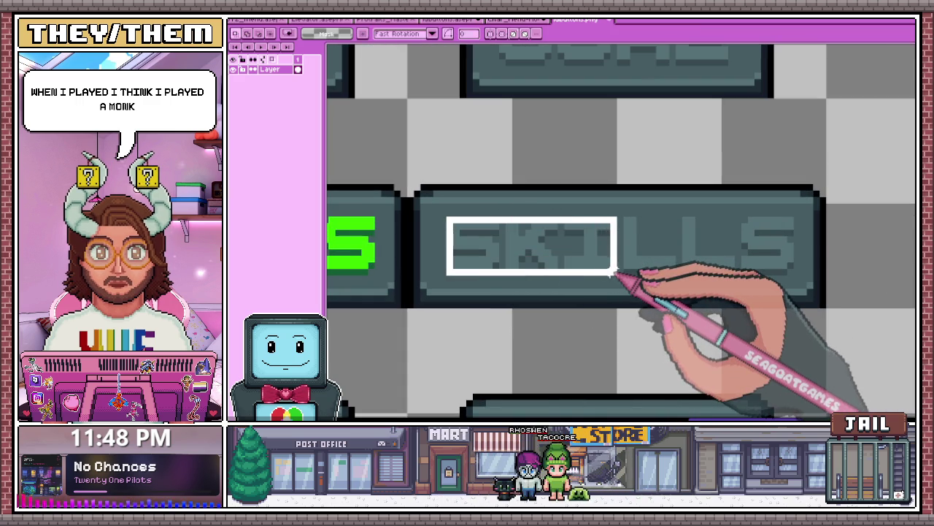
pyautogui.scroll(-2, 602, 270)
pyautogui.hotkey('ctrl', 'd')
pyautogui.press('i')
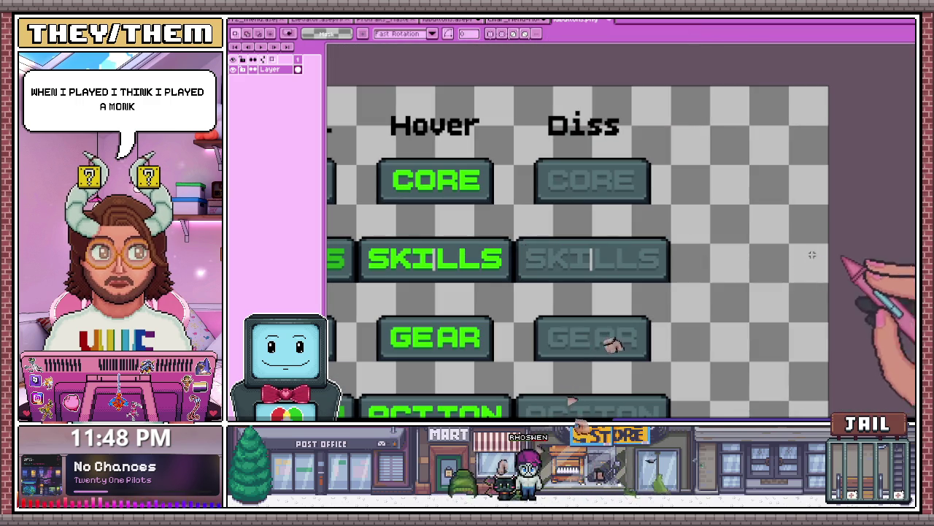
pyautogui.scroll(1, 590, 266)
pyautogui.press('w')
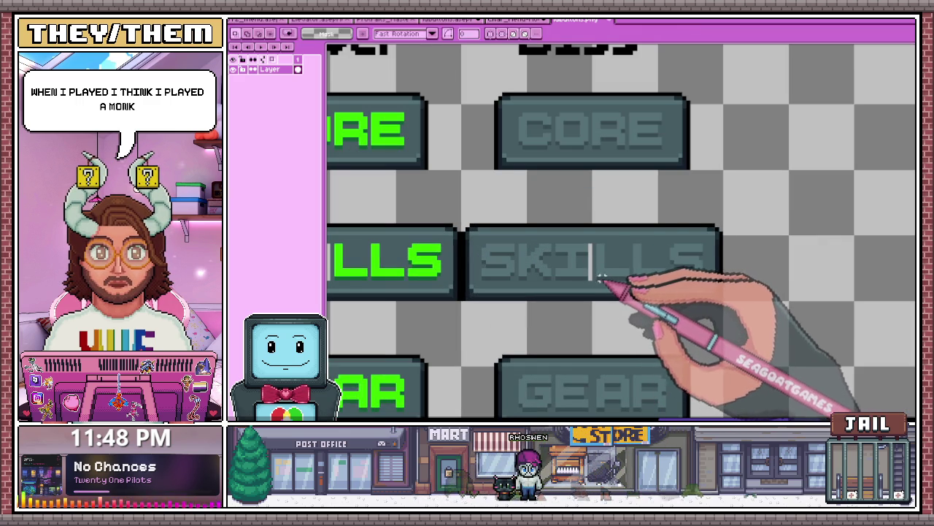
pyautogui.scroll(-2, 526, 267)
pyautogui.scroll(1, 526, 267)
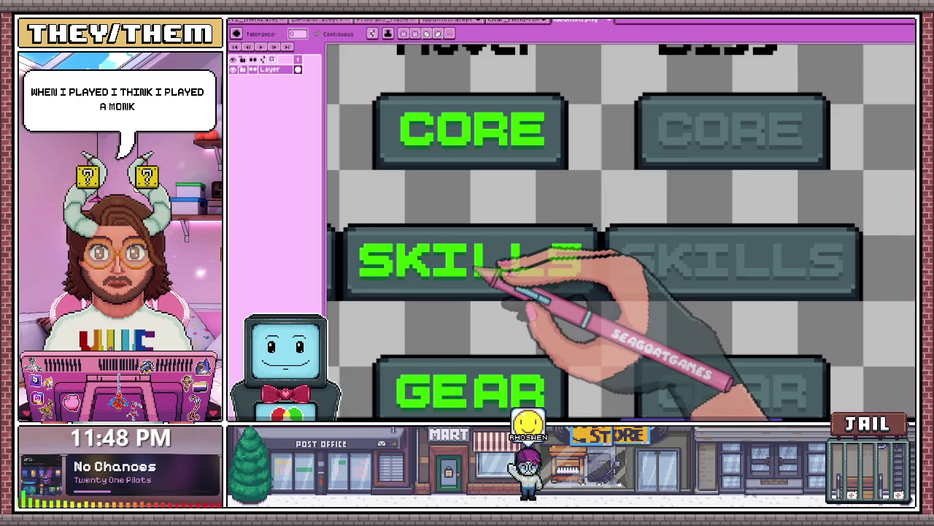
pyautogui.scroll(-1, 531, 260)
pyautogui.scroll(-2, 518, 264)
pyautogui.scroll(2, 513, 265)
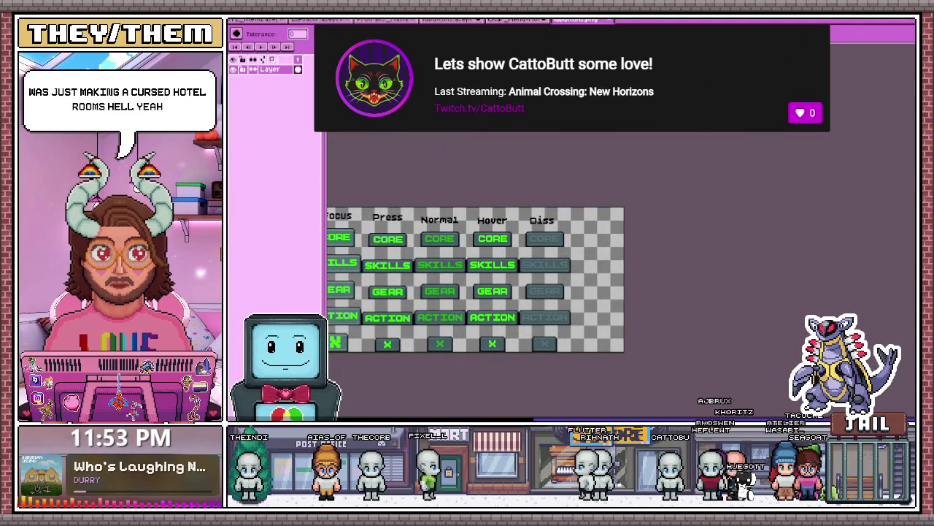
# - Drag an X button into the Normal column
pyautogui.scroll(-2, 547, 309)
pyautogui.scroll(2, 511, 323)
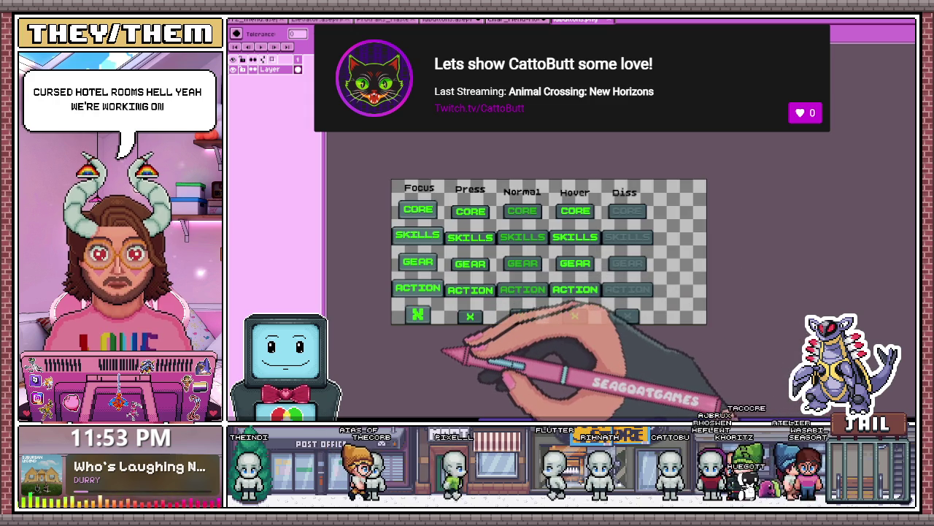
pyautogui.moveTo(442, 352); pyautogui.dragTo(574, 319)
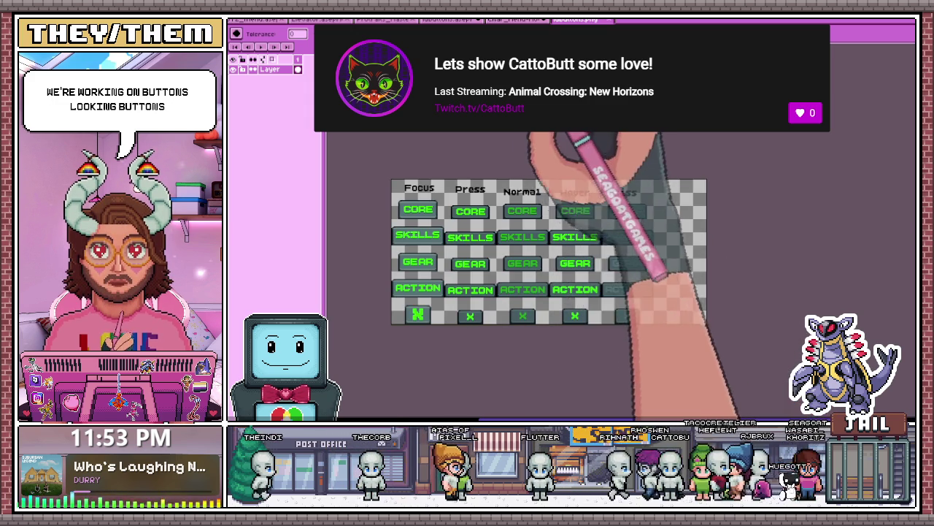
# - On the Labels/Text/Base layered sheet, bucket-fill the Press-column X red
pyautogui.hotkey('ctrl', 'Tab')
pyautogui.scroll(1, 876, 182)
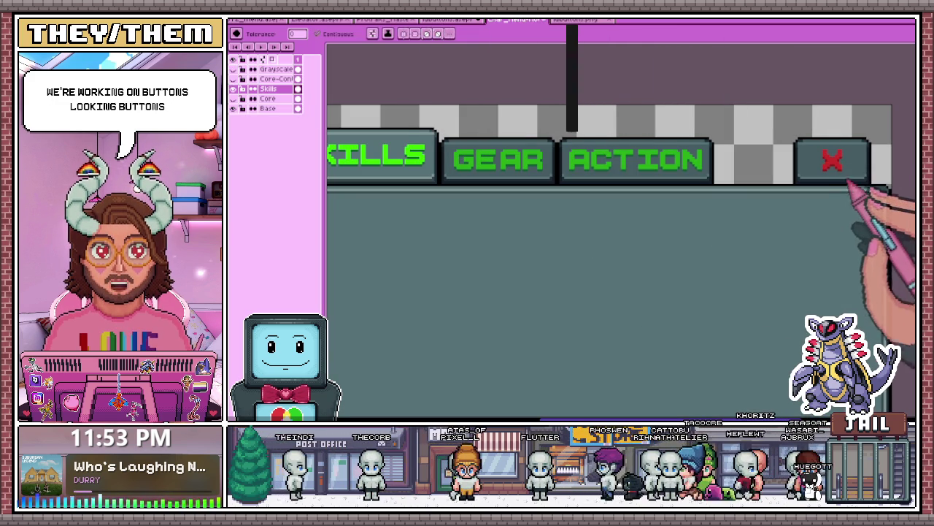
pyautogui.click(446, 21)
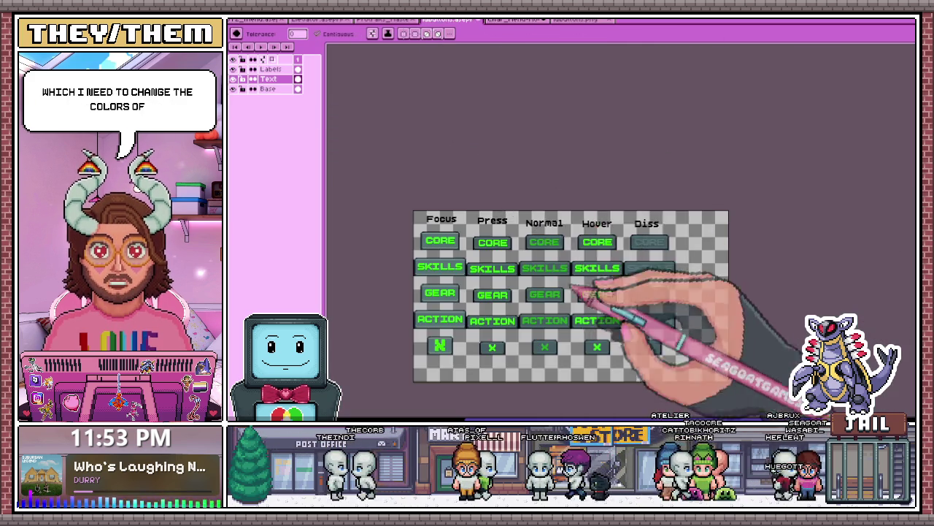
pyautogui.scroll(2, 438, 343)
pyautogui.hscroll(3, 380, 345)
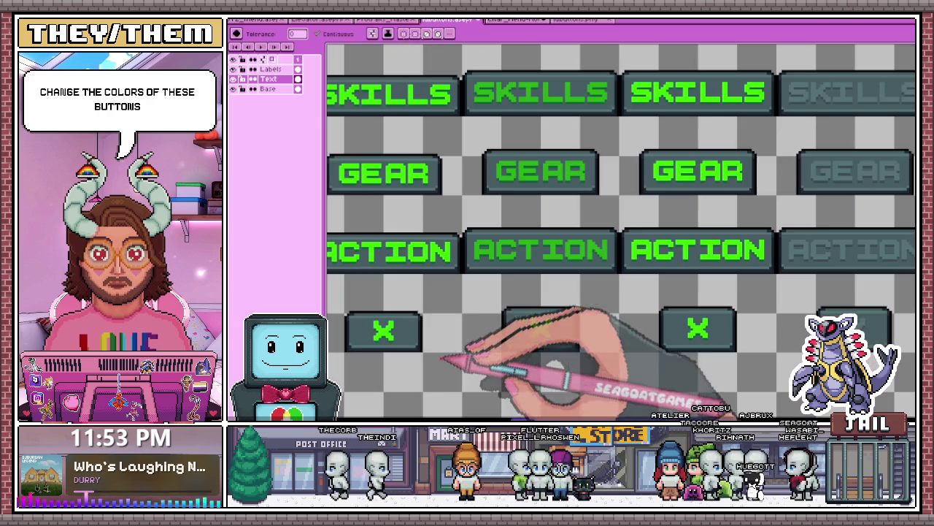
pyautogui.scroll(-1, 535, 343)
pyautogui.scroll(-2, 532, 343)
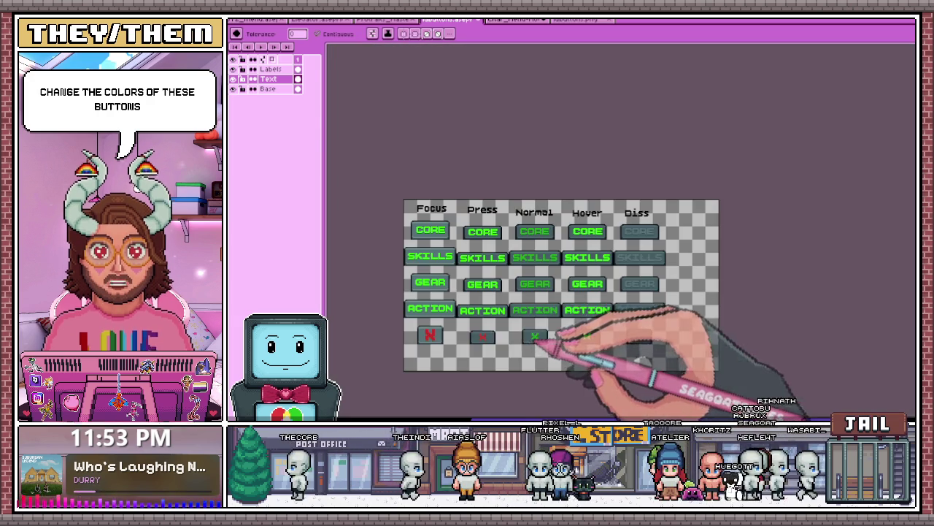
pyautogui.scroll(3, 446, 349)
pyautogui.click(412, 310)
# - Bucket-fill the remaining Press, Hover and Normal X glyphs red
pyautogui.click(569, 315)
pyautogui.scroll(-3, 588, 323)
pyautogui.scroll(3, 671, 321)
pyautogui.click(644, 301)
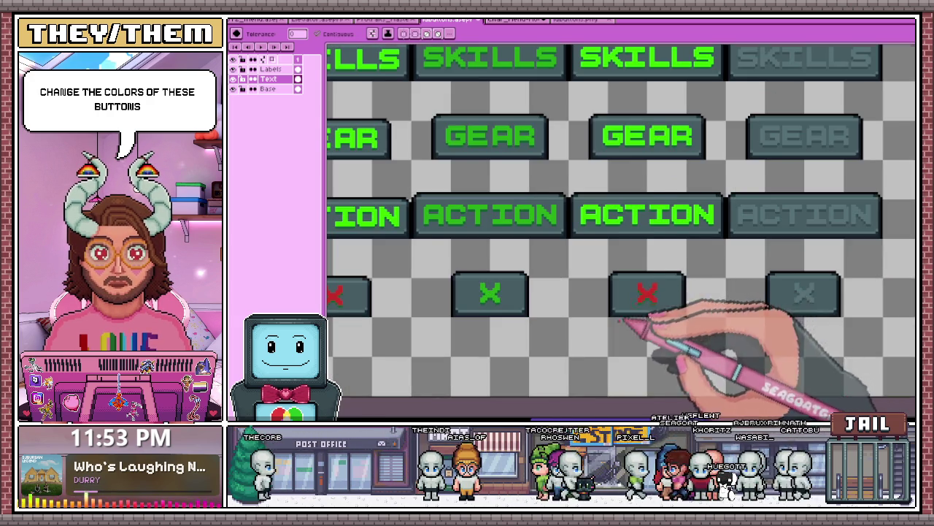
pyautogui.scroll(-3, 584, 314)
pyautogui.scroll(2, 580, 329)
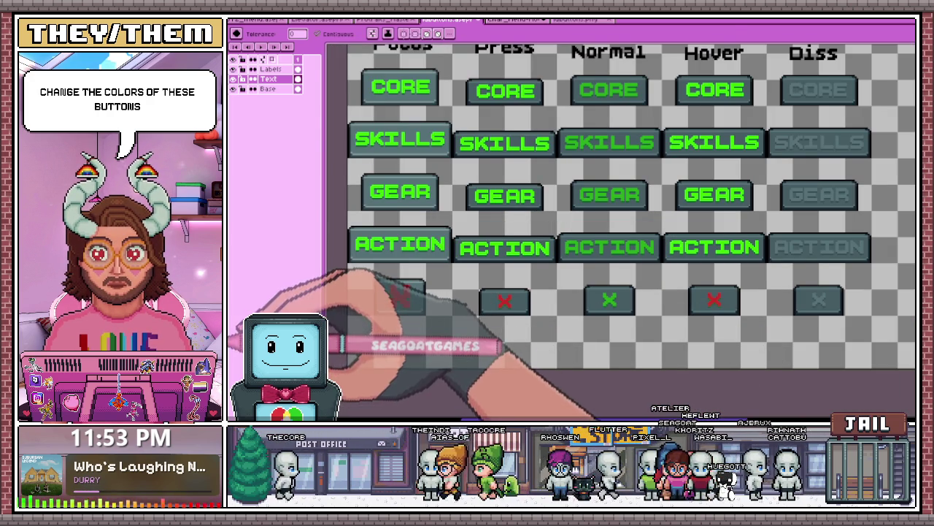
pyautogui.scroll(2, 602, 313)
pyautogui.click(628, 287)
pyautogui.scroll(-2, 627, 287)
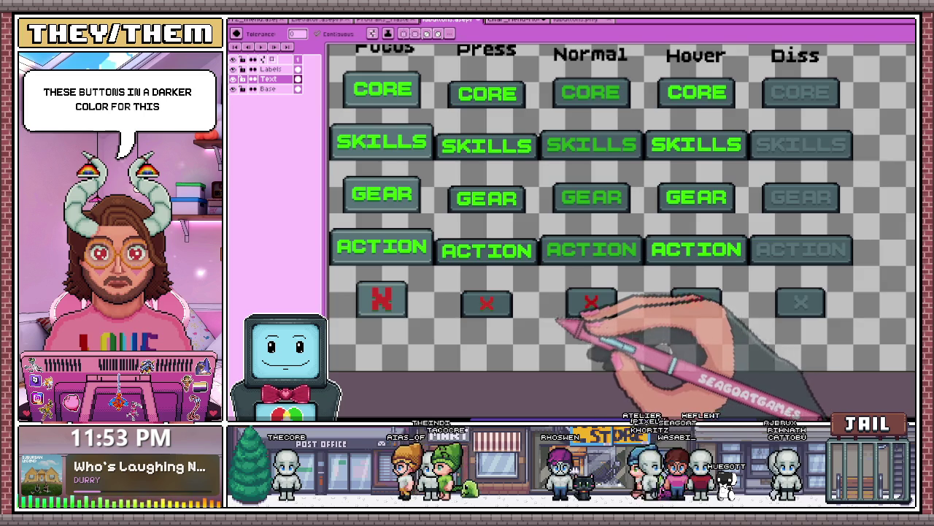
pyautogui.scroll(2, 604, 314)
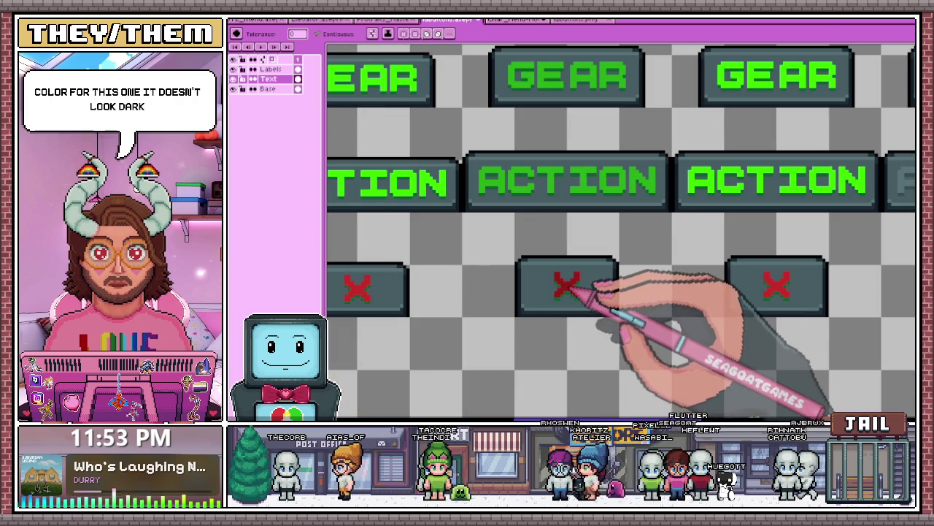
pyautogui.scroll(-2, 584, 292)
pyautogui.scroll(1, 559, 328)
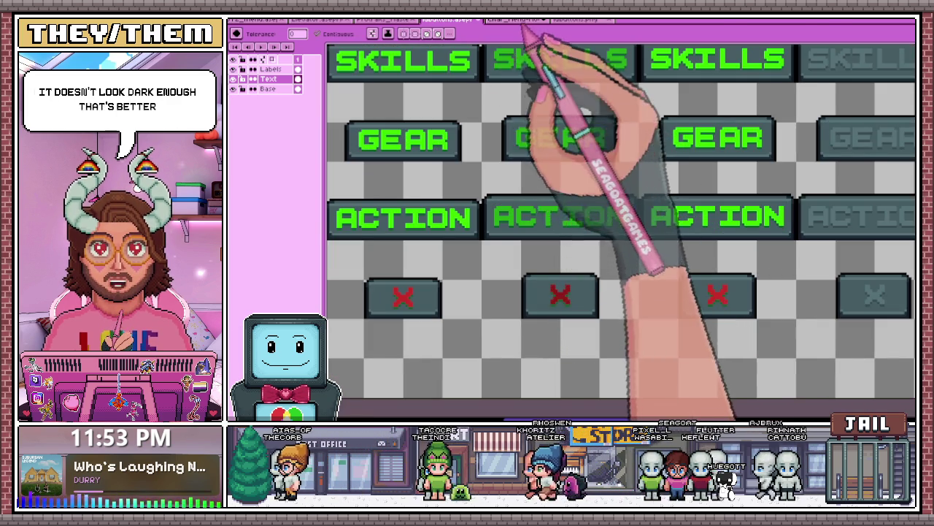
# - Compare the red X buttons against the menu mockup and the reference sheet copy
pyautogui.click(518, 20)
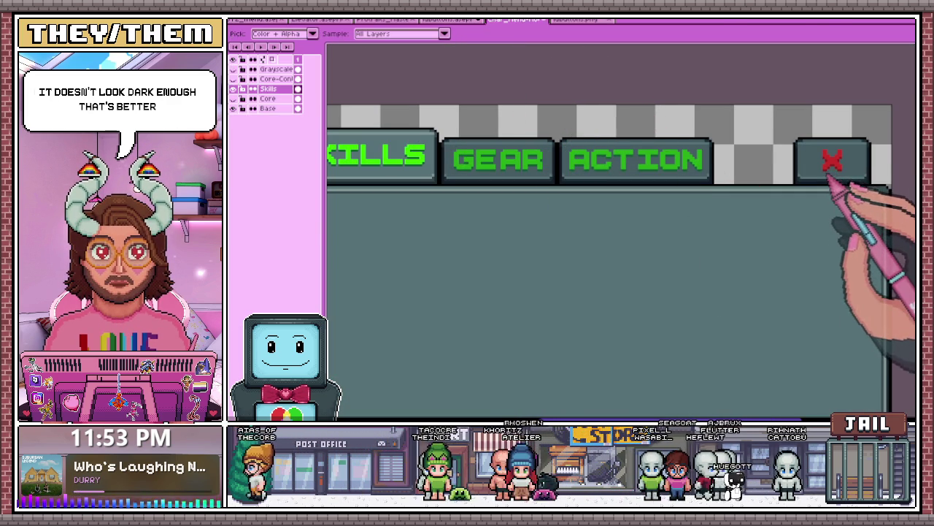
pyautogui.click(576, 19)
pyautogui.scroll(1, 569, 278)
pyautogui.scroll(1, 511, 310)
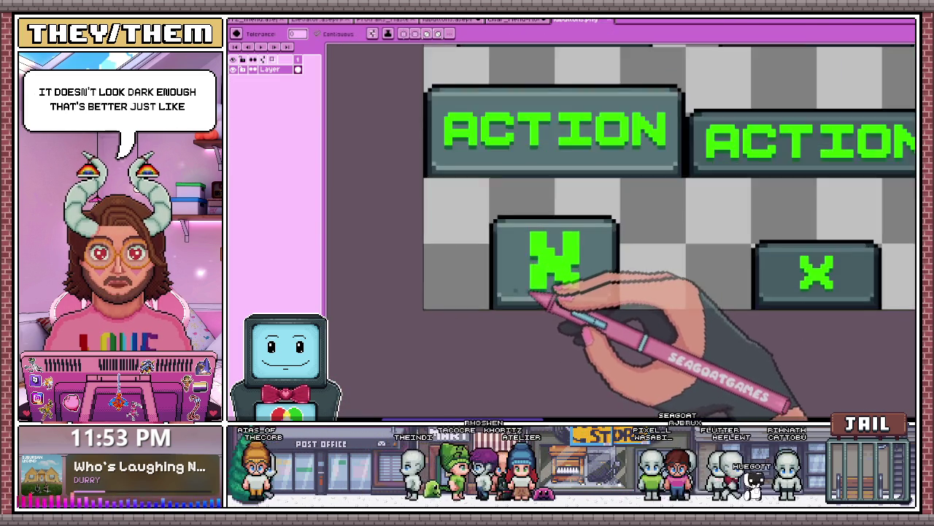
pyautogui.scroll(-2, 547, 303)
pyautogui.click(452, 20)
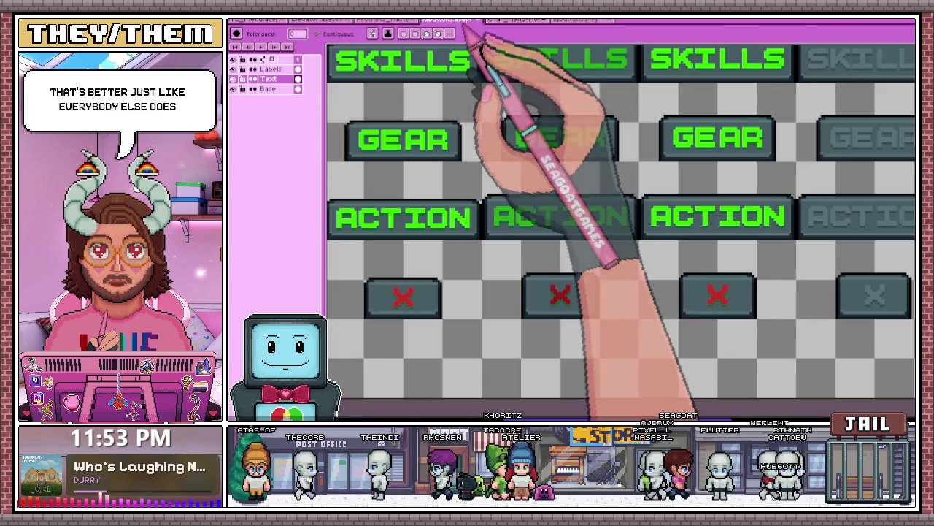
pyautogui.scroll(2, 394, 310)
pyautogui.scroll(1, 392, 312)
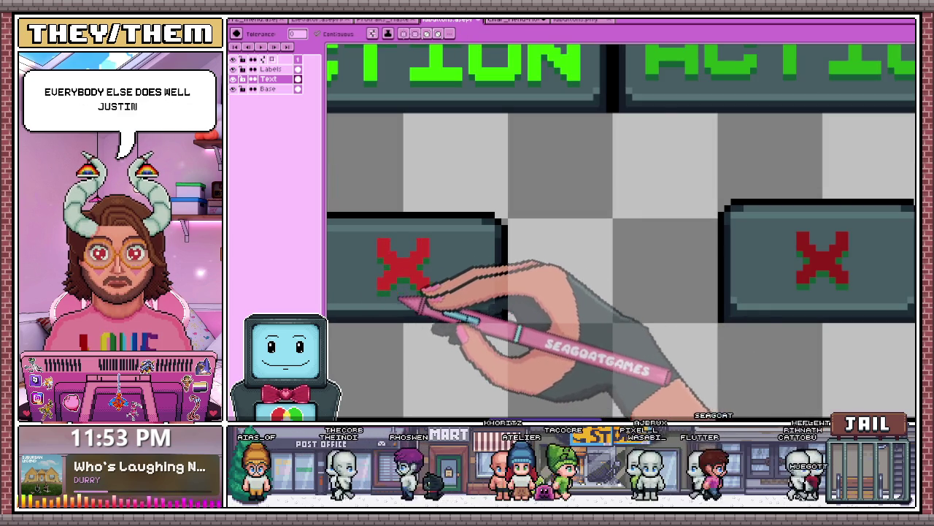
# - Glance at the reference sheet again, then settle on the menu mockup document
pyautogui.click(540, 19)
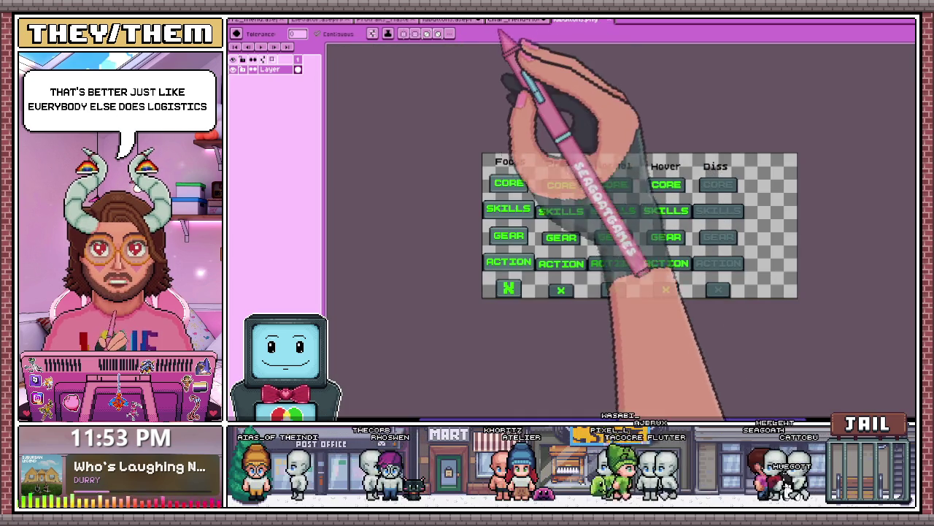
pyautogui.click(467, 19)
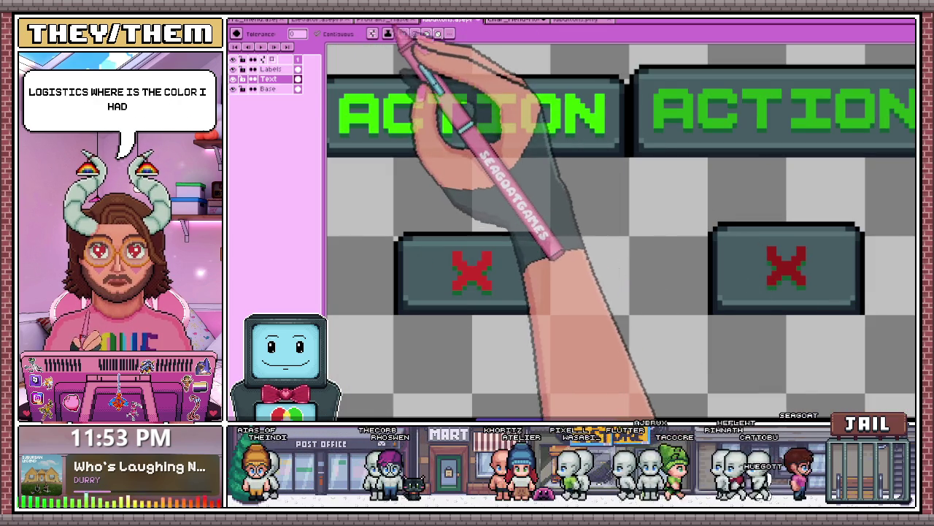
pyautogui.click(515, 20)
pyautogui.scroll(-3, 540, 161)
pyautogui.scroll(1, 526, 124)
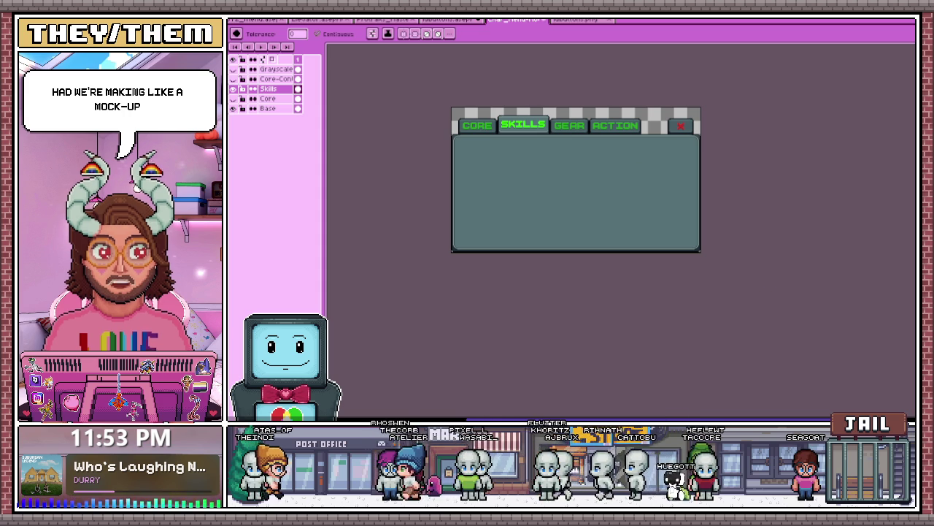
pyautogui.scroll(2, 463, 110)
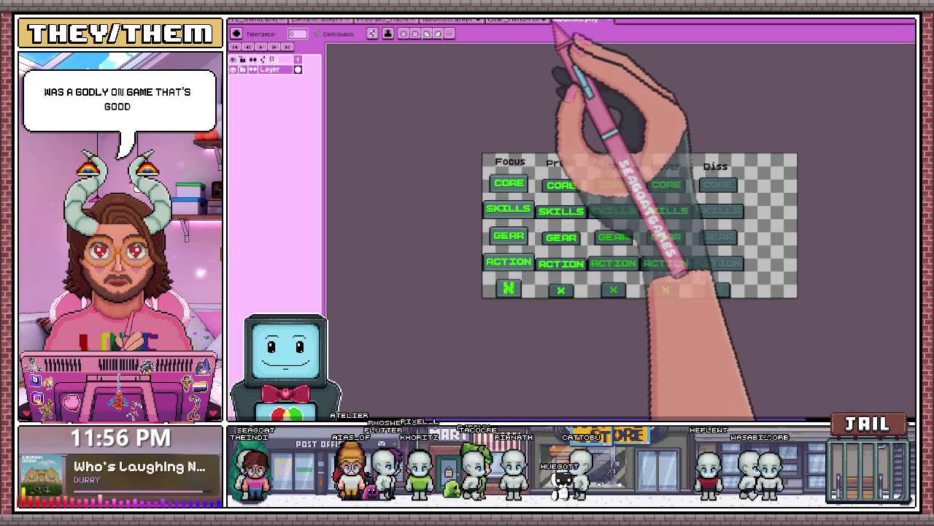
# - Check the mockup's red close button, then return to the layered button sheet
pyautogui.click(524, 19)
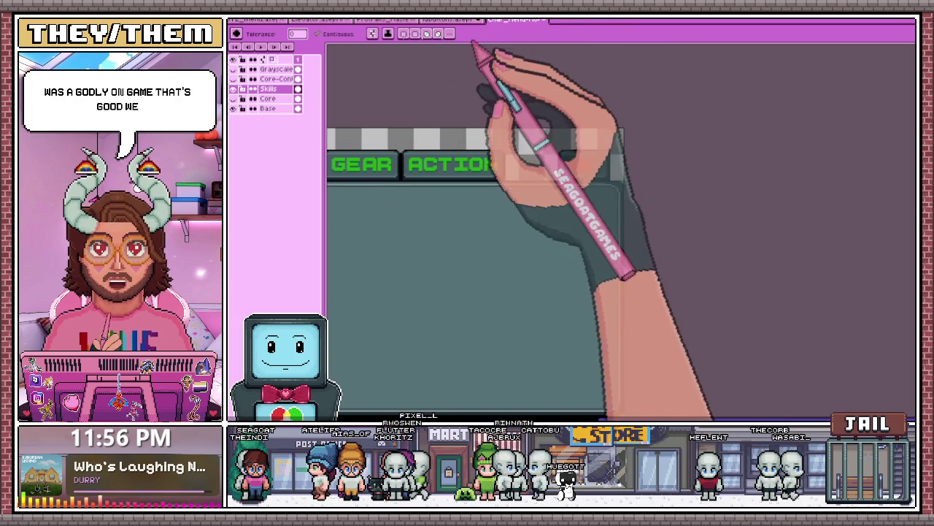
pyautogui.scroll(3, 587, 168)
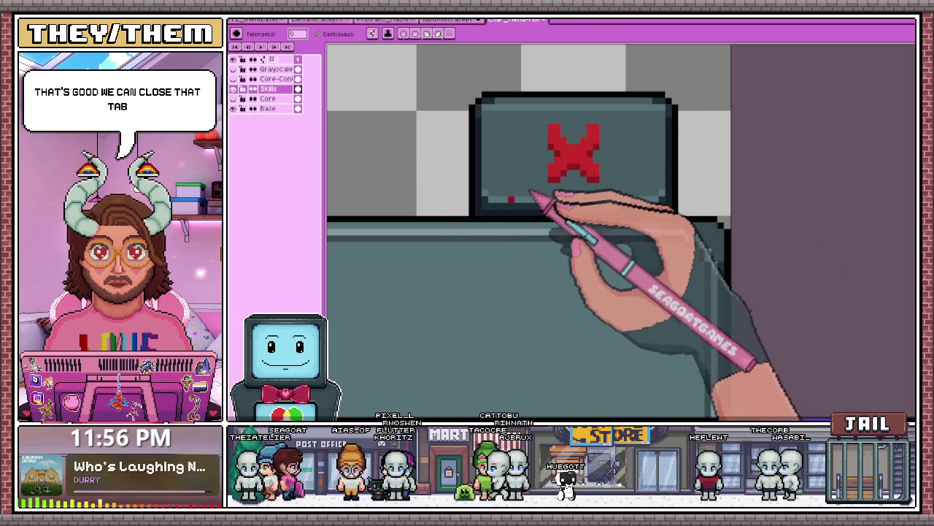
pyautogui.click(467, 19)
pyautogui.scroll(2, 482, 252)
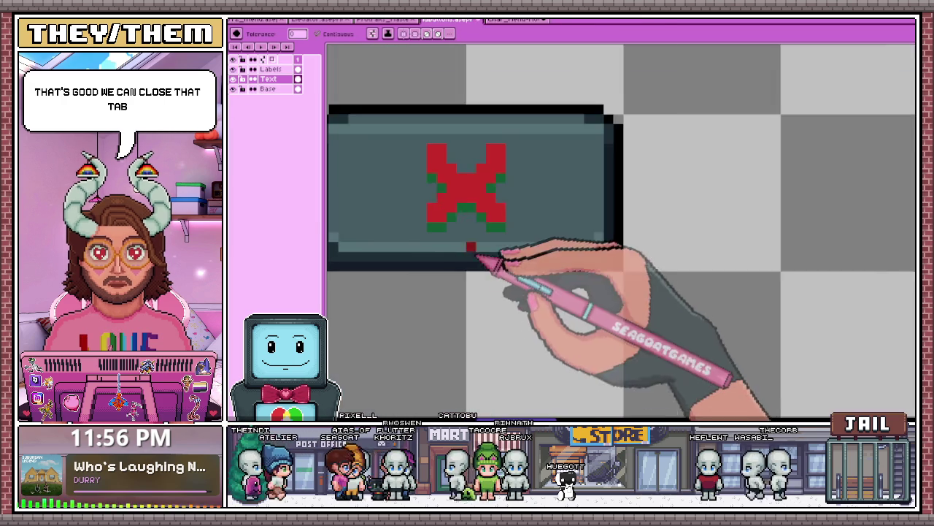
pyautogui.scroll(1, 462, 210)
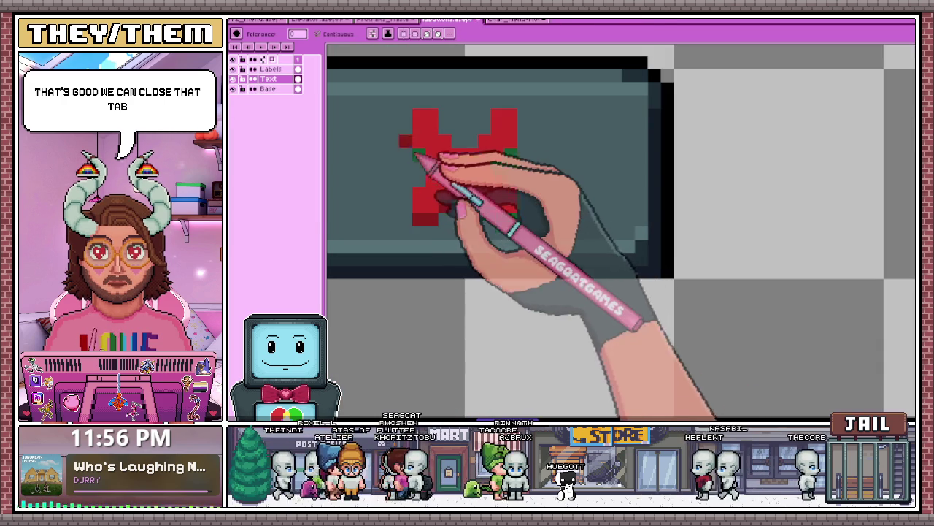
# - Repaint the leftover green pixels on the X, including along its bottom, in red
pyautogui.moveTo(432, 171); pyautogui.dragTo(428, 156)
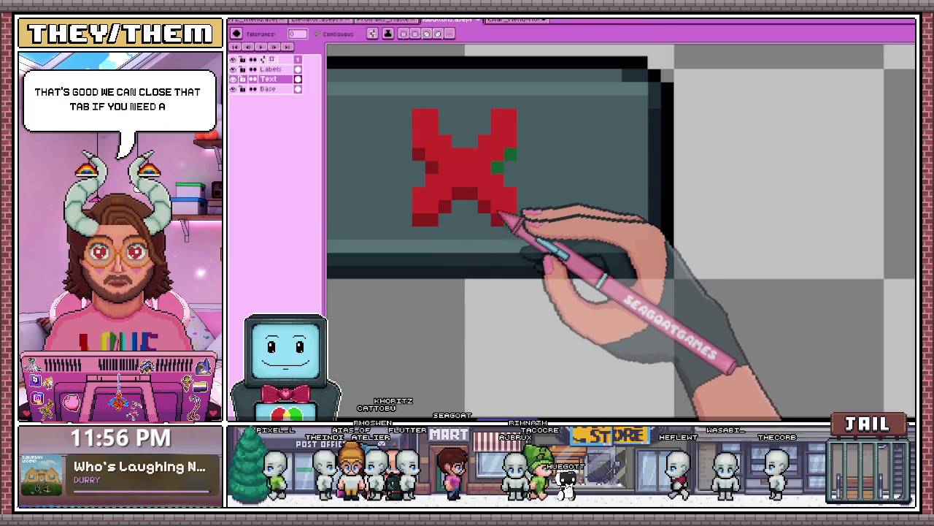
pyautogui.scroll(-3, 577, 173)
pyautogui.scroll(-1, 577, 173)
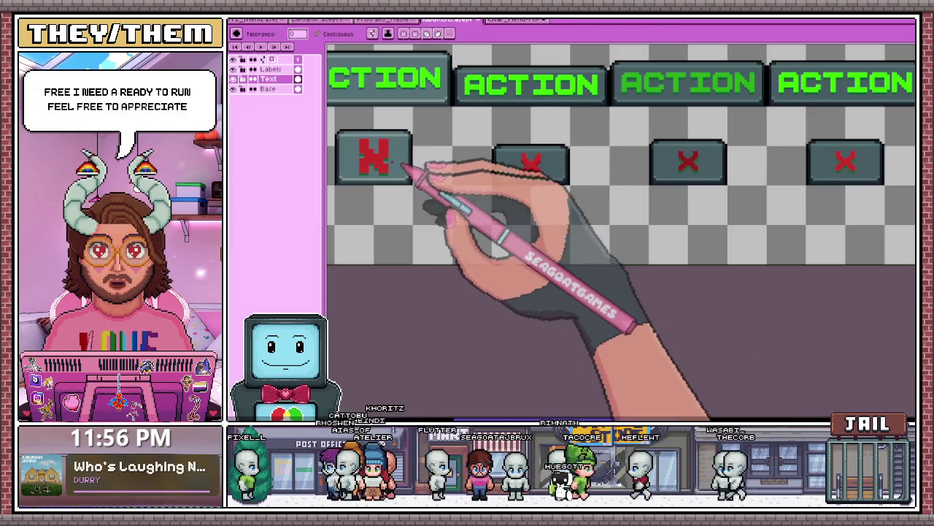
pyautogui.scroll(4, 358, 166)
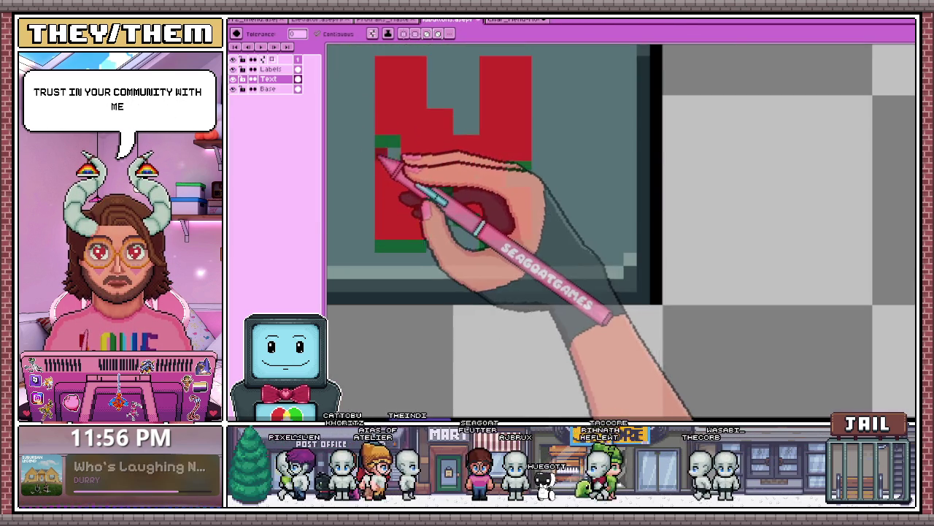
pyautogui.scroll(-1, 416, 183)
pyautogui.scroll(1, 442, 236)
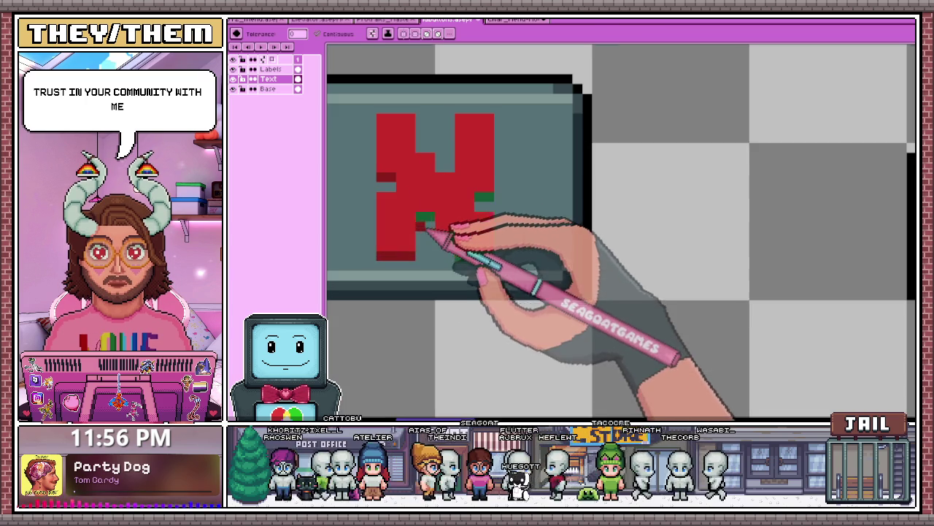
pyautogui.moveTo(480, 256); pyautogui.dragTo(490, 241)
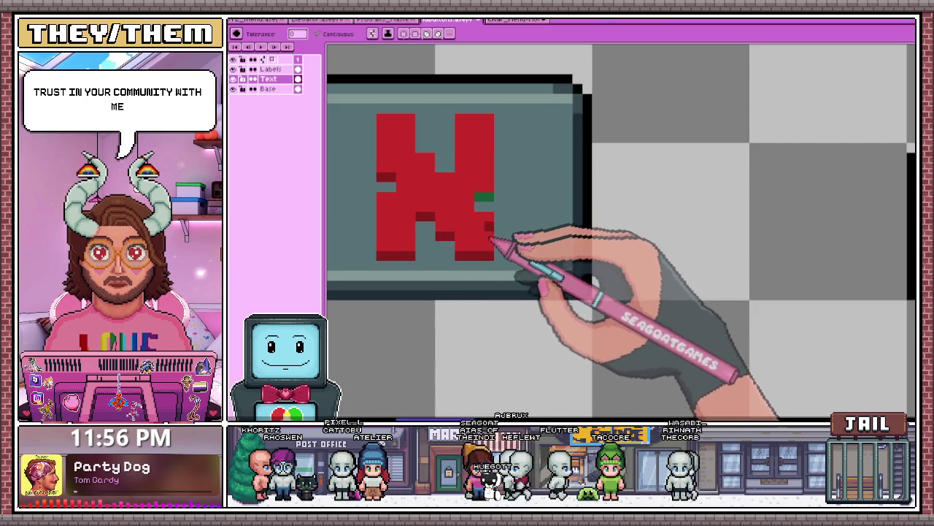
pyautogui.scroll(-2, 491, 204)
pyautogui.scroll(1, 475, 219)
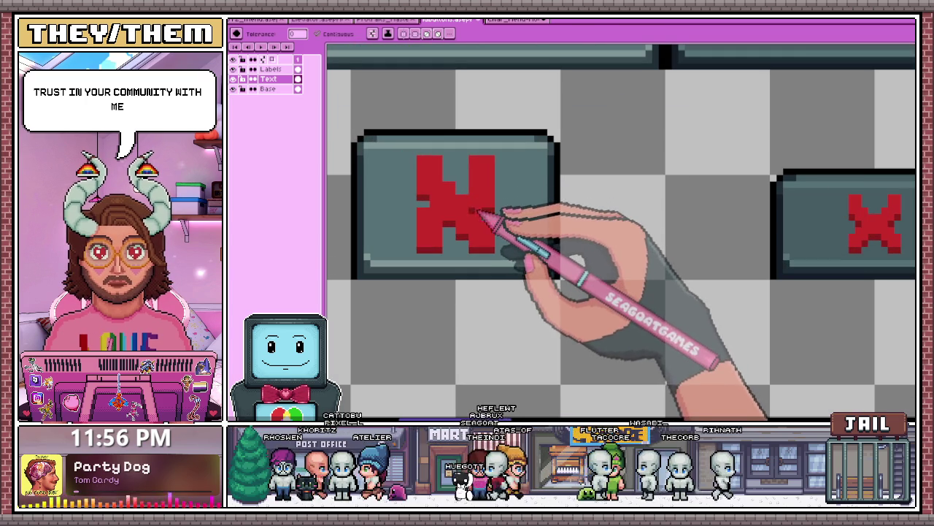
# - Rectangle-select the right half of the bold X
pyautogui.press('m')
pyautogui.scroll(1, 471, 182)
pyautogui.moveTo(449, 107); pyautogui.dragTo(540, 288)
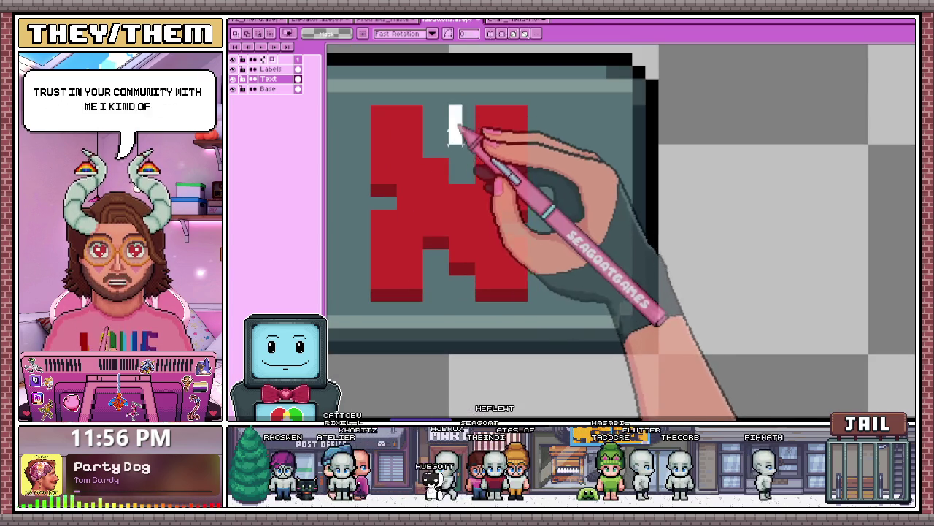
# - Mirror the selected red half horizontally (Shift+H) and commit it as a symmetrical Focus-column X
pyautogui.hotkey('shift', 'h')
pyautogui.press('Delete')
pyautogui.moveTo(413, 121)
pyautogui.mouseDown()
pyautogui.moveTo(409, 209)
pyautogui.moveTo(473, 310)
pyautogui.mouseUp()
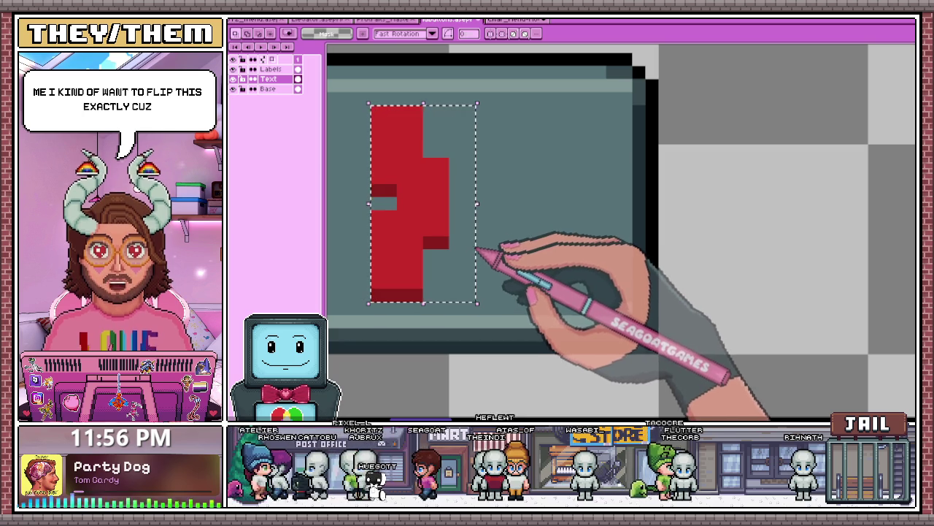
pyautogui.hotkey('shift', 'h')
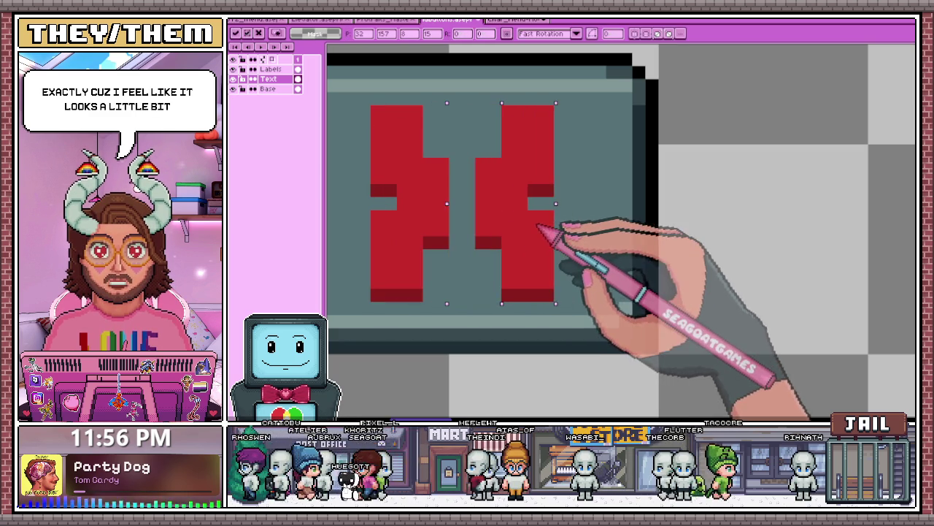
pyautogui.scroll(-1, 518, 226)
pyautogui.scroll(-2, 511, 219)
pyautogui.scroll(-1, 515, 219)
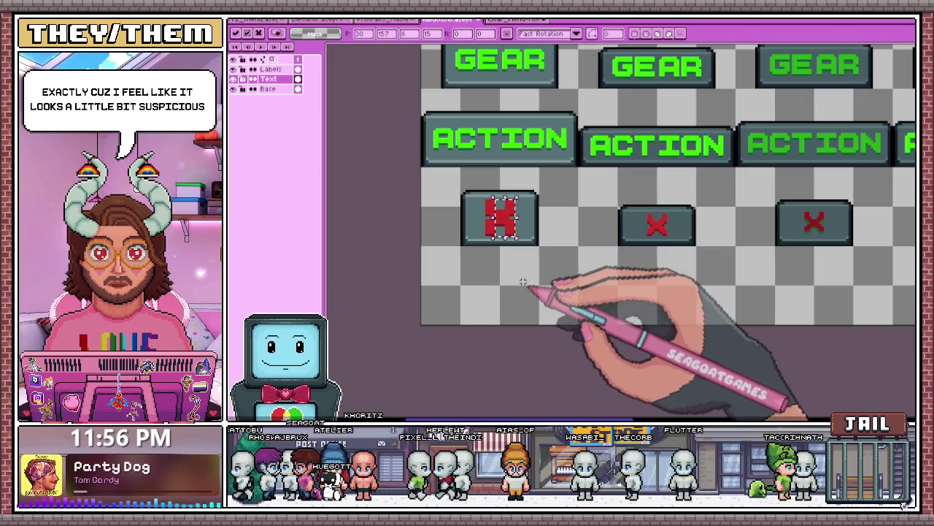
pyautogui.click(530, 278)
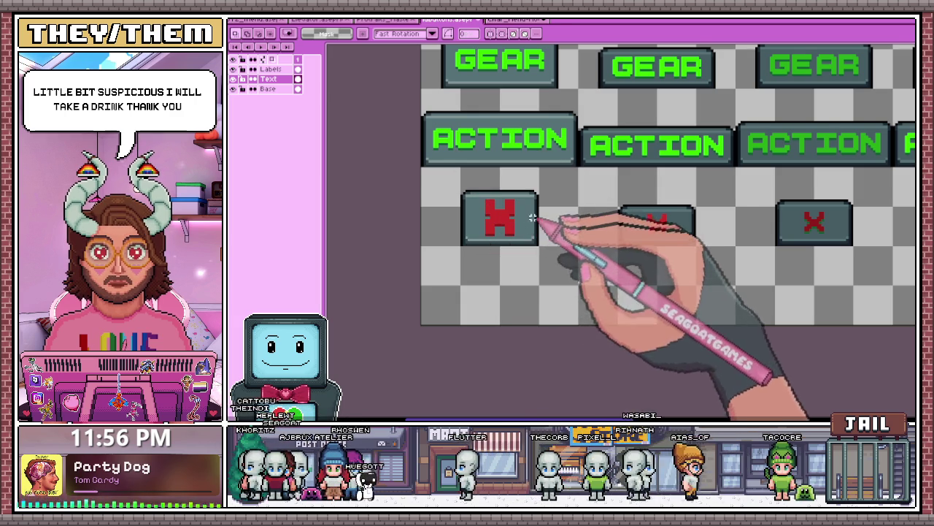
# - Select the red X and move it onto the left button
pyautogui.scroll(1, 526, 228)
pyautogui.moveTo(439, 177); pyautogui.dragTo(550, 270)
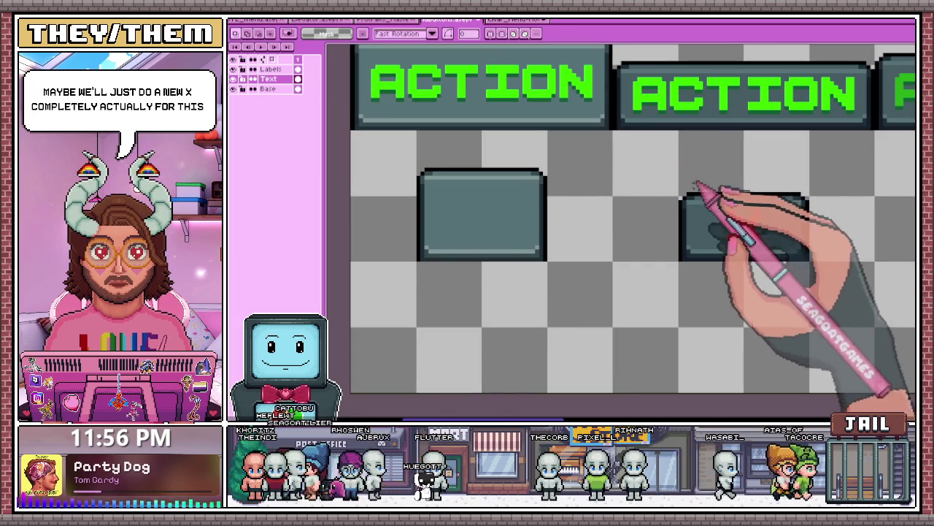
pyautogui.moveTo(730, 212); pyautogui.dragTo(478, 208)
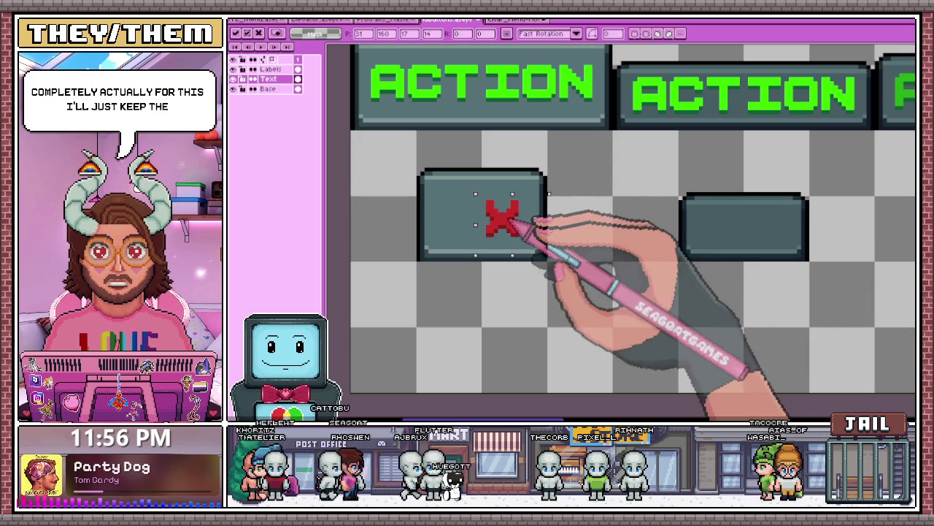
pyautogui.scroll(-2, 509, 300)
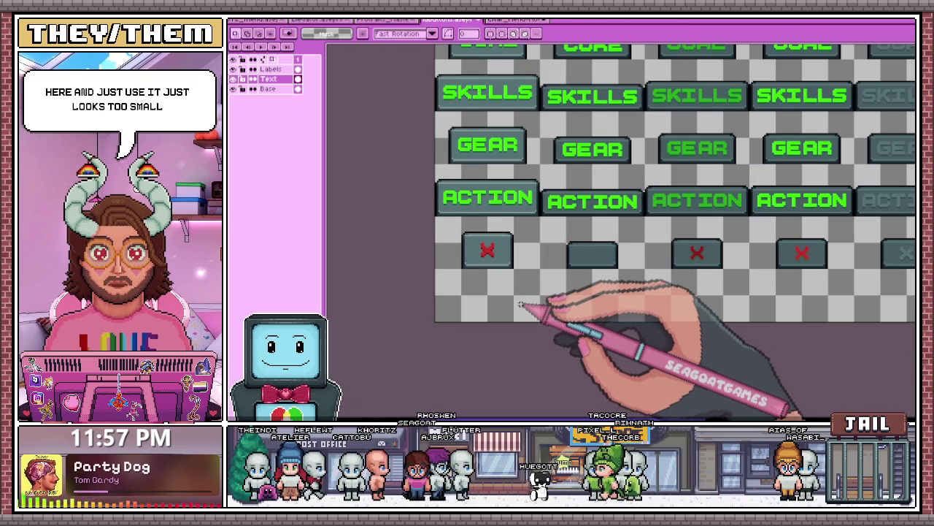
pyautogui.scroll(2, 519, 237)
pyautogui.scroll(-2, 473, 256)
pyautogui.scroll(1, 490, 235)
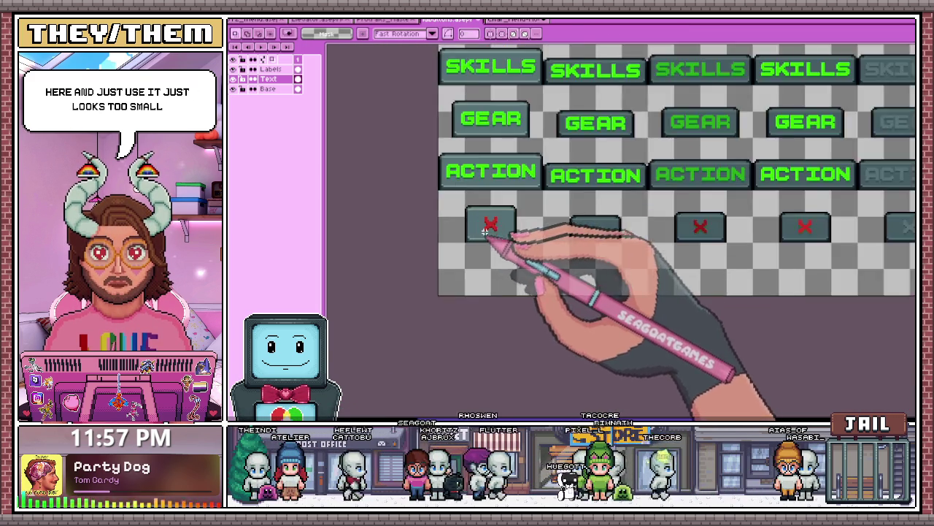
pyautogui.scroll(2, 494, 225)
pyautogui.scroll(-1, 492, 209)
pyautogui.scroll(1, 482, 208)
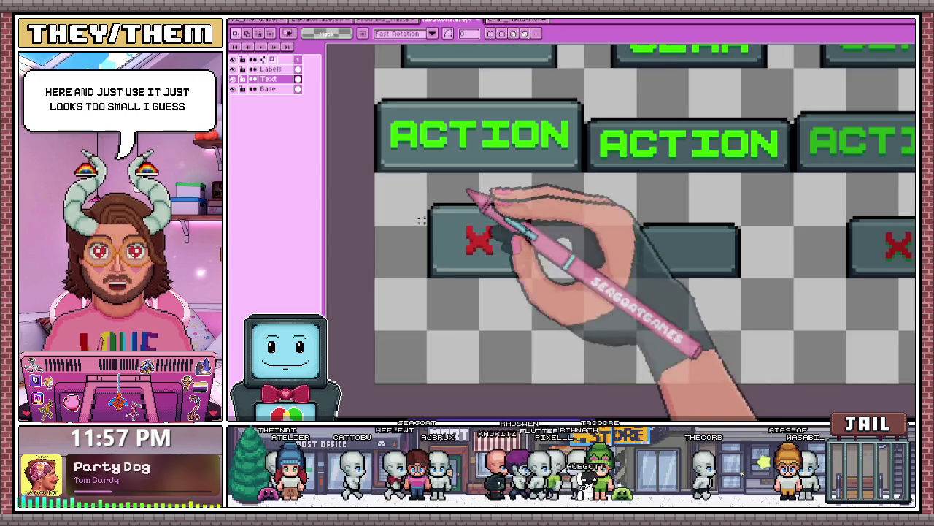
pyautogui.scroll(-3, 501, 203)
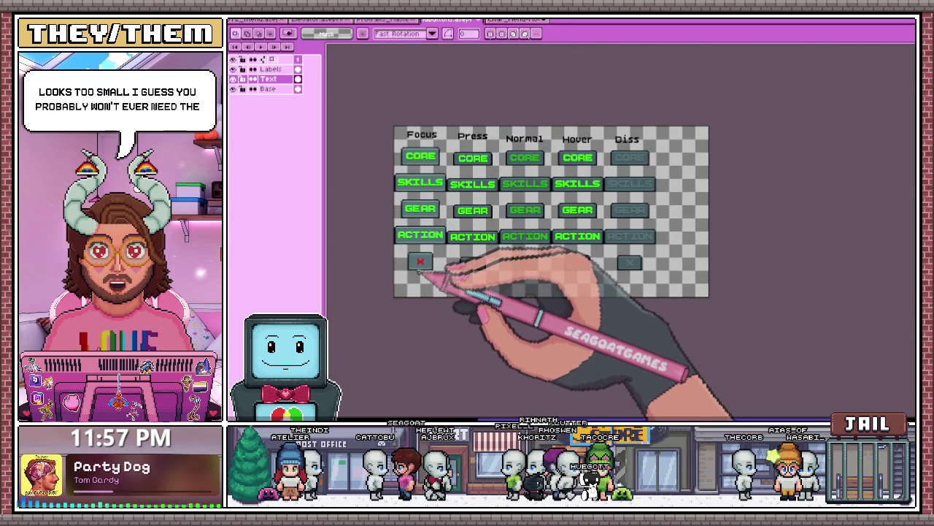
pyautogui.scroll(1, 421, 270)
pyautogui.scroll(1, 416, 246)
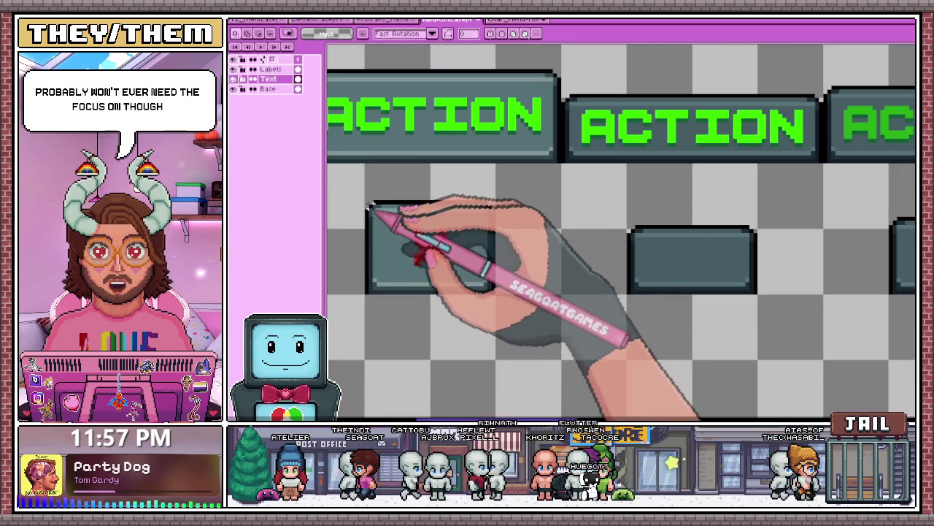
# - Paste a copy of the whole Focus X button onto the empty Press button
pyautogui.moveTo(368, 203); pyautogui.dragTo(448, 262)
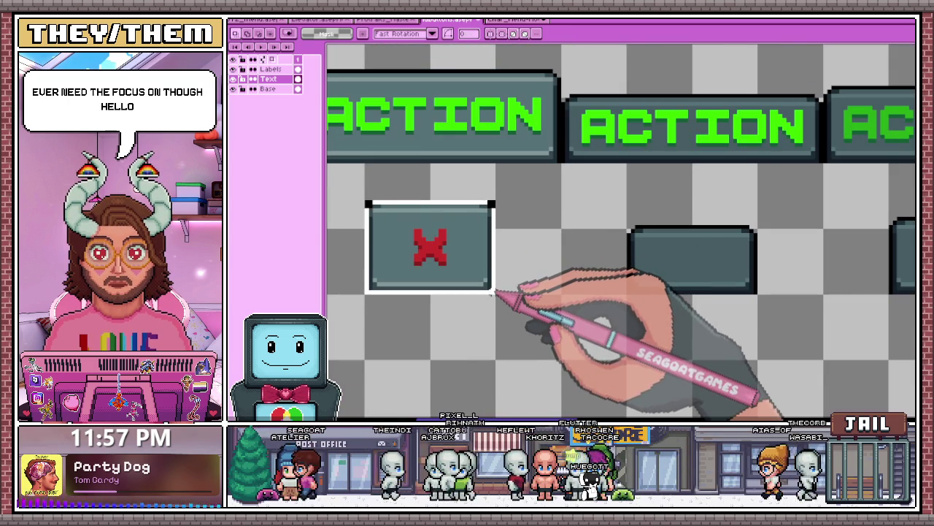
pyautogui.scroll(-3, 467, 175)
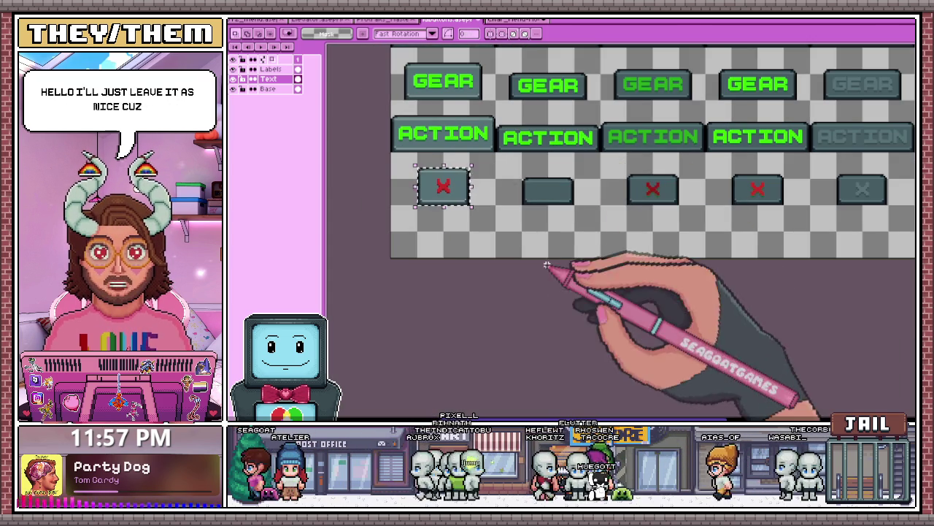
pyautogui.scroll(1, 454, 189)
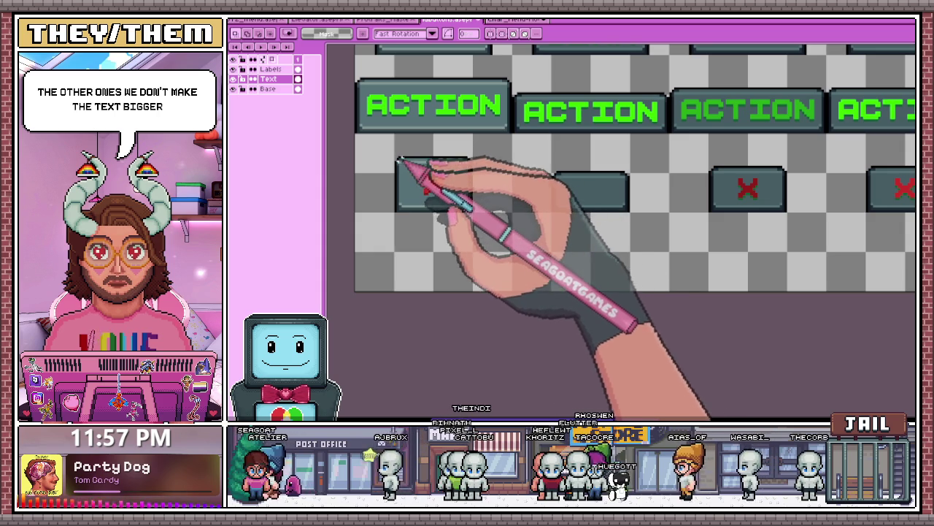
pyautogui.hotkey('ctrl', 'v')
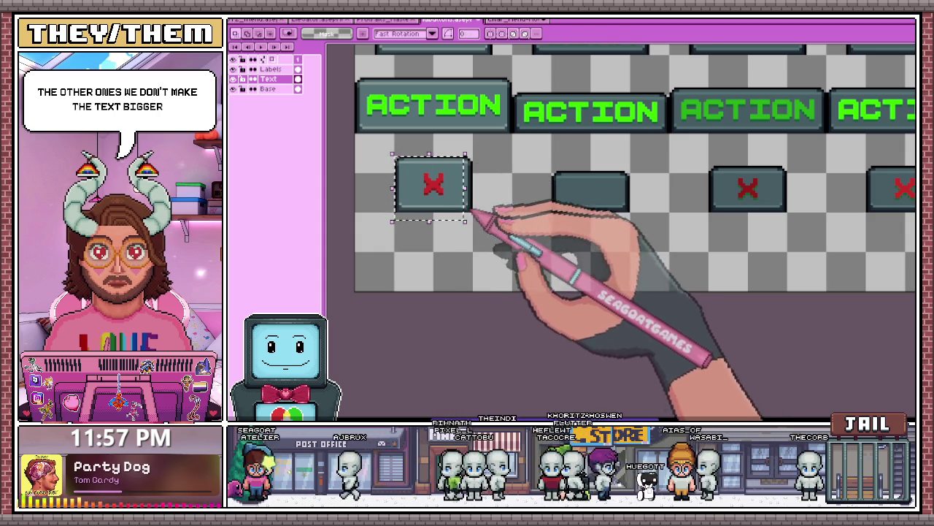
pyautogui.moveTo(438, 183); pyautogui.dragTo(595, 186)
pyautogui.scroll(1, 595, 190)
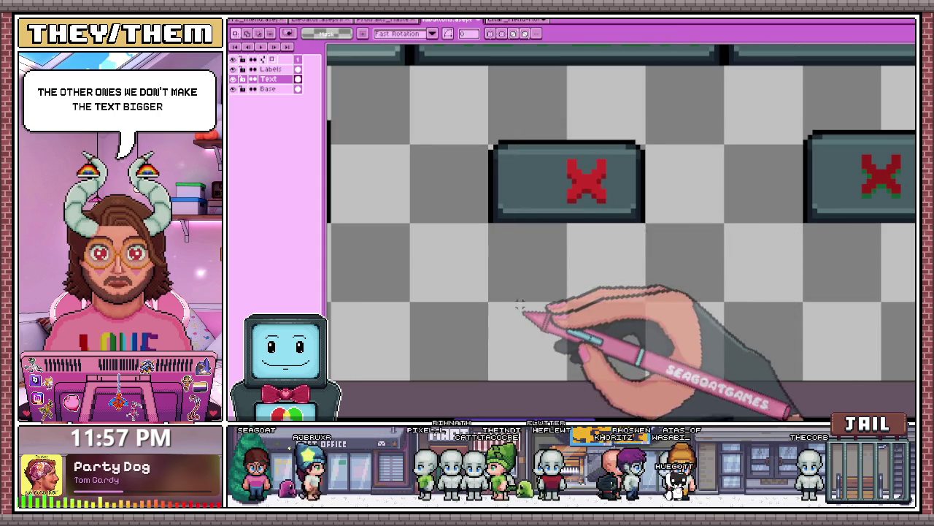
# - Select the new Press X and sample red from the canvas to replace its stray green pixels
pyautogui.moveTo(490, 143); pyautogui.dragTo(641, 221)
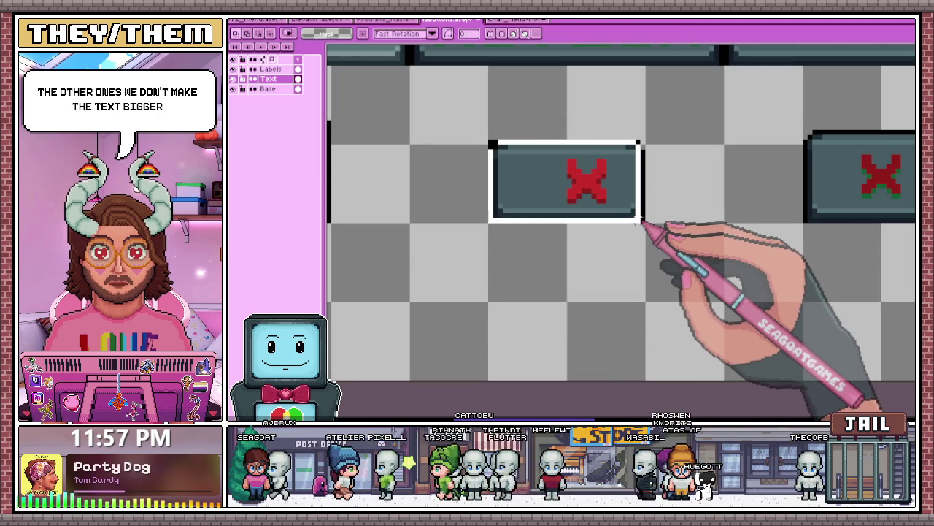
pyautogui.scroll(-2, 577, 234)
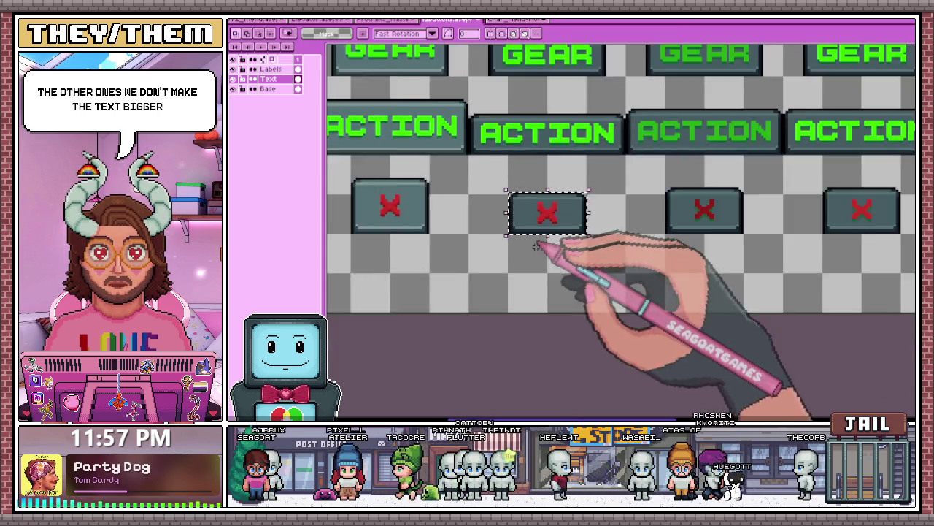
pyautogui.scroll(-2, 546, 246)
pyautogui.scroll(2, 481, 248)
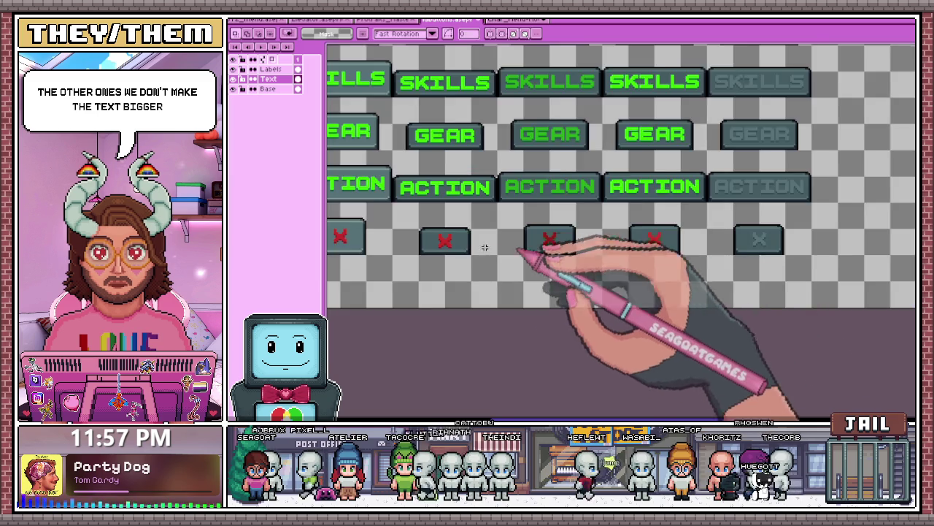
pyautogui.scroll(2, 465, 247)
pyautogui.scroll(2, 683, 218)
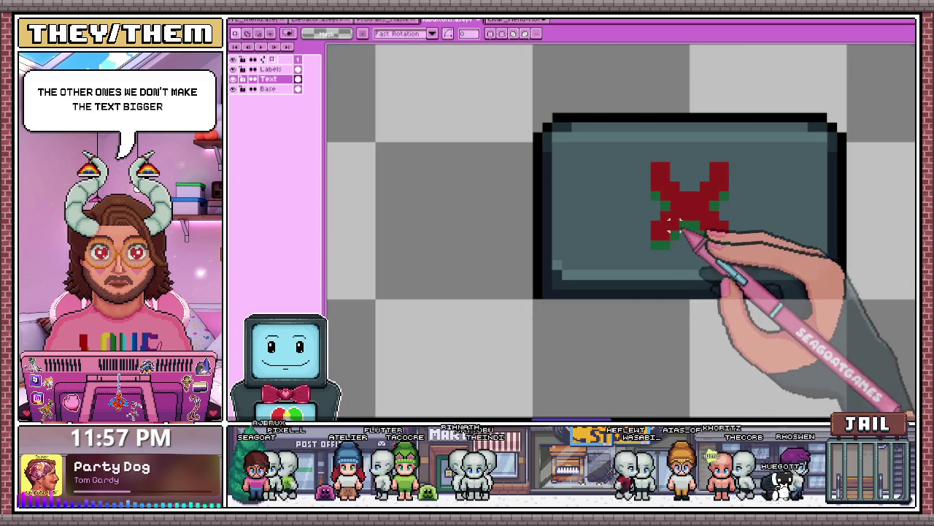
pyautogui.scroll(-2, 665, 248)
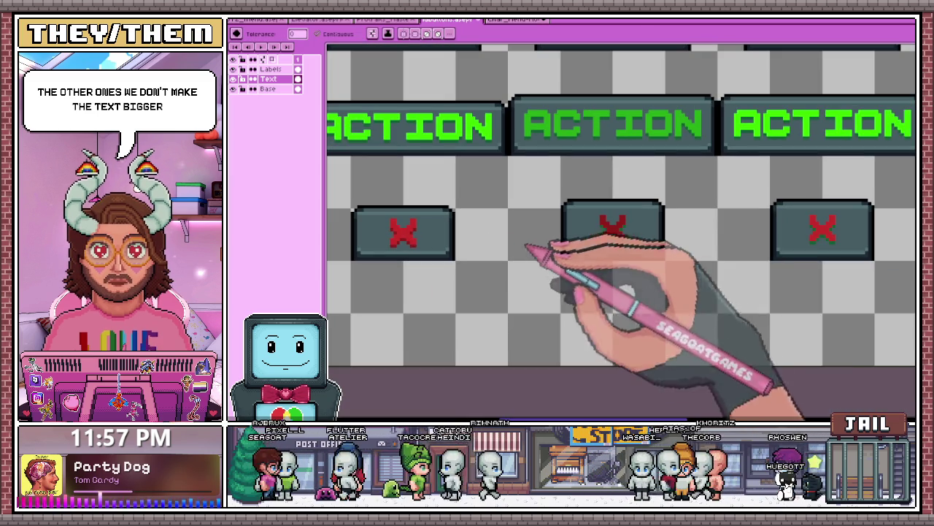
pyautogui.scroll(2, 635, 241)
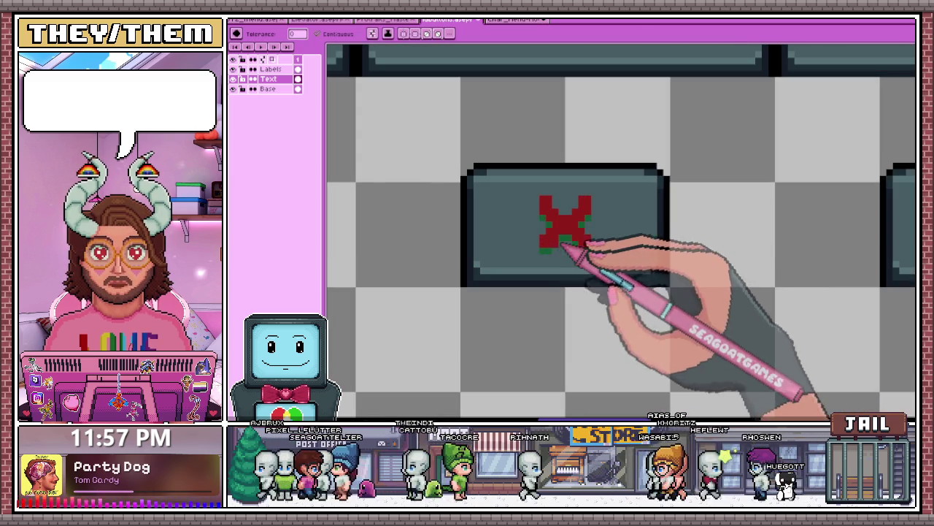
pyautogui.scroll(2, 562, 239)
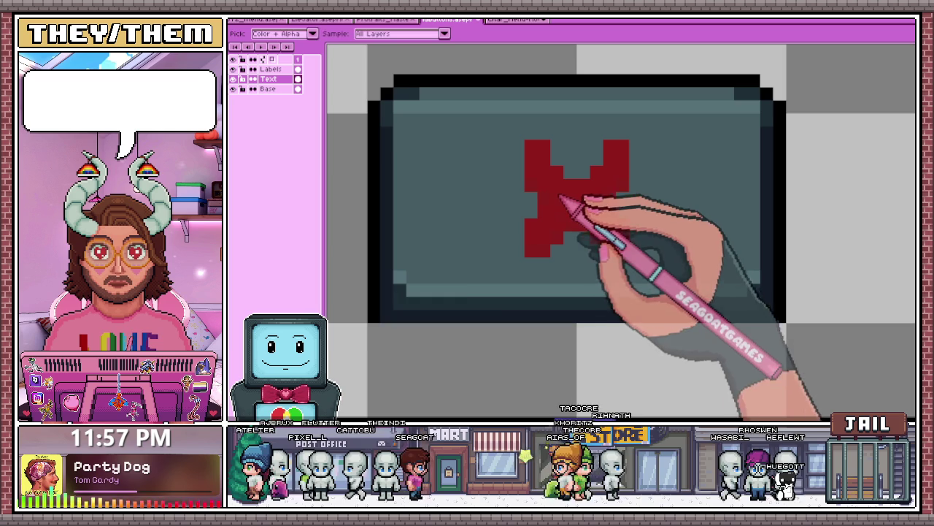
pyautogui.press('w')
pyautogui.scroll(-2, 562, 208)
pyautogui.scroll(-1, 385, 215)
pyautogui.scroll(1, 386, 209)
pyautogui.scroll(1, 554, 203)
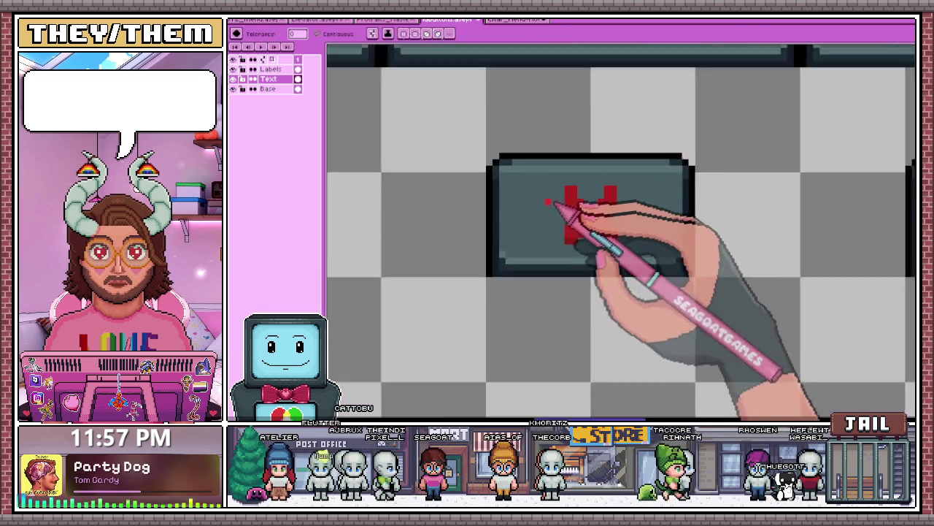
pyautogui.scroll(1, 554, 205)
pyautogui.scroll(-2, 563, 209)
pyautogui.press('i')
pyautogui.scroll(-1, 500, 259)
pyautogui.scroll(-2, 450, 281)
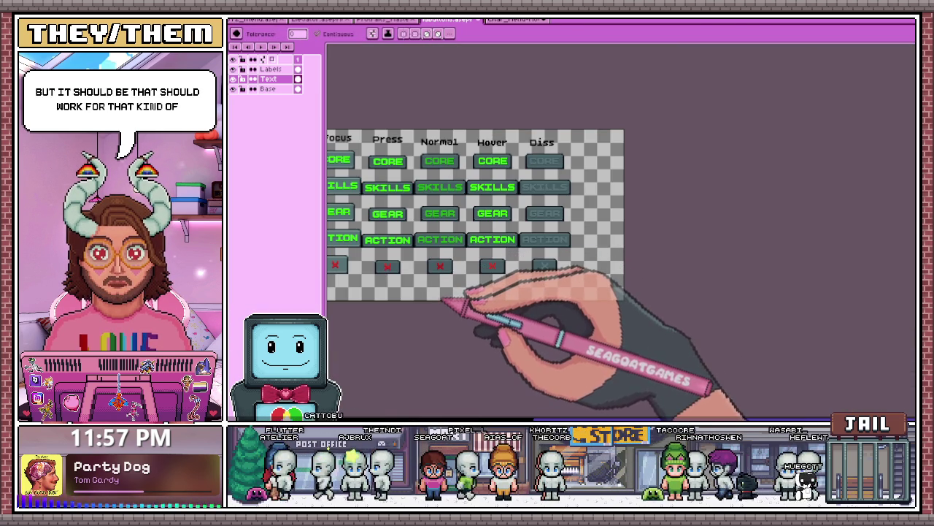
pyautogui.scroll(2, 444, 300)
pyautogui.scroll(2, 442, 301)
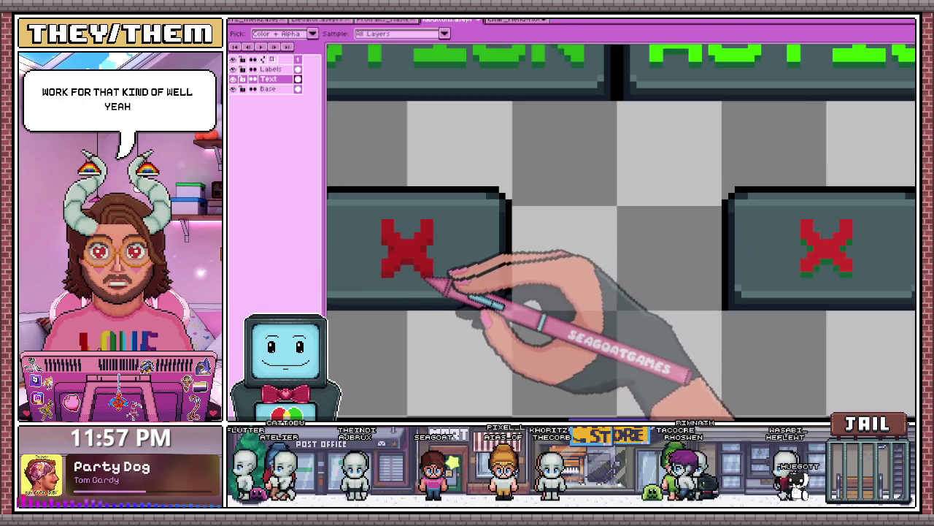
pyautogui.scroll(-1, 438, 270)
pyautogui.scroll(2, 517, 265)
pyautogui.scroll(2, 621, 270)
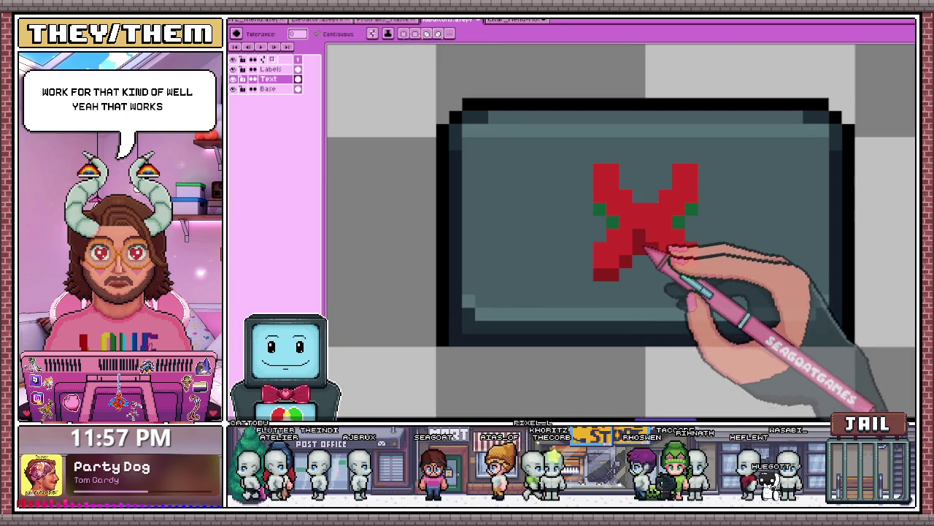
pyautogui.scroll(-2, 444, 267)
pyautogui.scroll(1, 511, 256)
pyautogui.scroll(2, 539, 248)
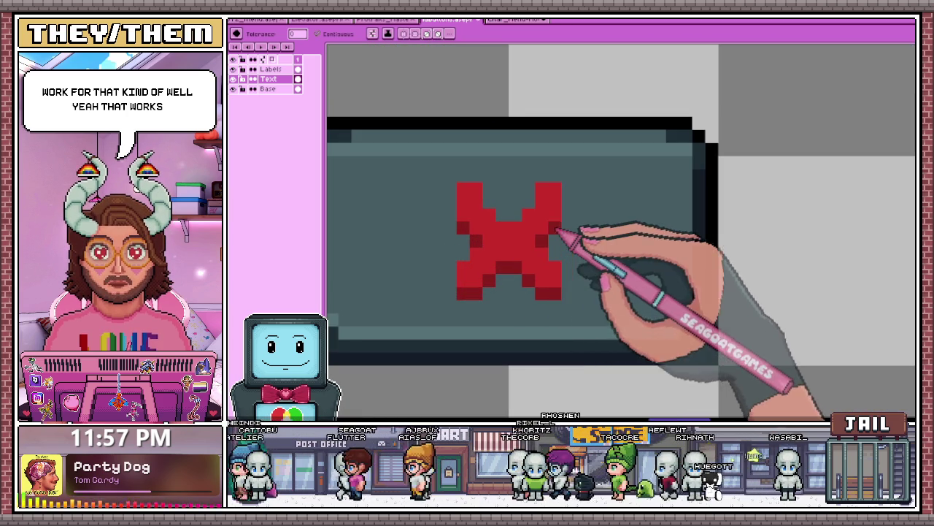
pyautogui.scroll(-2, 556, 235)
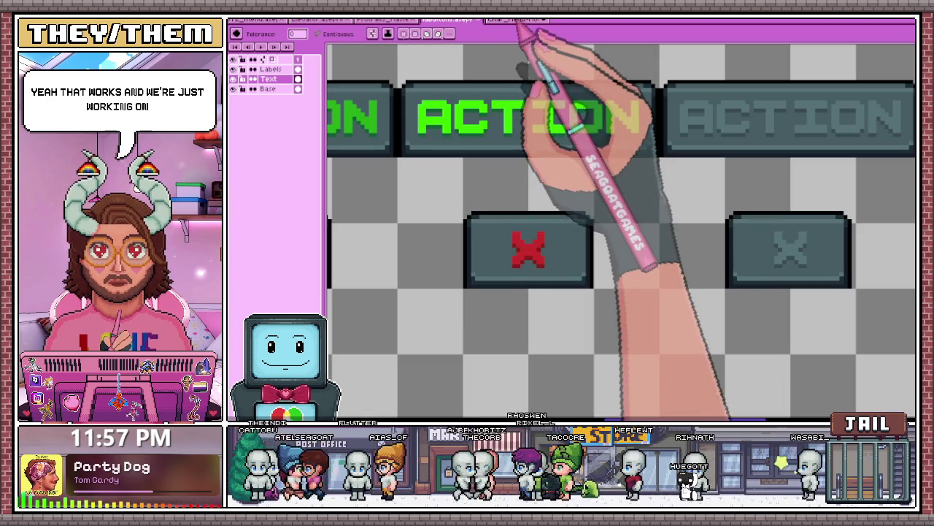
# - In the menu mockup, preview CORE, then SKILLS, as the highlighted tab via layer visibility
pyautogui.click(519, 22)
pyautogui.scroll(-2, 626, 177)
pyautogui.scroll(-1, 567, 270)
pyautogui.scroll(2, 496, 245)
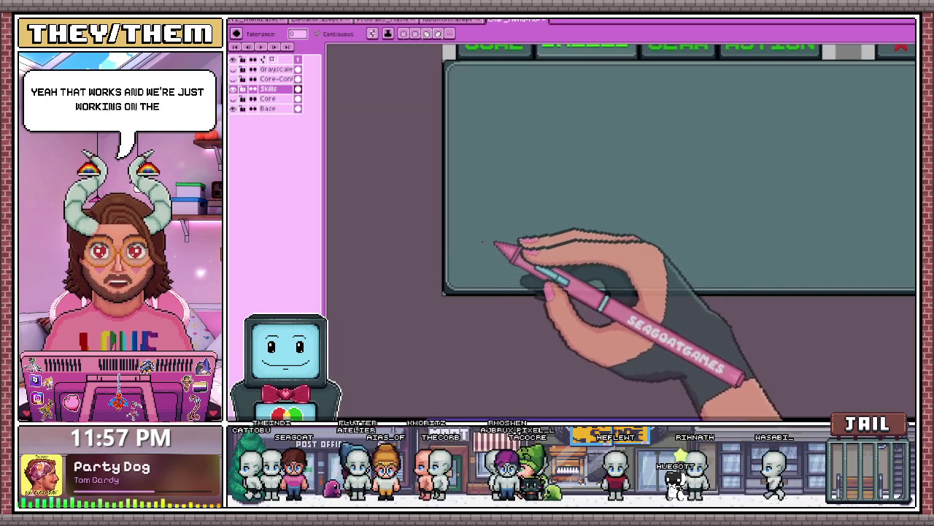
pyautogui.scroll(-2, 495, 243)
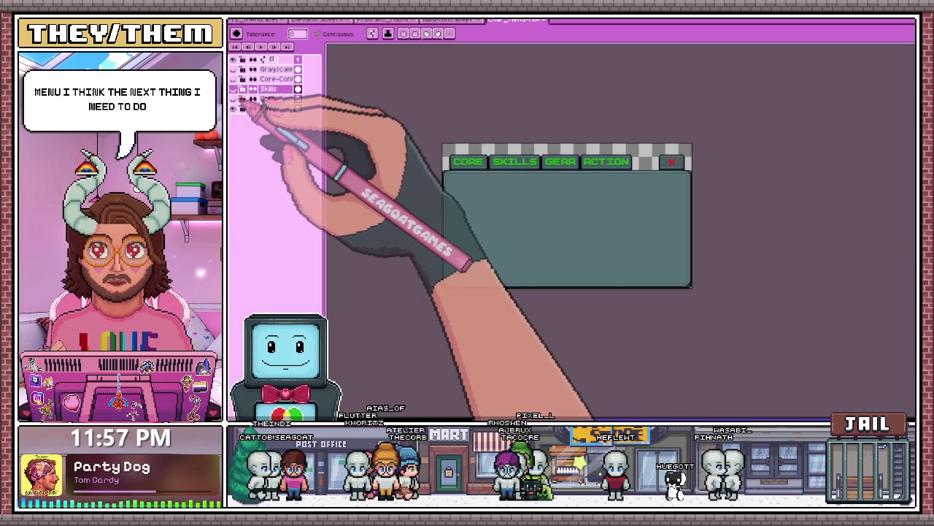
pyautogui.click(234, 99)
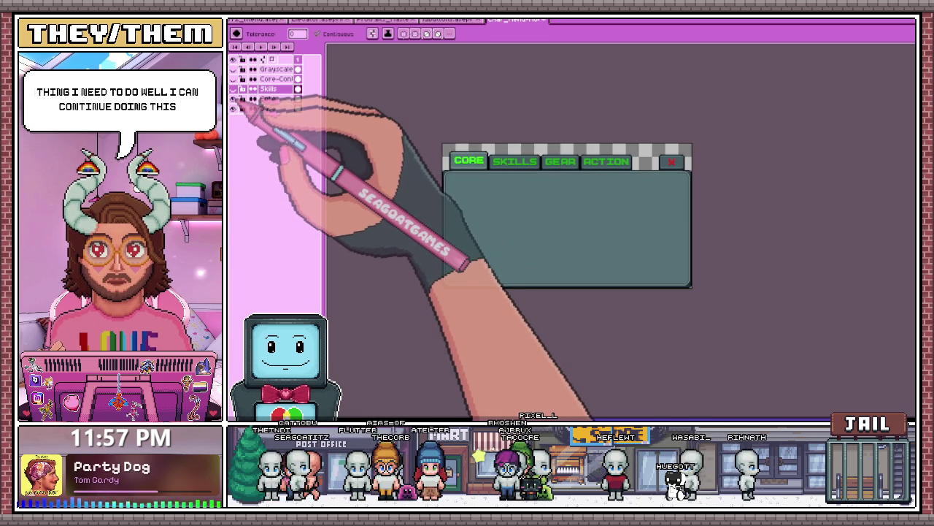
pyautogui.click(234, 89)
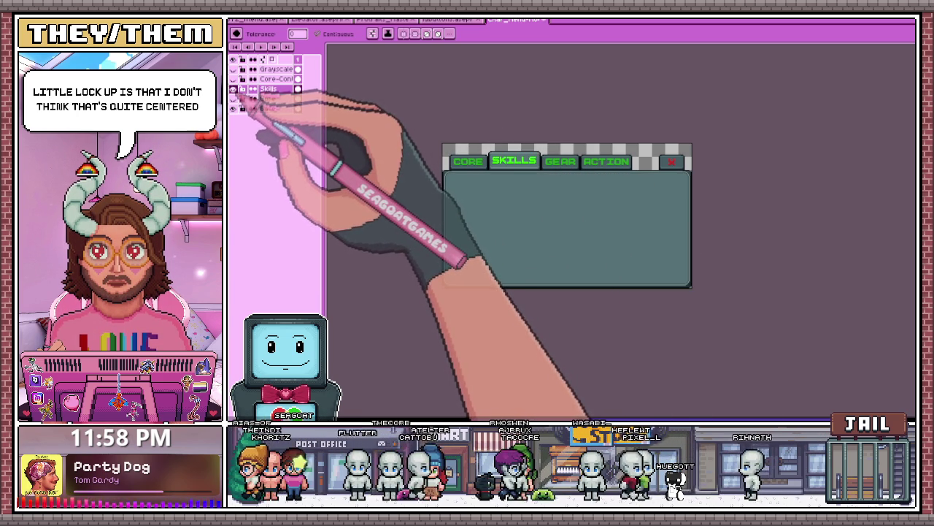
# - Marquee-select the tab row to check its centring
pyautogui.scroll(2, 588, 143)
pyautogui.press('m')
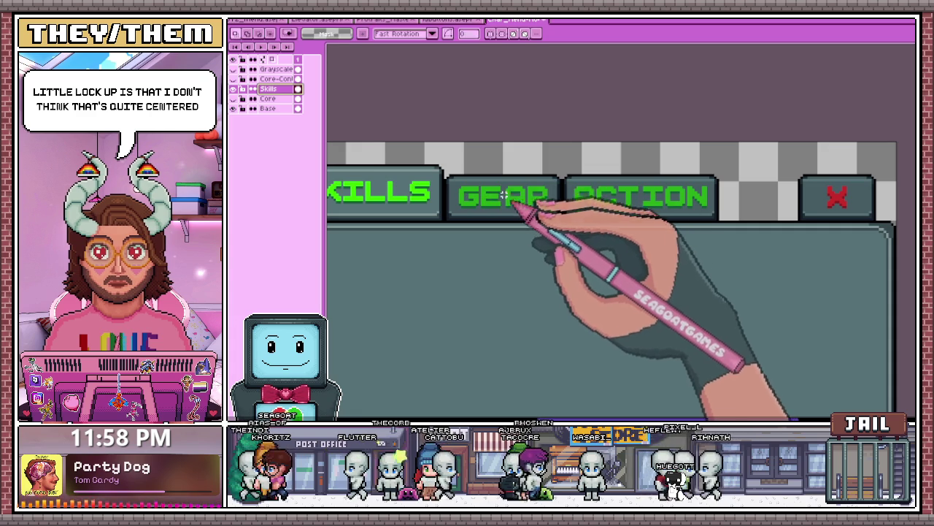
pyautogui.scroll(2, 504, 196)
pyautogui.scroll(-2, 511, 196)
pyautogui.hscroll(-3, 497, 193)
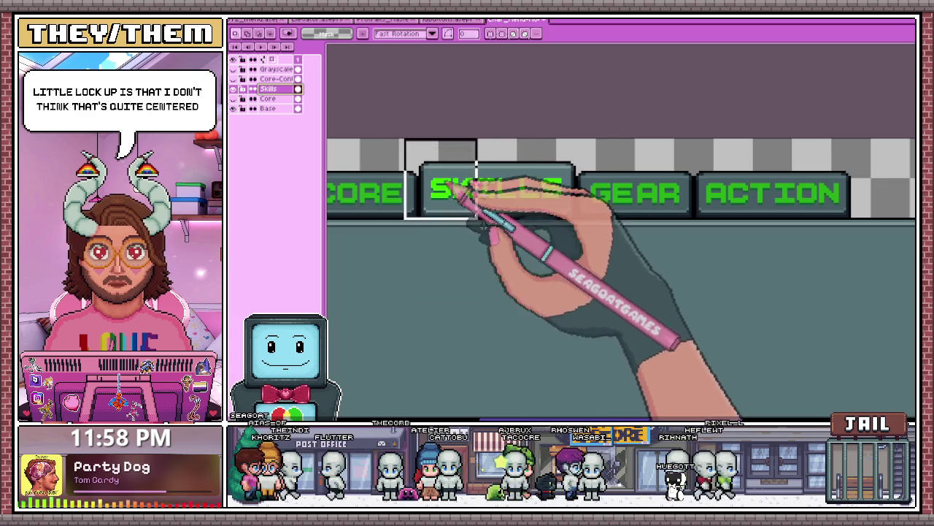
pyautogui.moveTo(477, 216); pyautogui.dragTo(626, 310)
pyautogui.scroll(-1, 559, 219)
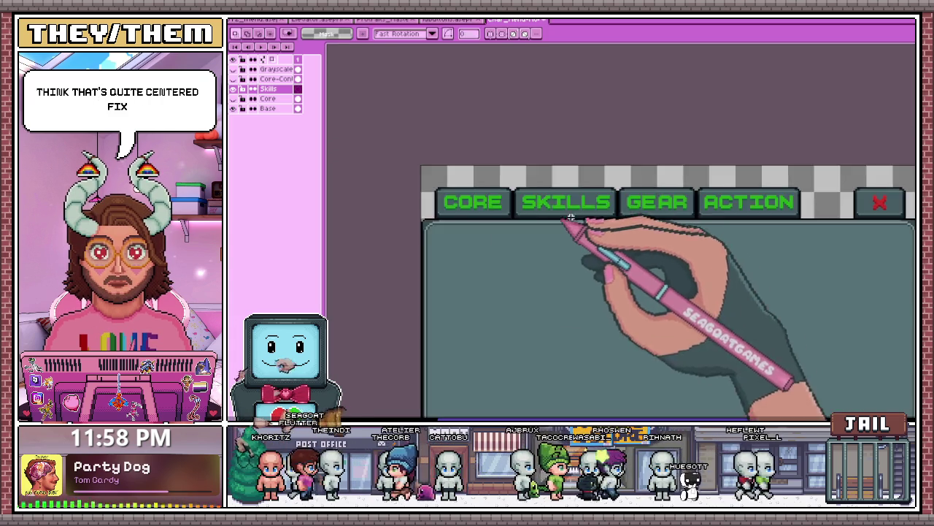
pyautogui.scroll(-1, 668, 240)
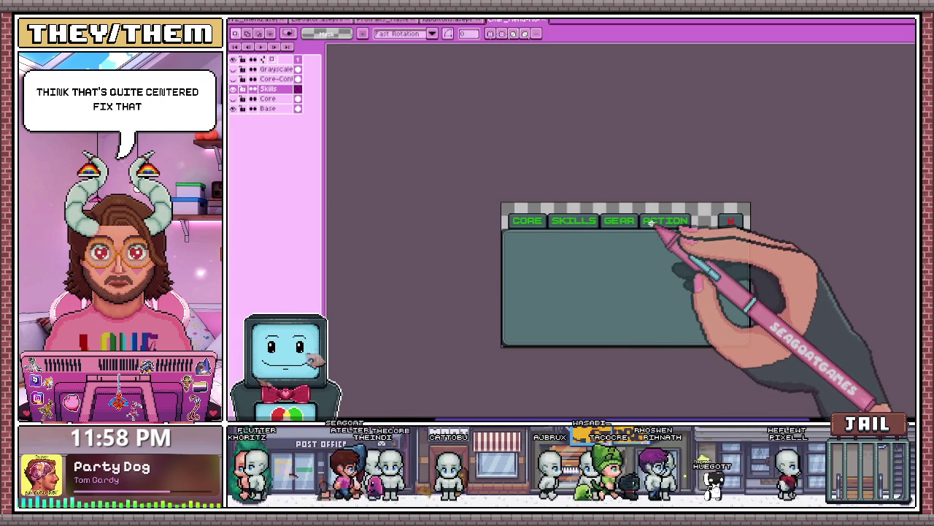
# - On the button-state sheet, copy the Press-column ACTION button below the X row, then undo it
pyautogui.click(447, 20)
pyautogui.scroll(-1, 621, 289)
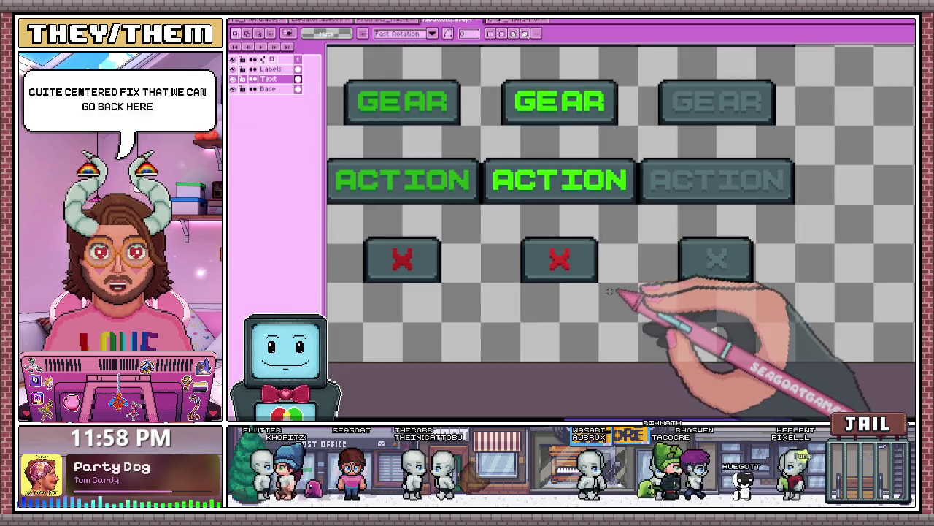
pyautogui.scroll(-2, 605, 295)
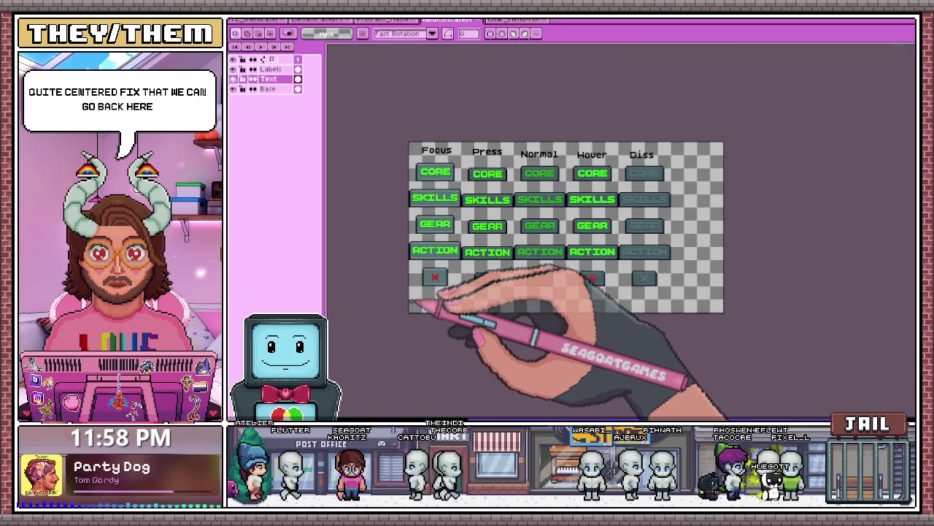
pyautogui.scroll(1, 424, 305)
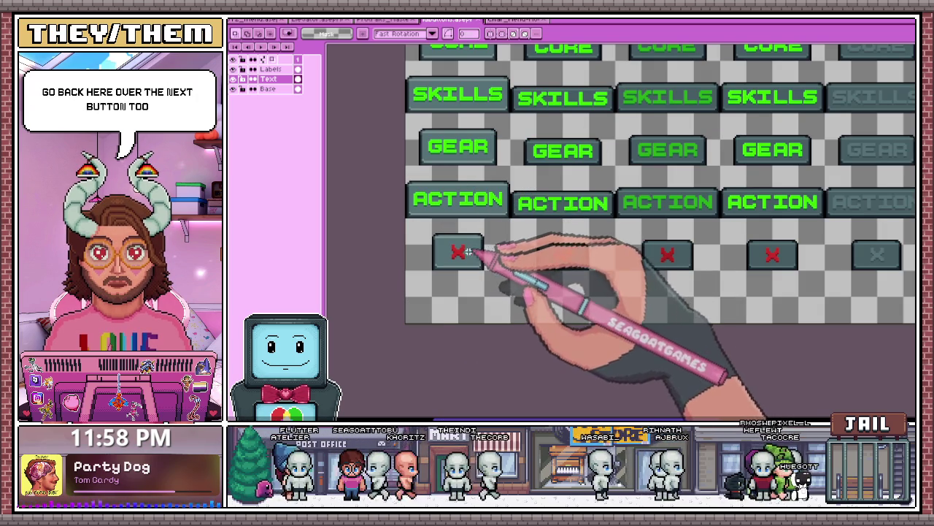
pyautogui.scroll(1, 471, 218)
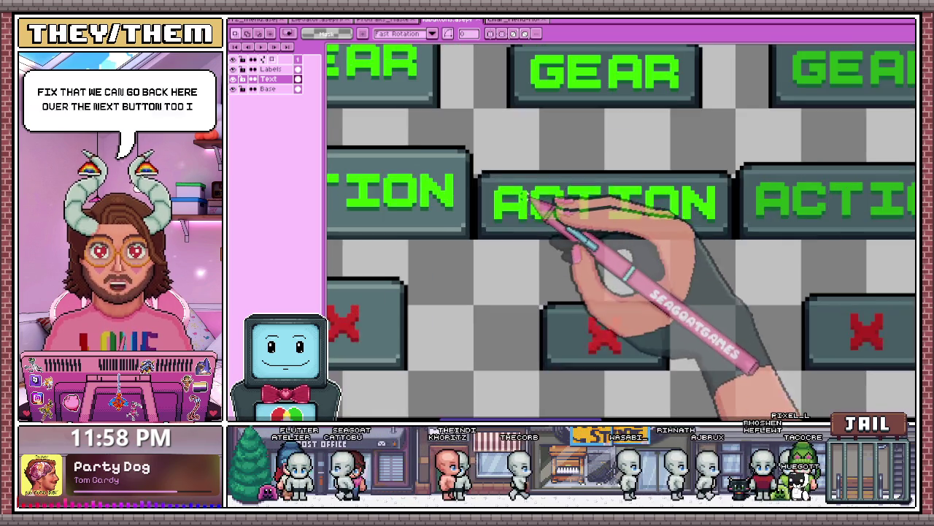
pyautogui.scroll(-2, 487, 175)
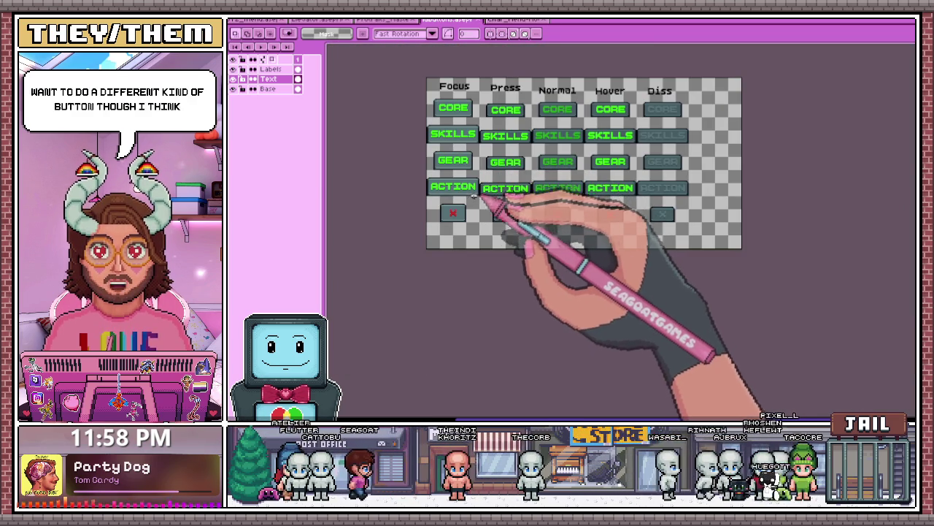
pyautogui.scroll(2, 479, 195)
pyautogui.scroll(1, 475, 175)
pyautogui.moveTo(478, 153); pyautogui.dragTo(796, 238)
pyautogui.scroll(-1, 751, 241)
pyautogui.scroll(-1, 609, 223)
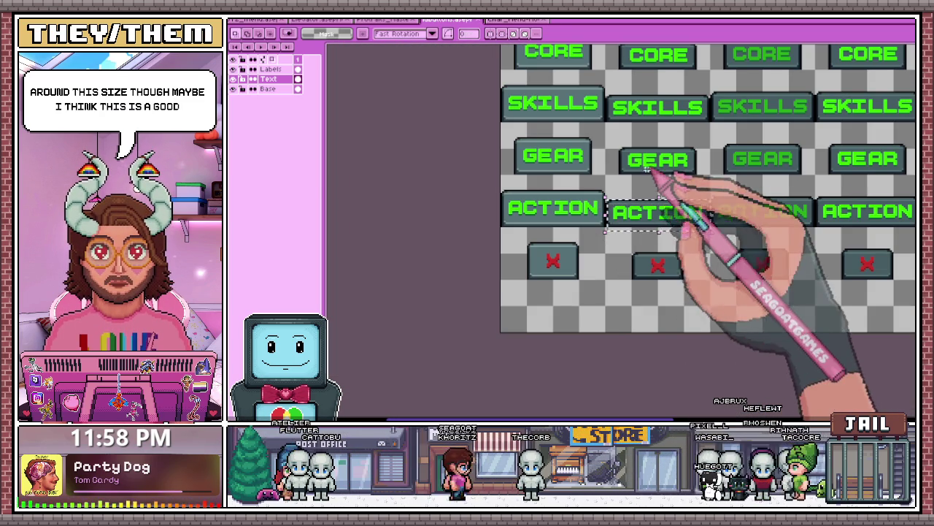
pyautogui.moveTo(655, 216); pyautogui.dragTo(577, 306)
pyautogui.hotkey('ctrl', 'z')
# - On the Base layer, select the base of the Press-column ACTION button
pyautogui.click(266, 88)
pyautogui.scroll(-2, 657, 328)
pyautogui.scroll(3, 650, 329)
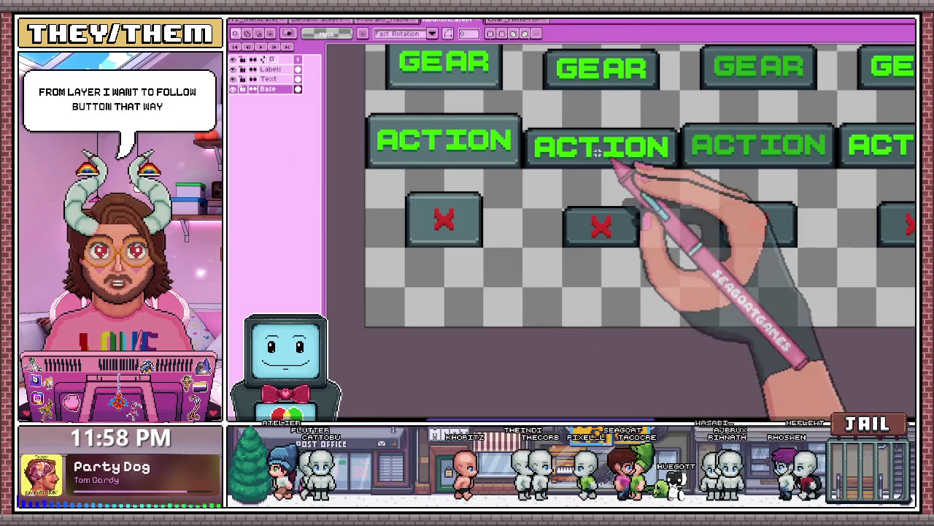
pyautogui.scroll(1, 544, 135)
pyautogui.moveTo(511, 118); pyautogui.dragTo(710, 173)
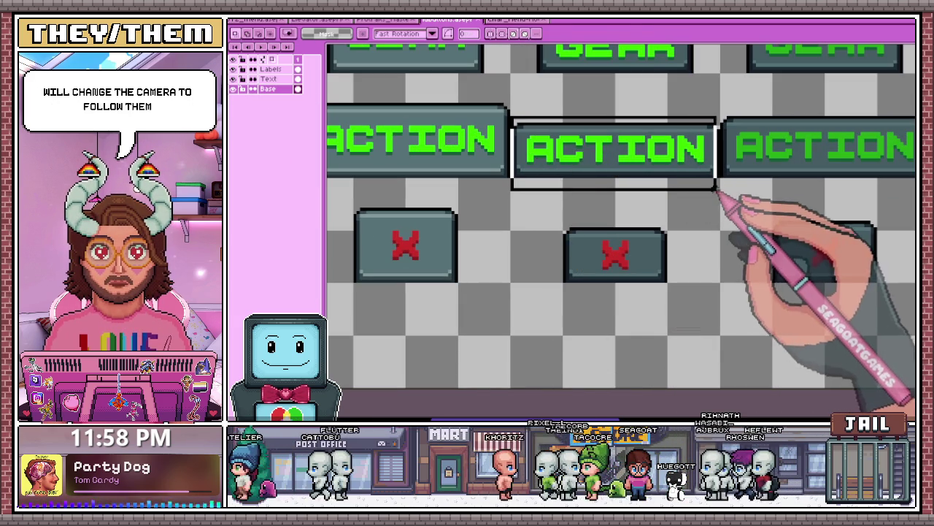
pyautogui.scroll(-1, 631, 213)
pyautogui.scroll(-1, 631, 213)
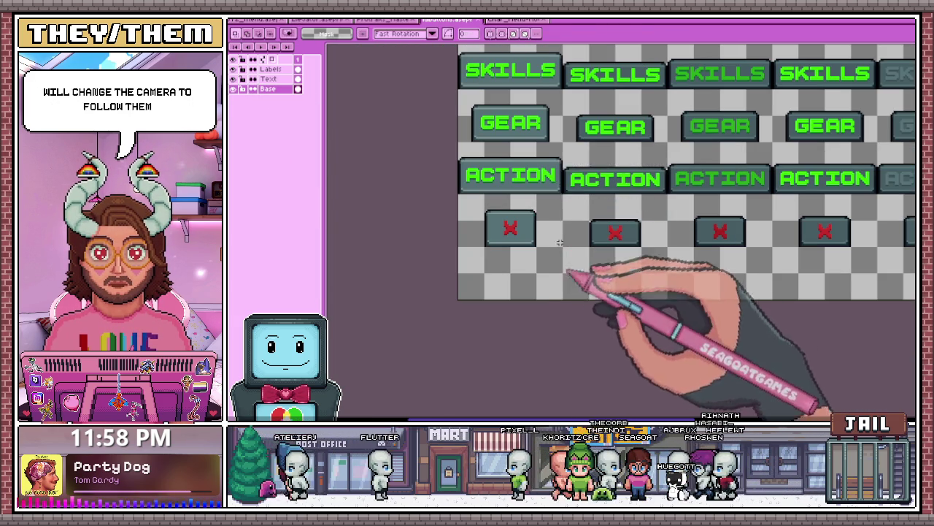
pyautogui.scroll(1, 592, 204)
pyautogui.scroll(1, 541, 137)
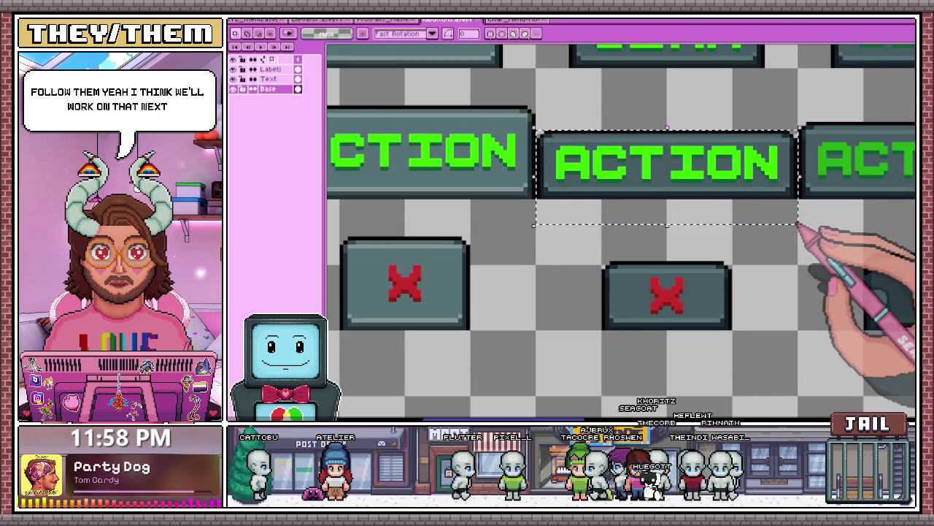
pyautogui.scroll(-1, 723, 205)
# - Duplicate the blank button base below the X buttons and position it there
pyautogui.moveTo(697, 210); pyautogui.dragTo(574, 334)
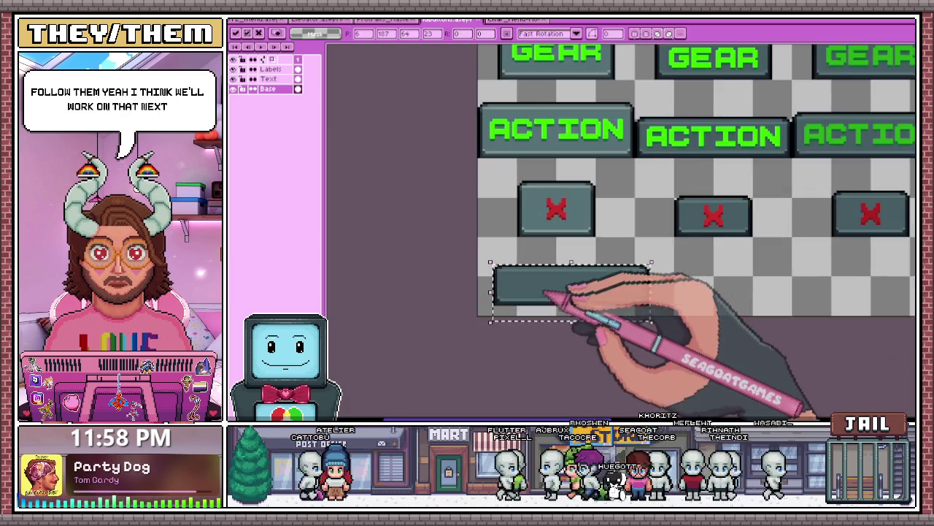
pyautogui.scroll(1, 551, 298)
pyautogui.moveTo(562, 269)
pyautogui.mouseDown()
pyautogui.moveTo(552, 282)
pyautogui.moveTo(499, 292)
pyautogui.moveTo(500, 261)
pyautogui.mouseUp()
pyautogui.hotkey('ctrl', 'd')
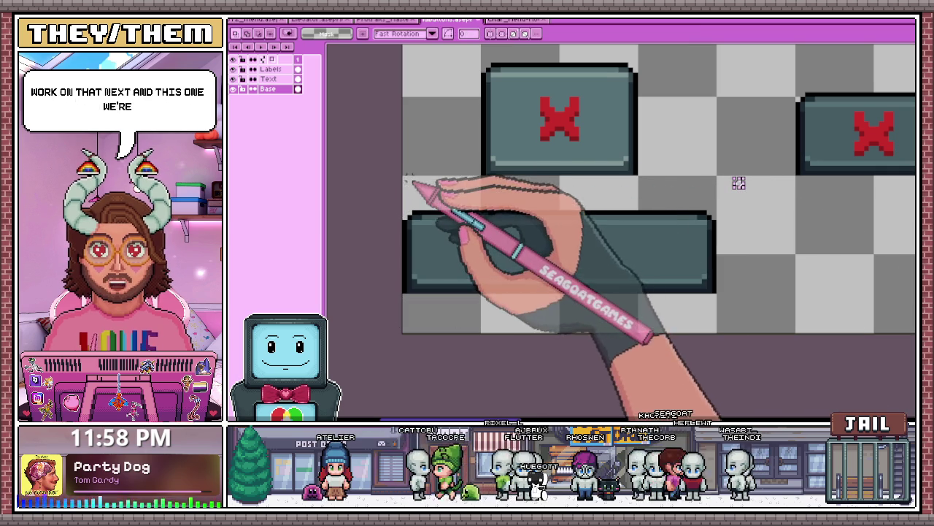
pyautogui.moveTo(406, 179)
pyautogui.mouseDown()
pyautogui.moveTo(708, 323)
pyautogui.moveTo(713, 334)
pyautogui.mouseUp()
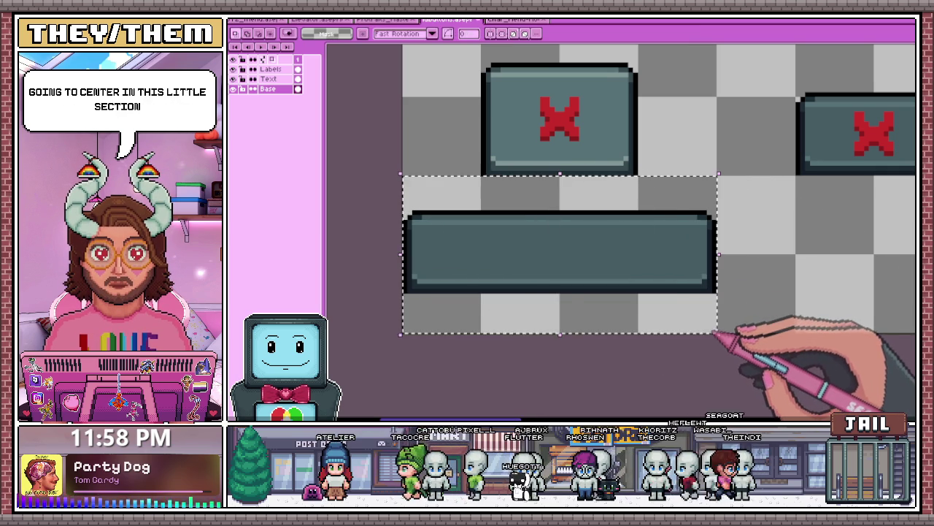
pyautogui.scroll(-2, 470, 314)
pyautogui.scroll(3, 463, 316)
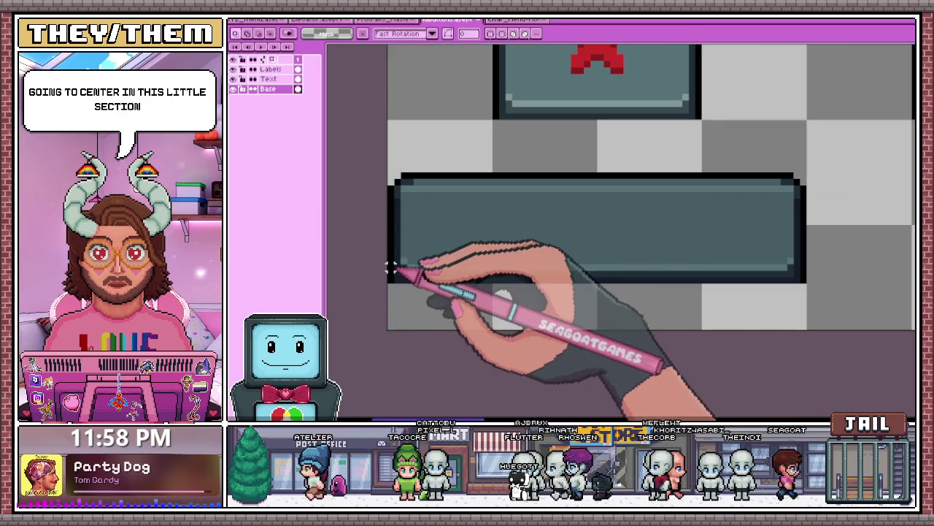
# - Redraw a dark outline along the new button's bottom edge with the Pencil
pyautogui.press('w')
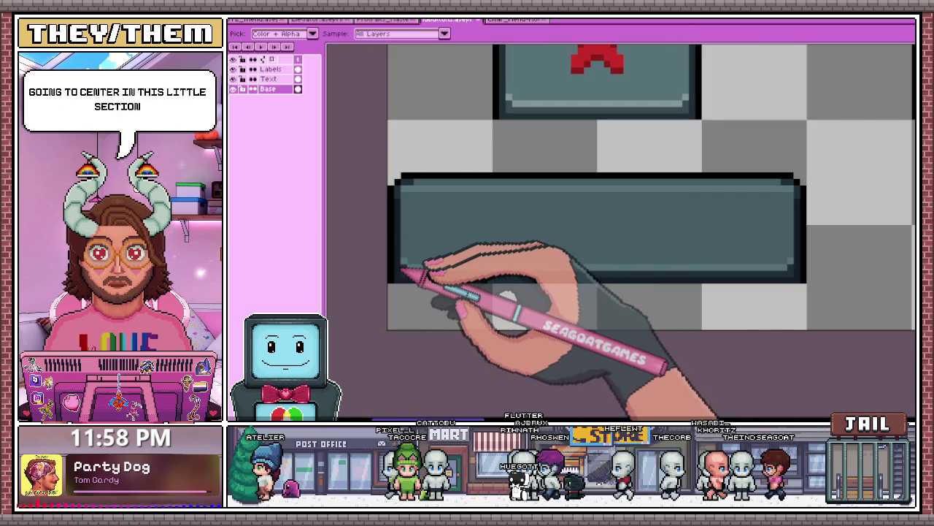
pyautogui.press('b')
pyautogui.moveTo(400, 287); pyautogui.dragTo(801, 290)
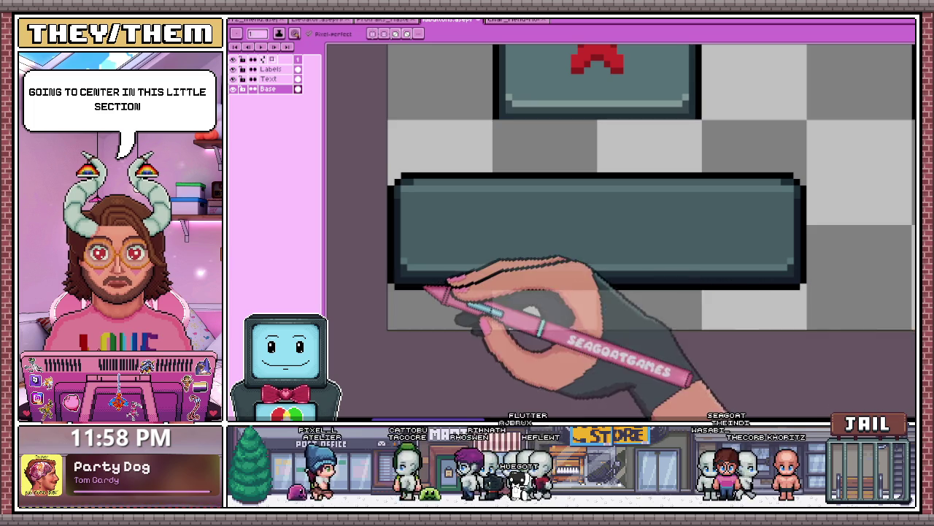
pyautogui.scroll(2, 428, 292)
pyautogui.scroll(-3, 387, 217)
pyautogui.scroll(1, 688, 265)
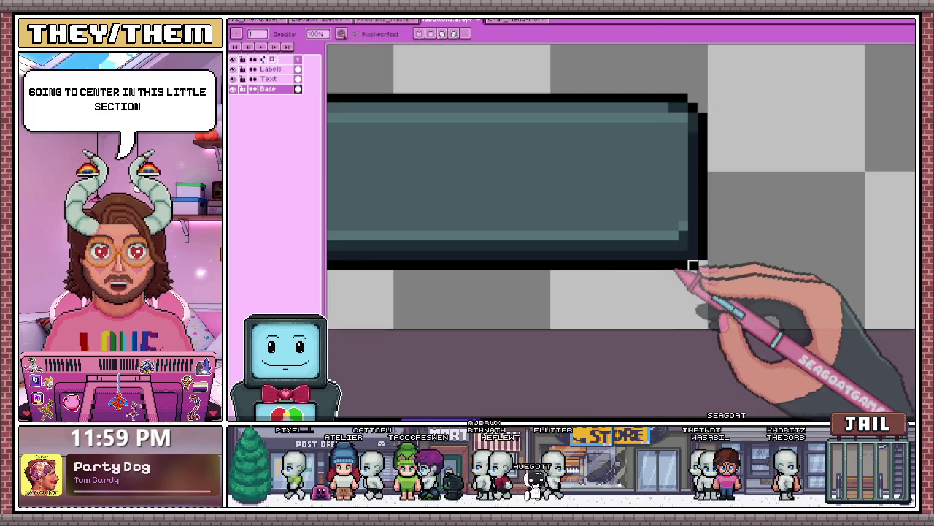
pyautogui.scroll(-2, 531, 260)
pyautogui.scroll(-1, 531, 262)
pyautogui.scroll(-1, 531, 263)
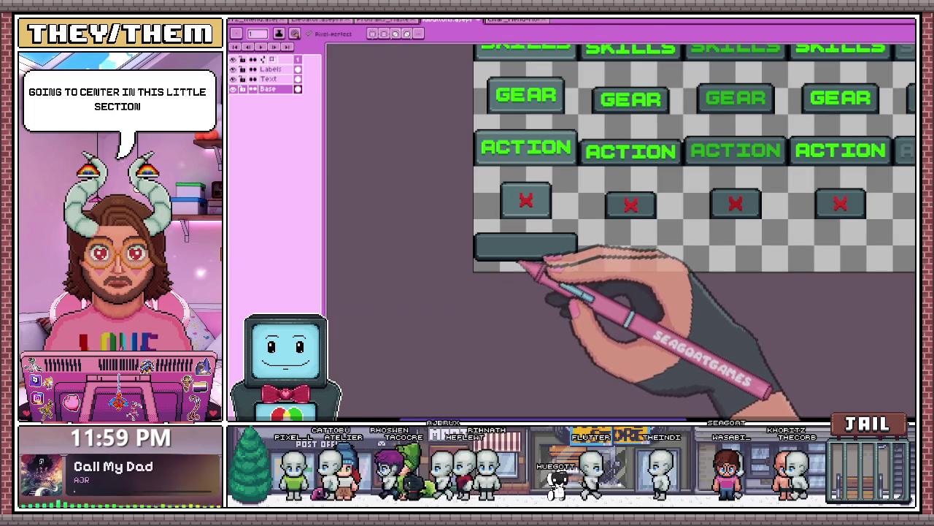